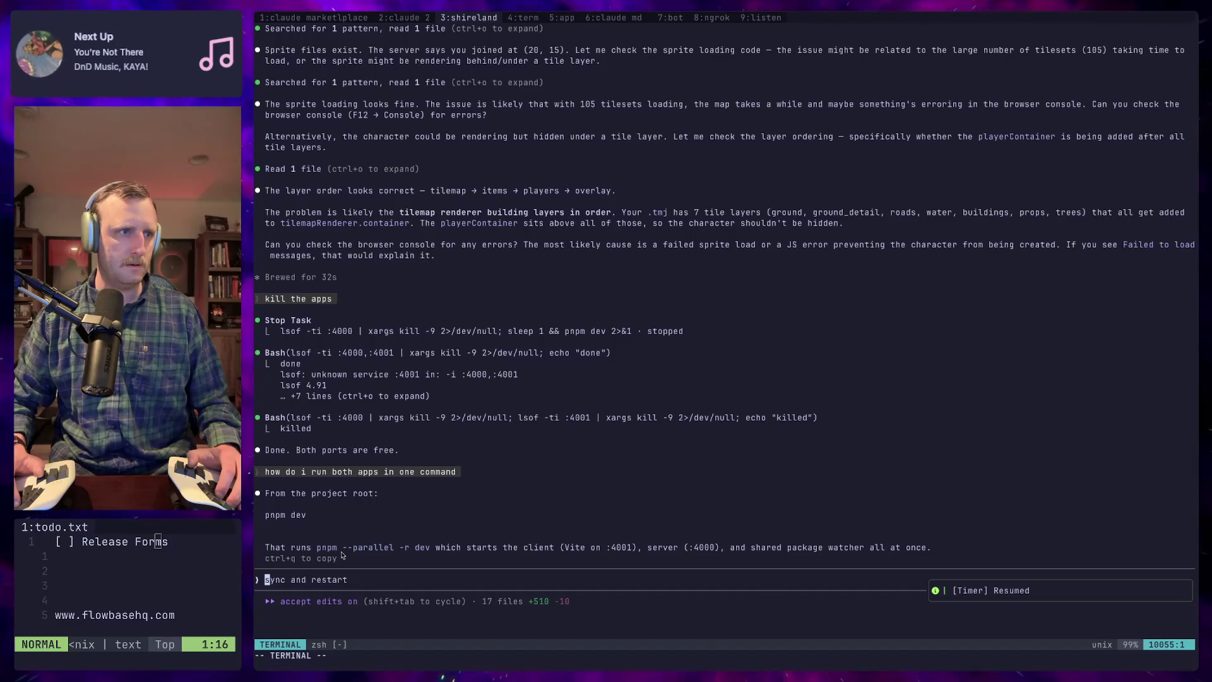
# Run 'pnpm dev' in tmux window 4 to start the client on :4001 and server on :4000
pyautogui.hotkey('ctrl', 'q')
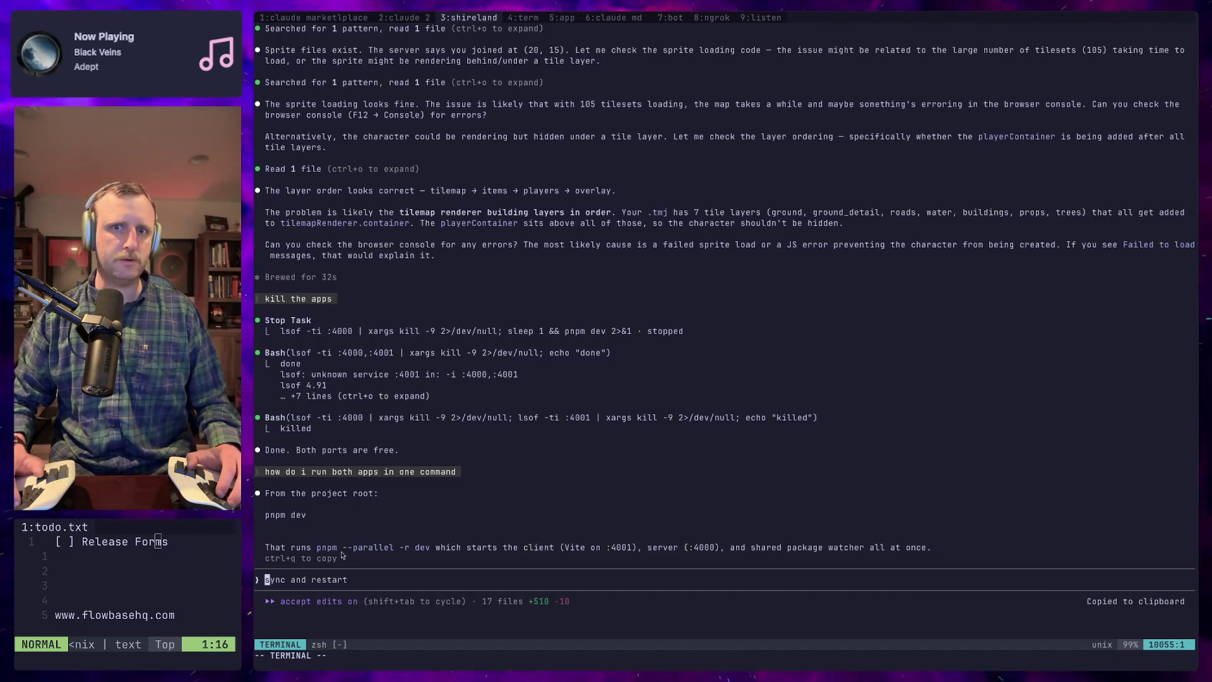
pyautogui.hotkey('ctrl', 'b')
pyautogui.write('4pnpm dev')
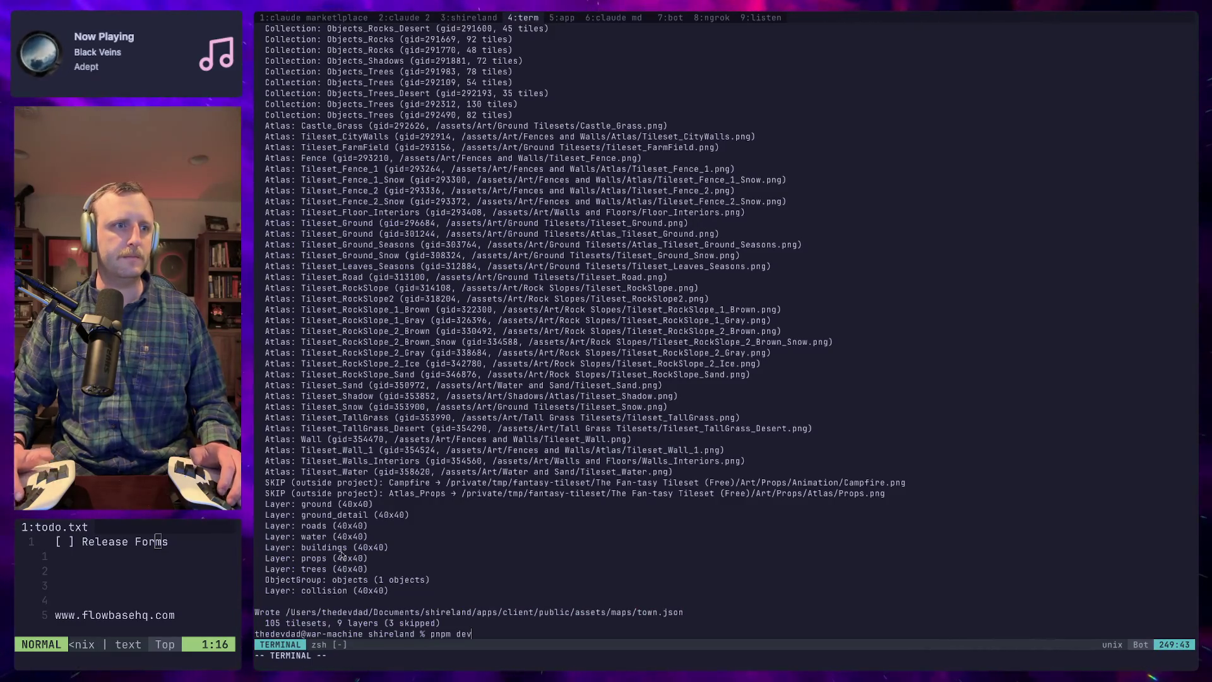
pyautogui.press('Return')
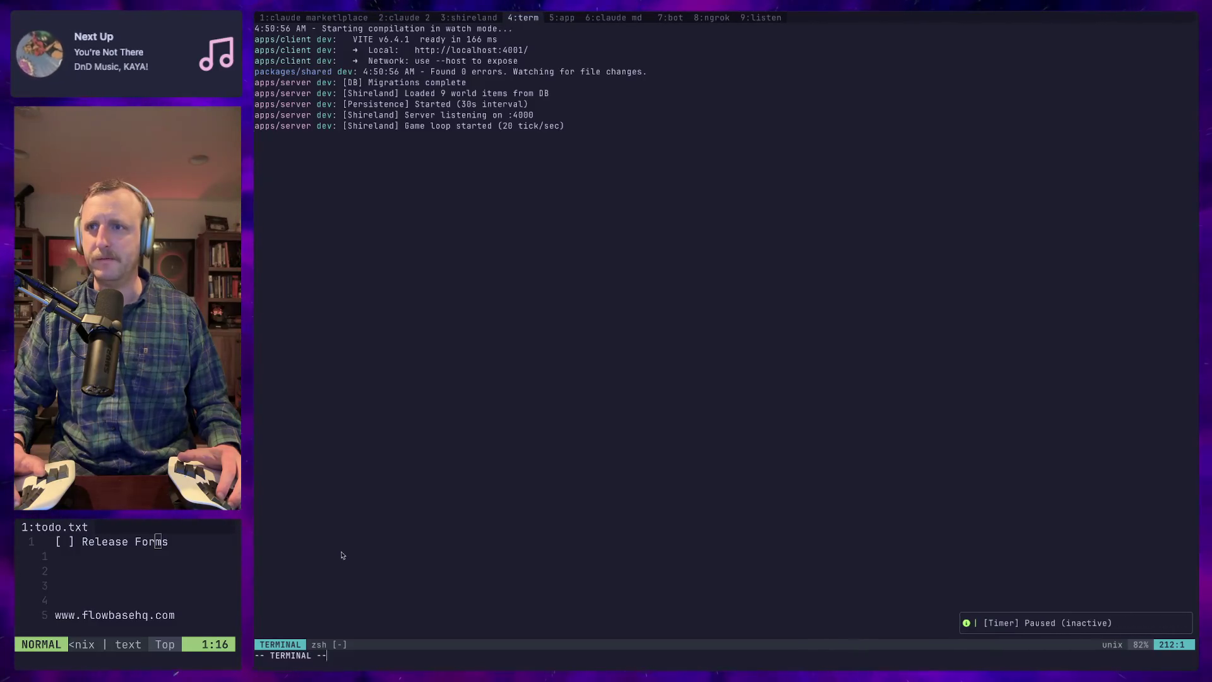
pyautogui.press('super+Tab')
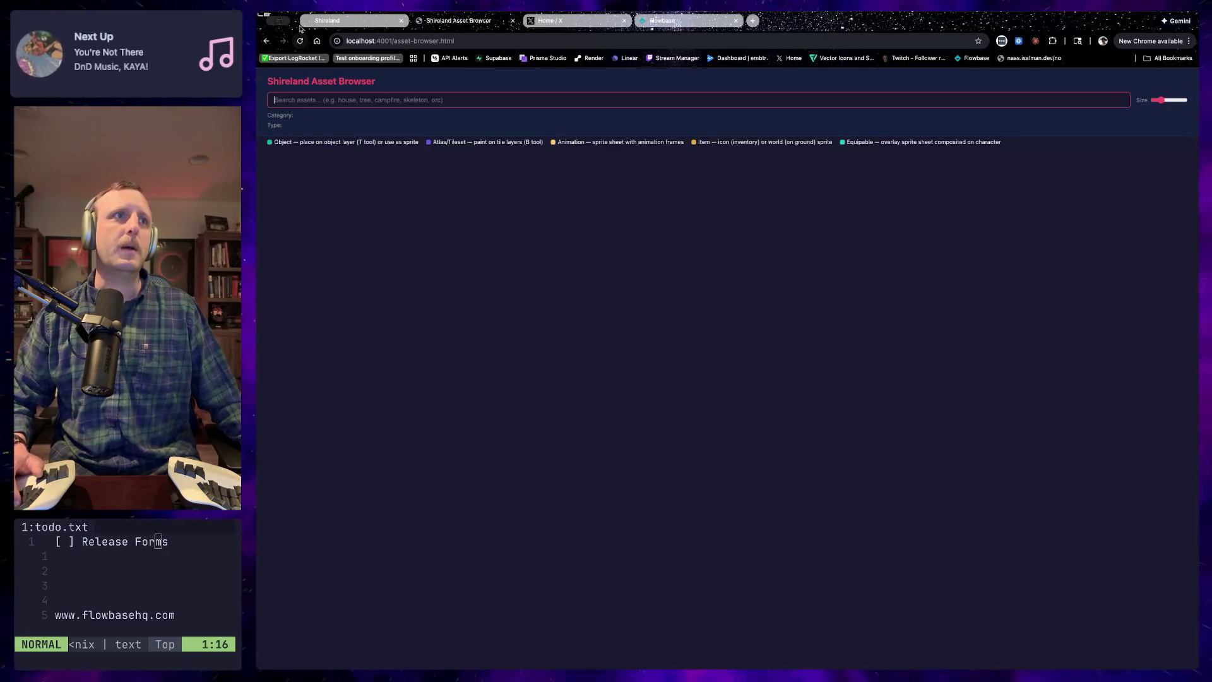
# Check the Shireland game tab and the empty Asset Browser tab, then return to Claude Code
pyautogui.click(322, 20)
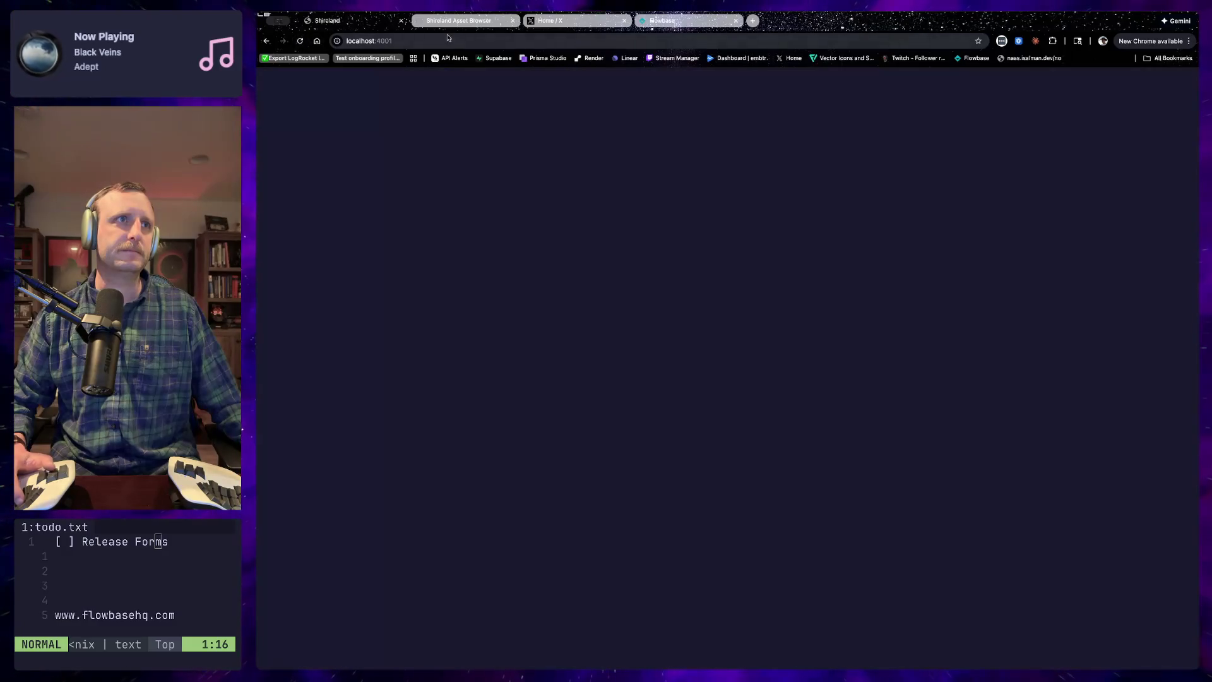
pyautogui.hotkey('ctrl', 'Tab')
pyautogui.click(394, 167)
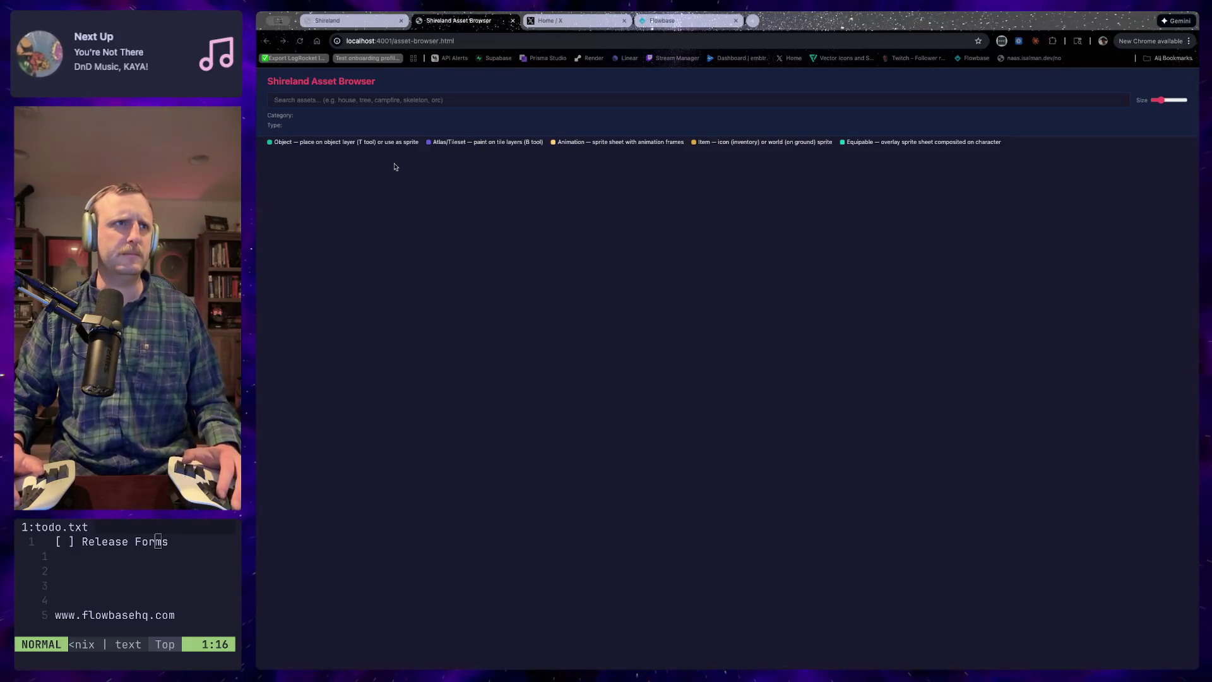
pyautogui.press('super+Tab')
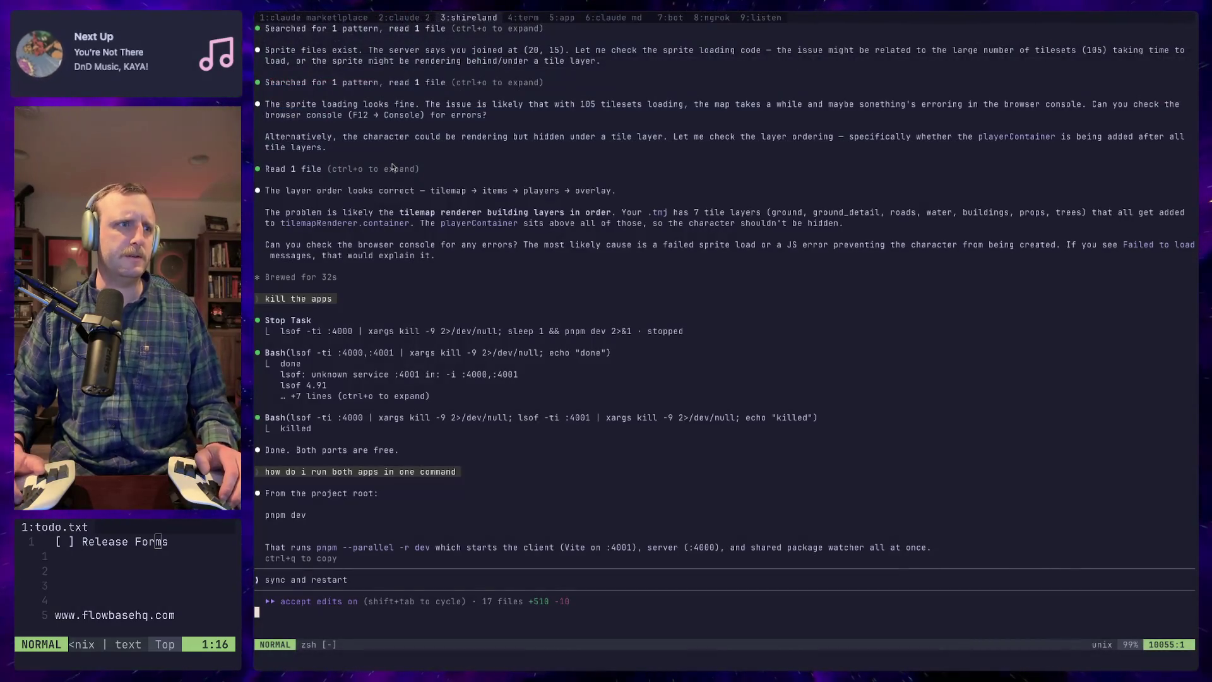
# Draft 'the assets arent showing in the asset browser' while rechecking the empty Asset Browser
pyautogui.write('ithe ad')
pyautogui.press('BackSpace')
pyautogui.write('s')
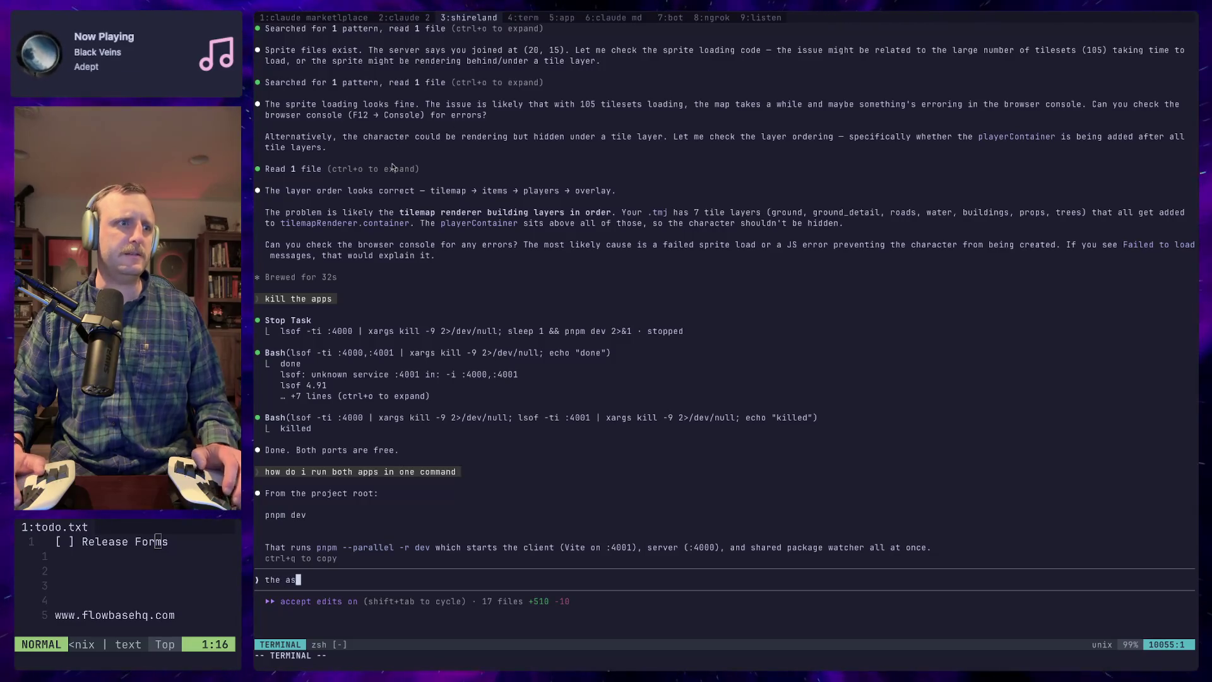
pyautogui.write('sets arentshowi')
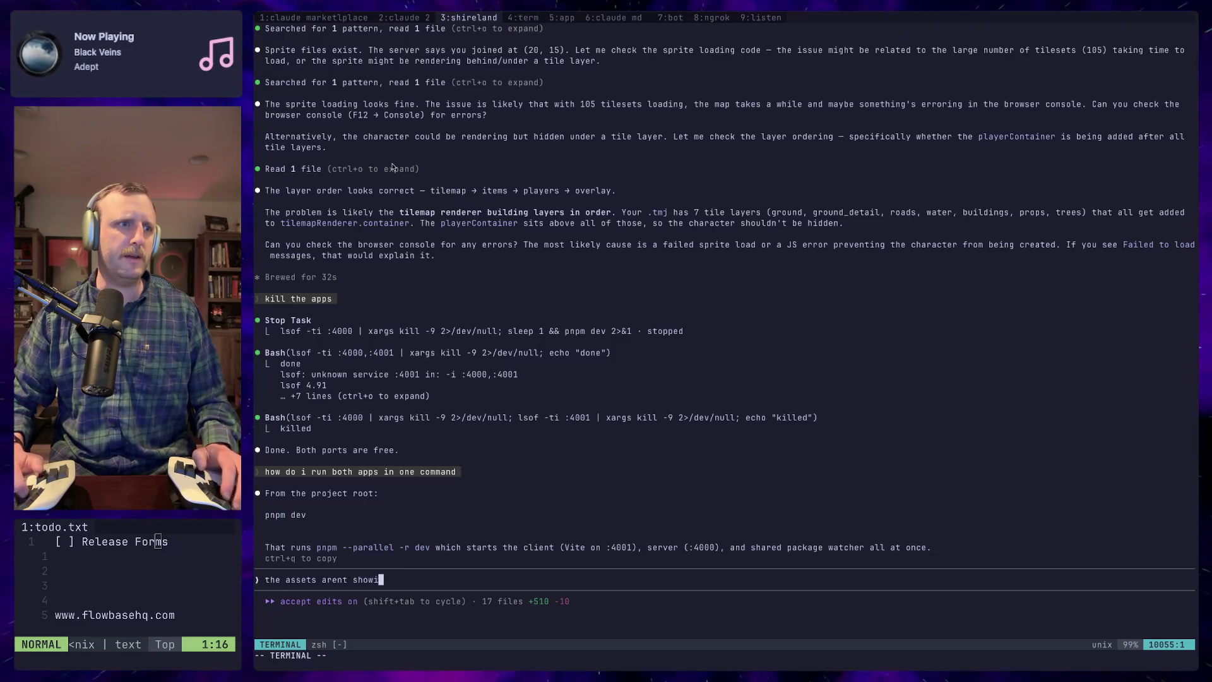
pyautogui.write('ng in the asset ')
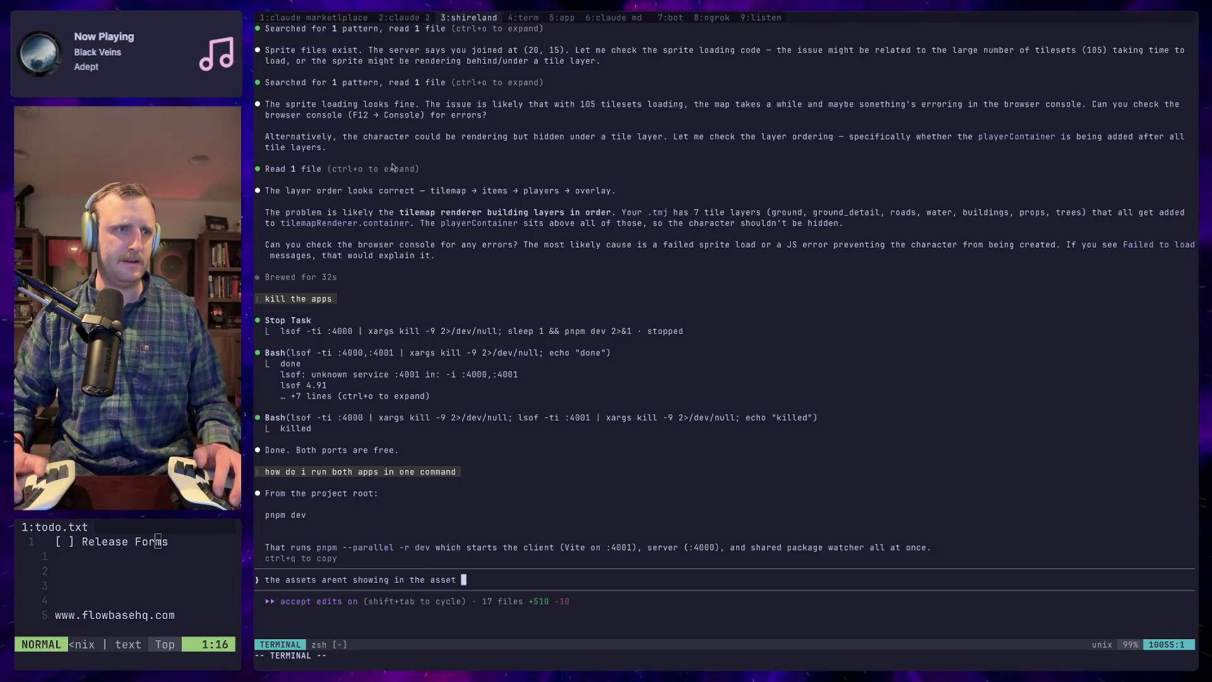
pyautogui.write('browser (')
pyautogui.press('super+Tab')
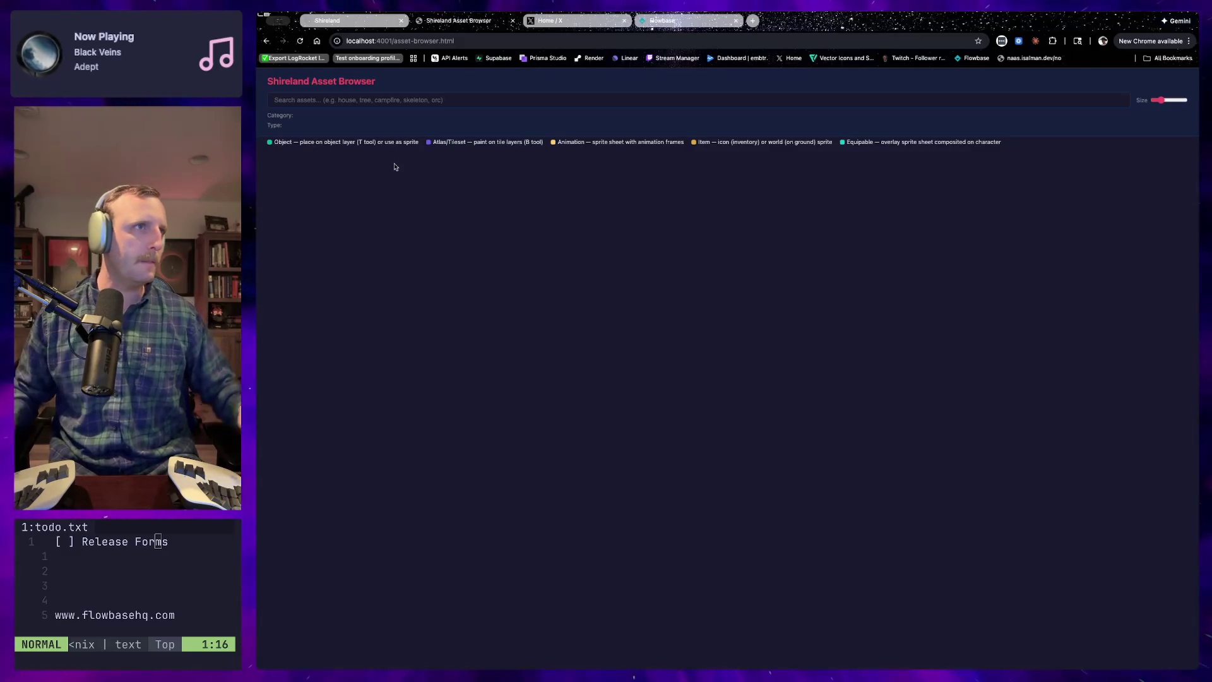
pyautogui.press('super+Tab')
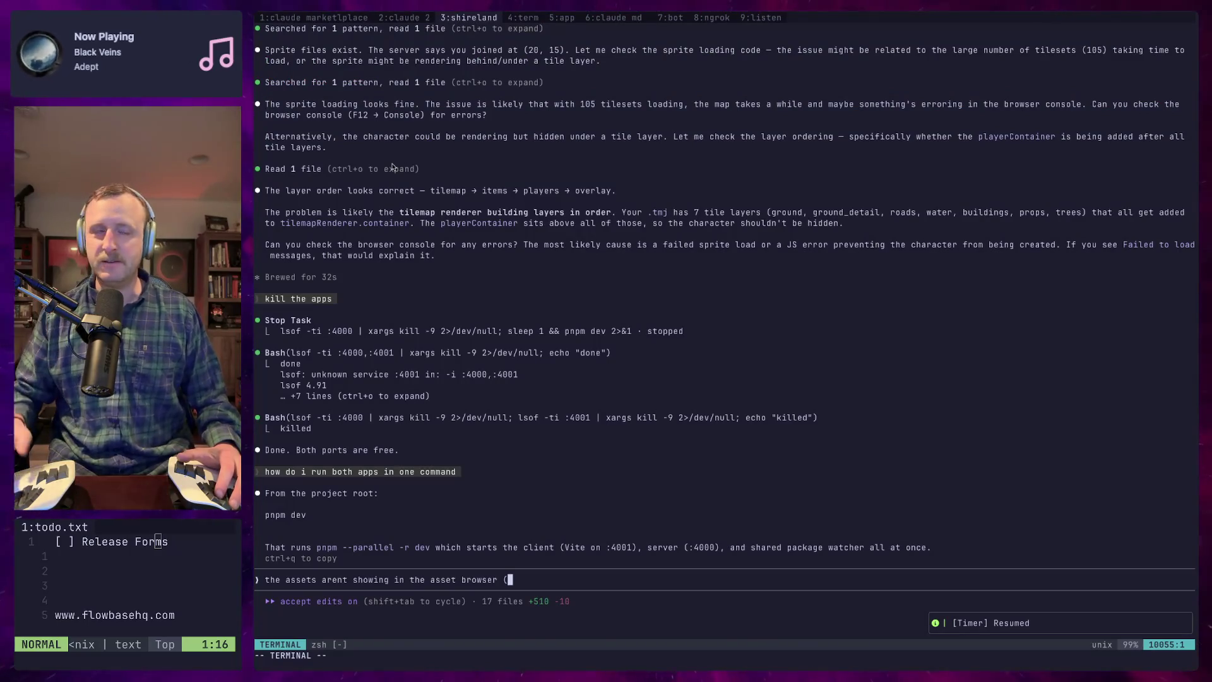
pyautogui.press('super+Tab')
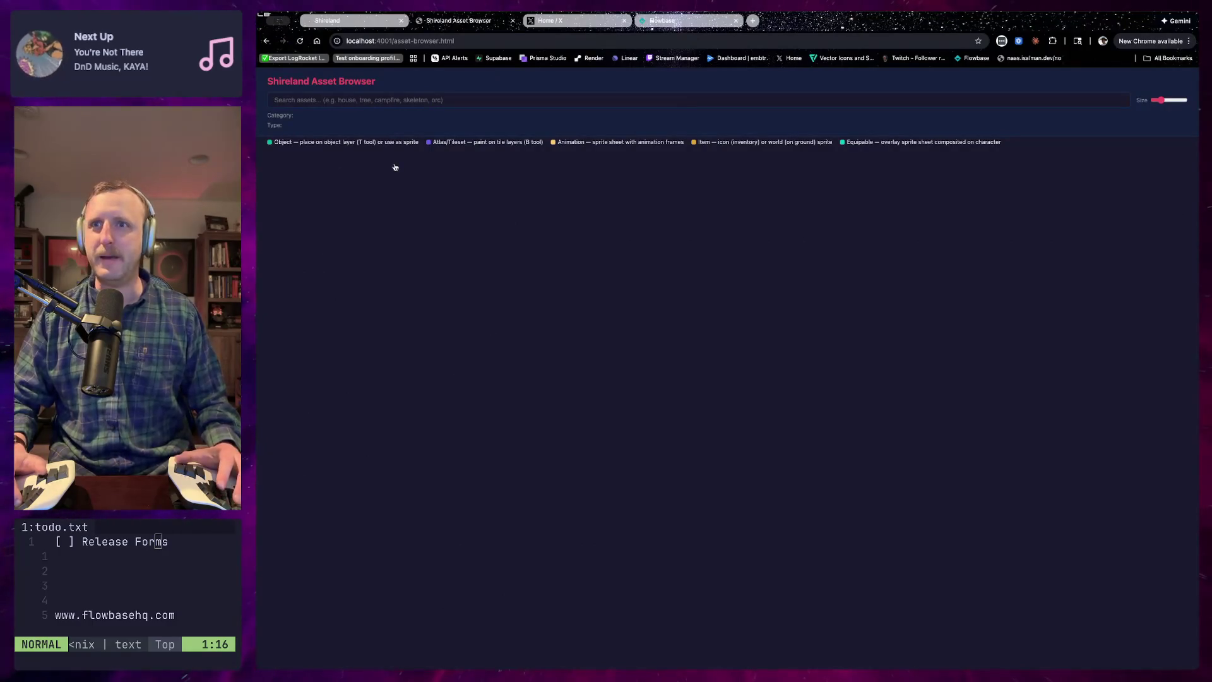
pyautogui.press('super+Tab')
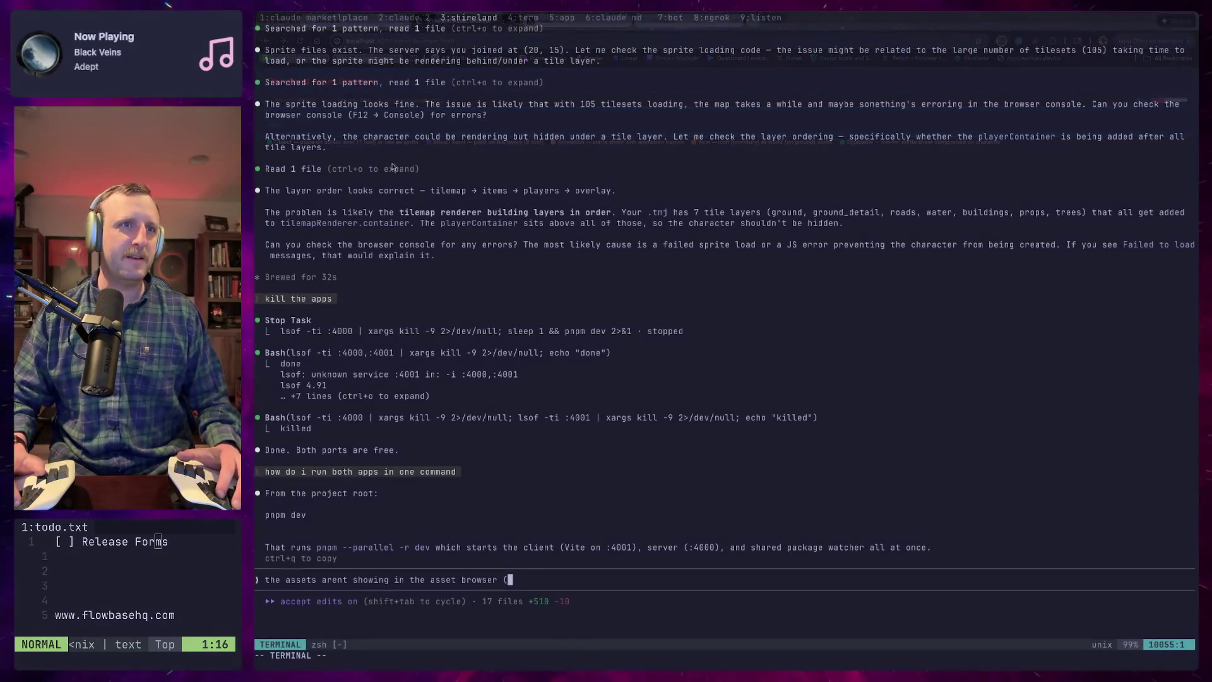
# Remove a stray parenthesis and send the missing-assets report to Claude
pyautogui.press('BackSpace')
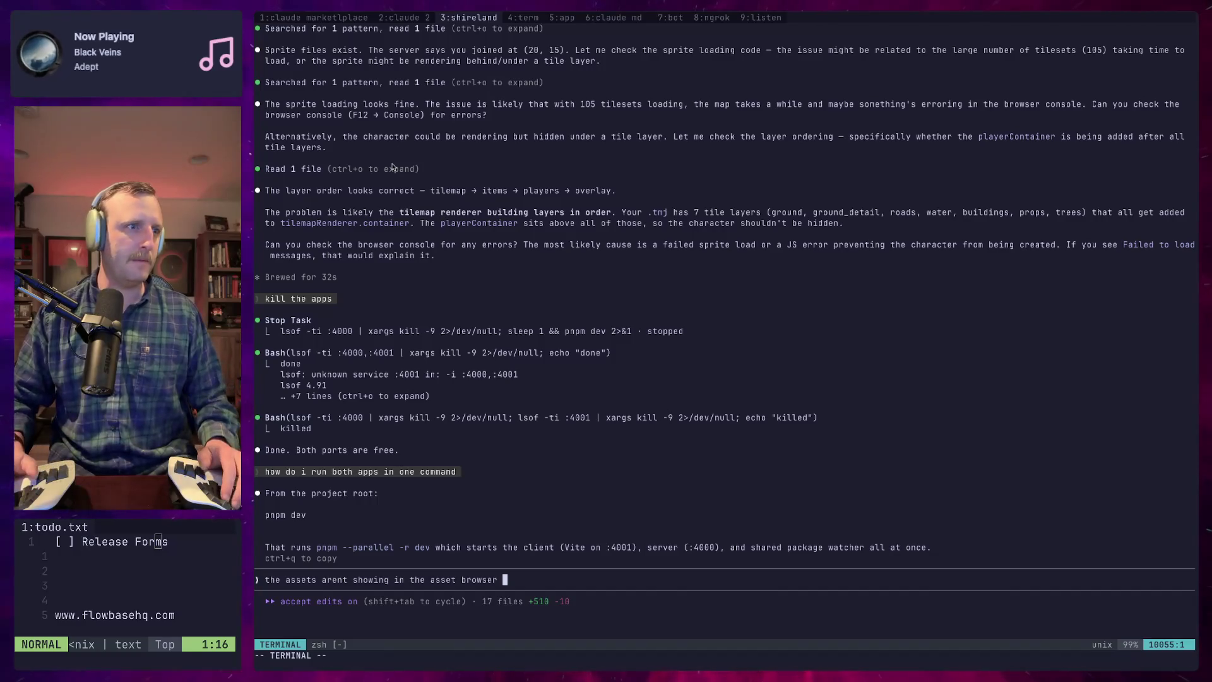
pyautogui.press('Return')
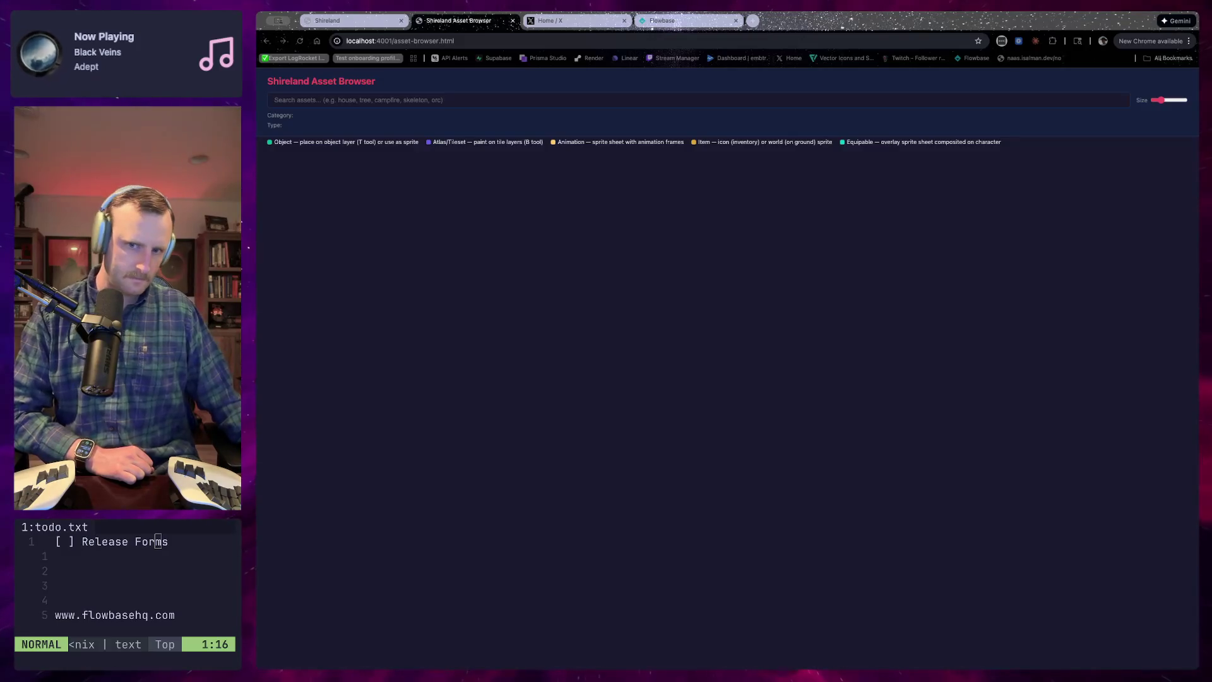
pyautogui.press('super+Tab')
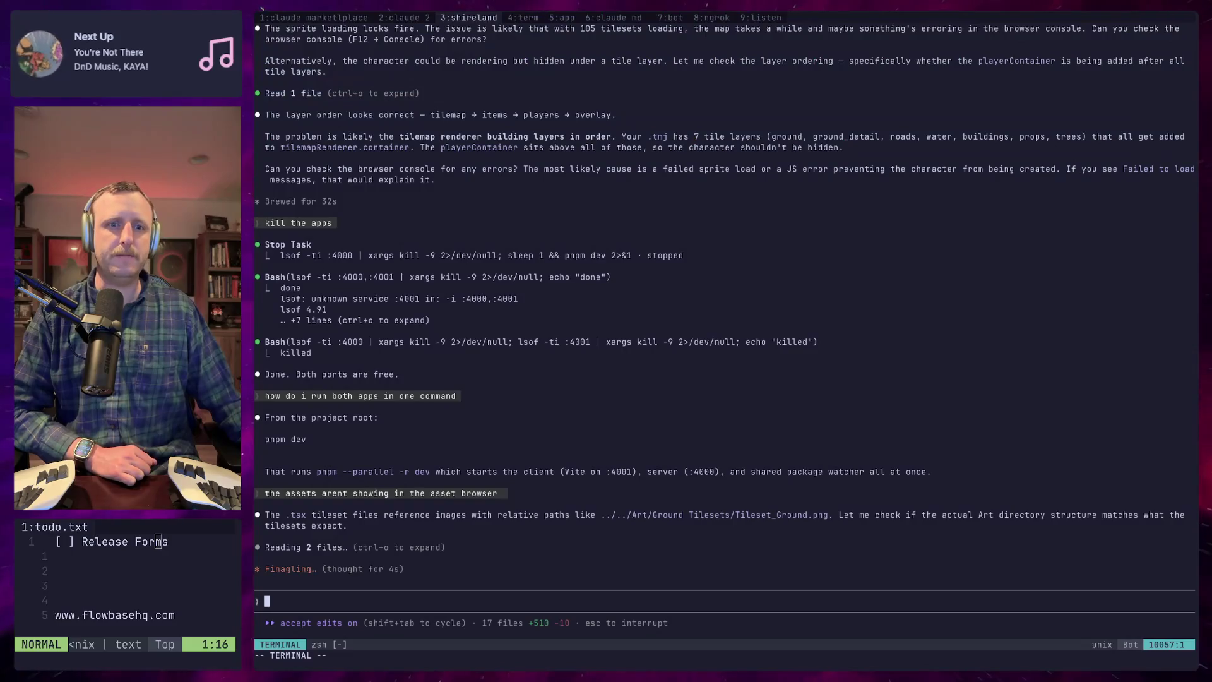
pyautogui.press('super+Tab')
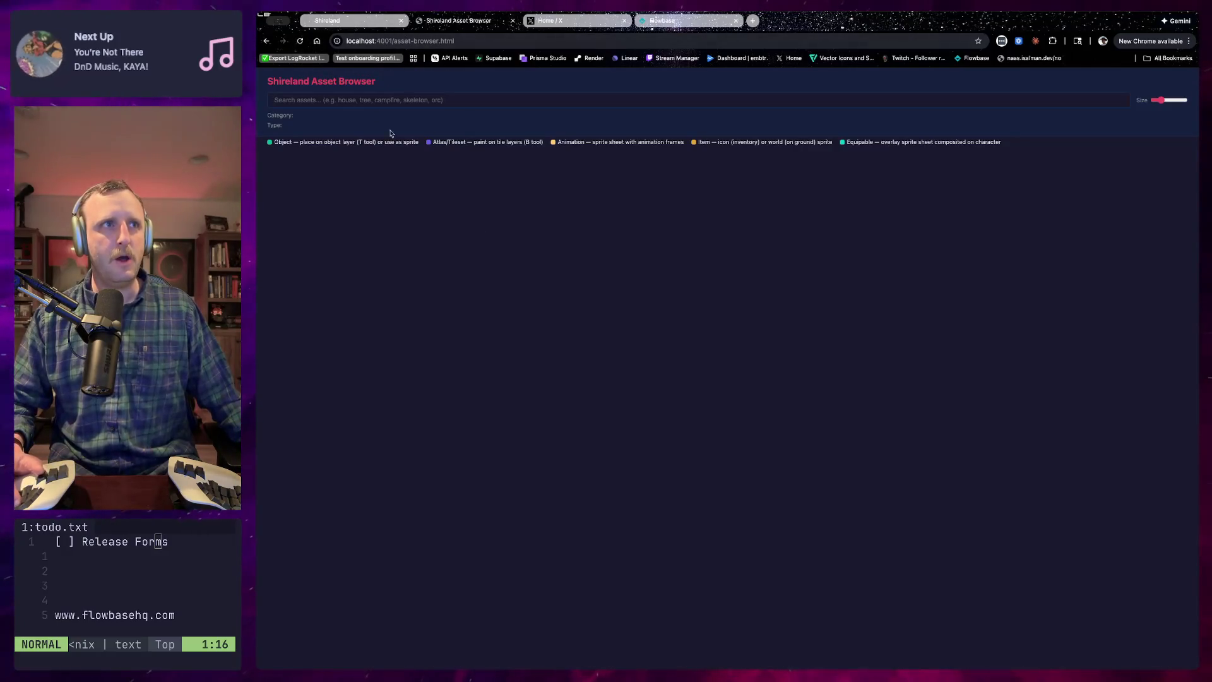
# Recheck the Asset Browser page to confirm it still lists no assets
pyautogui.click(394, 102)
pyautogui.click(532, 228)
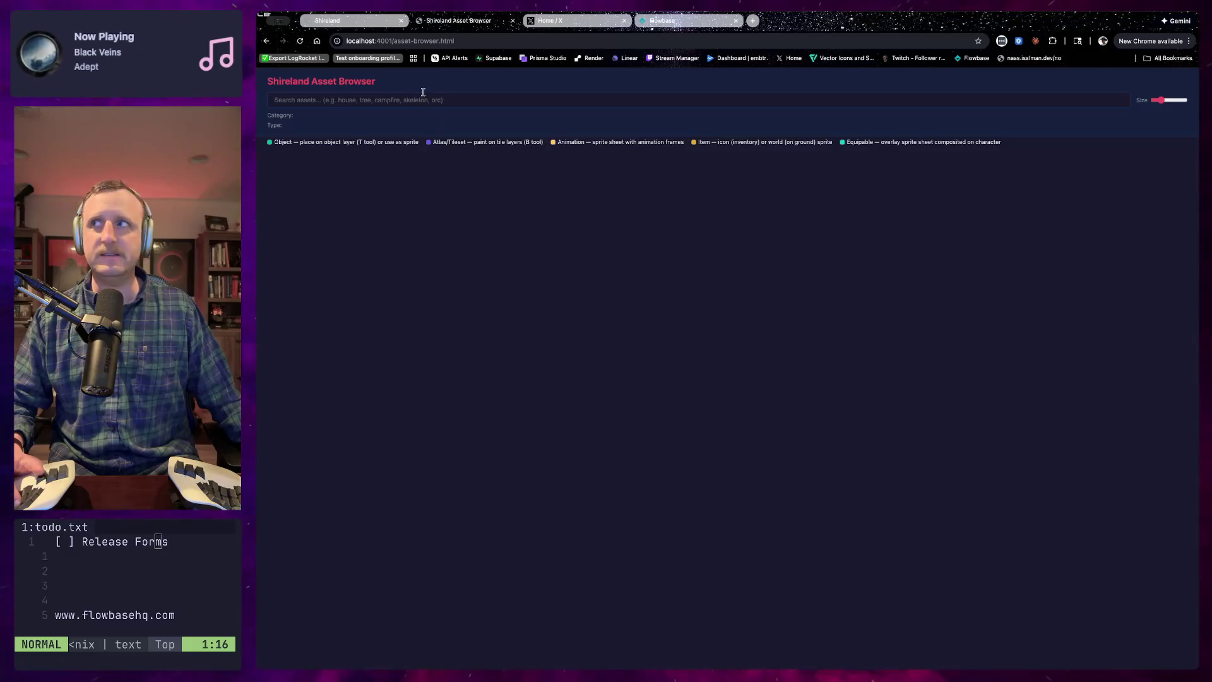
pyautogui.press('super+Tab')
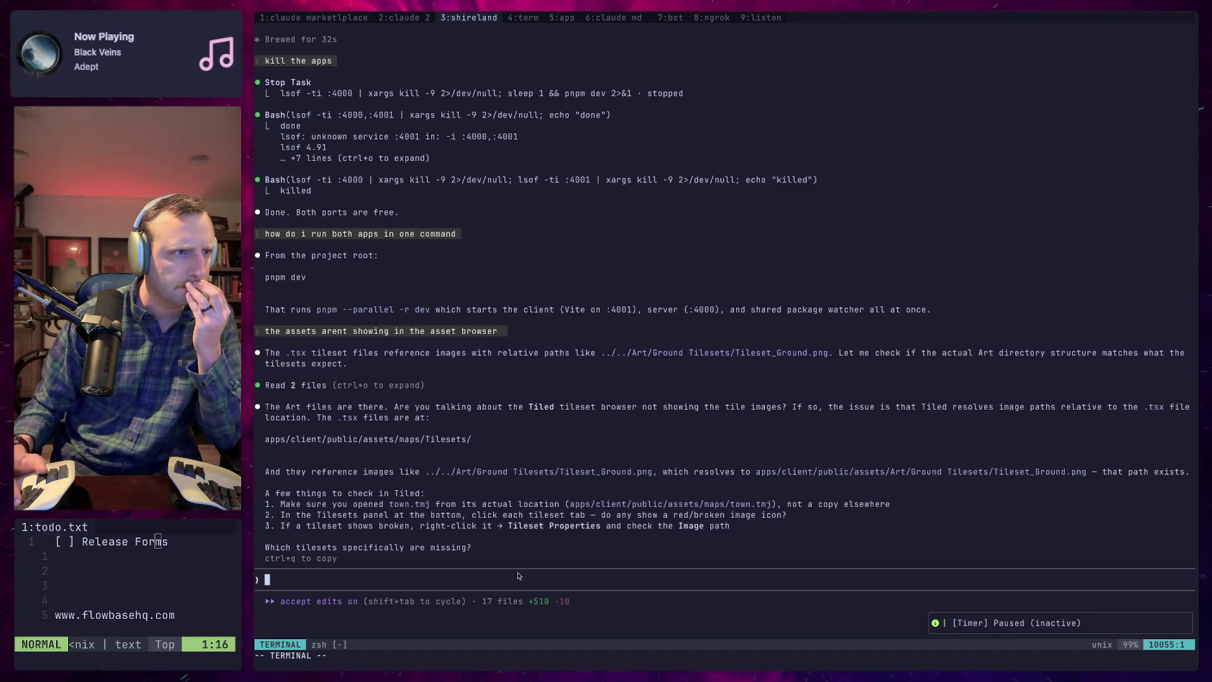
# Reply 'i see nothing in :4001/asset-browser.html' to Claude
pyautogui.write('i see nothing in')
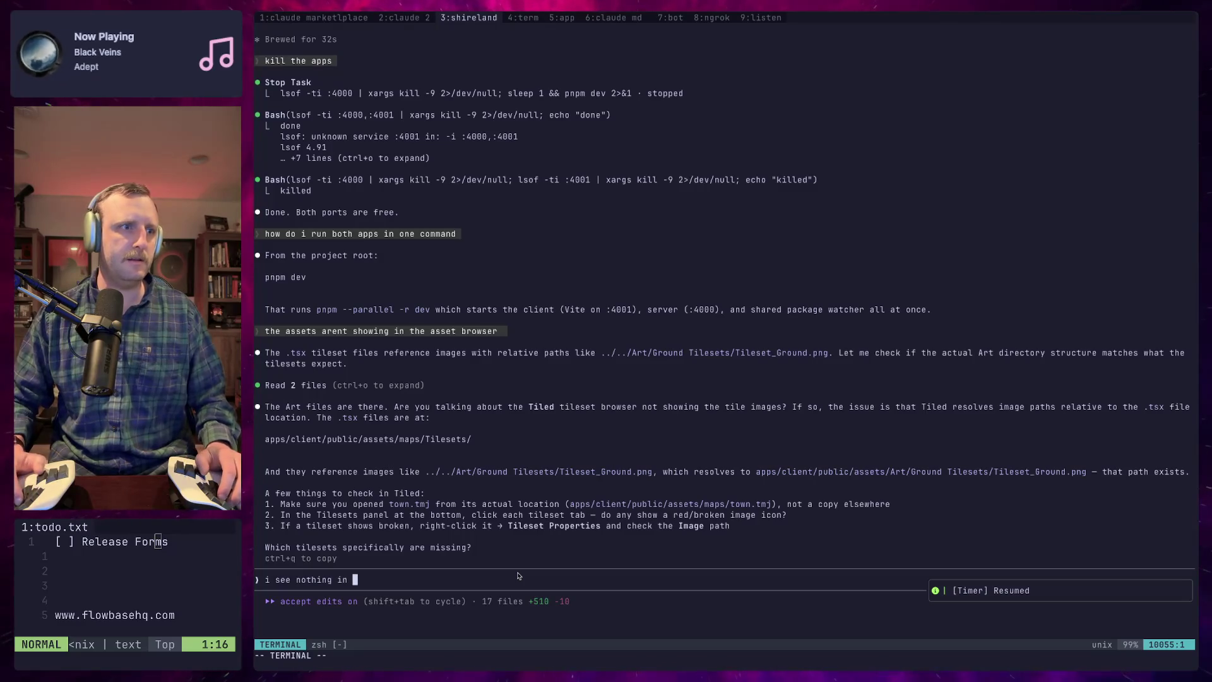
pyautogui.write(':f')
pyautogui.write('001')
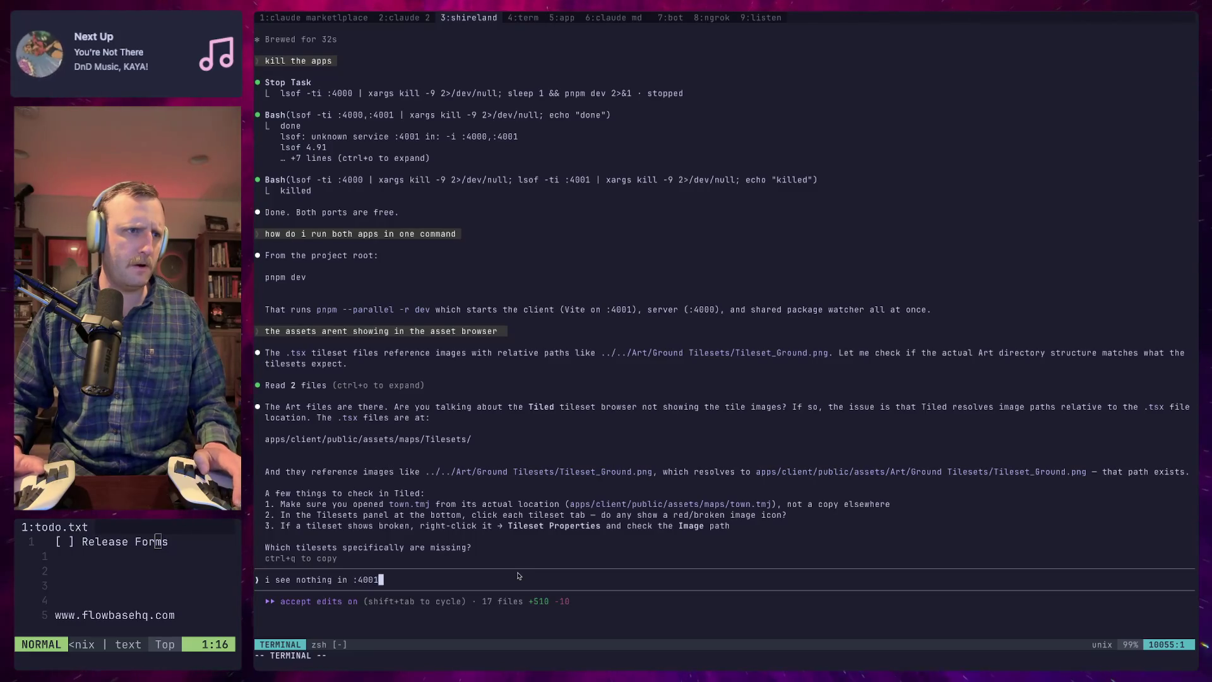
pyautogui.press('super+Tab')
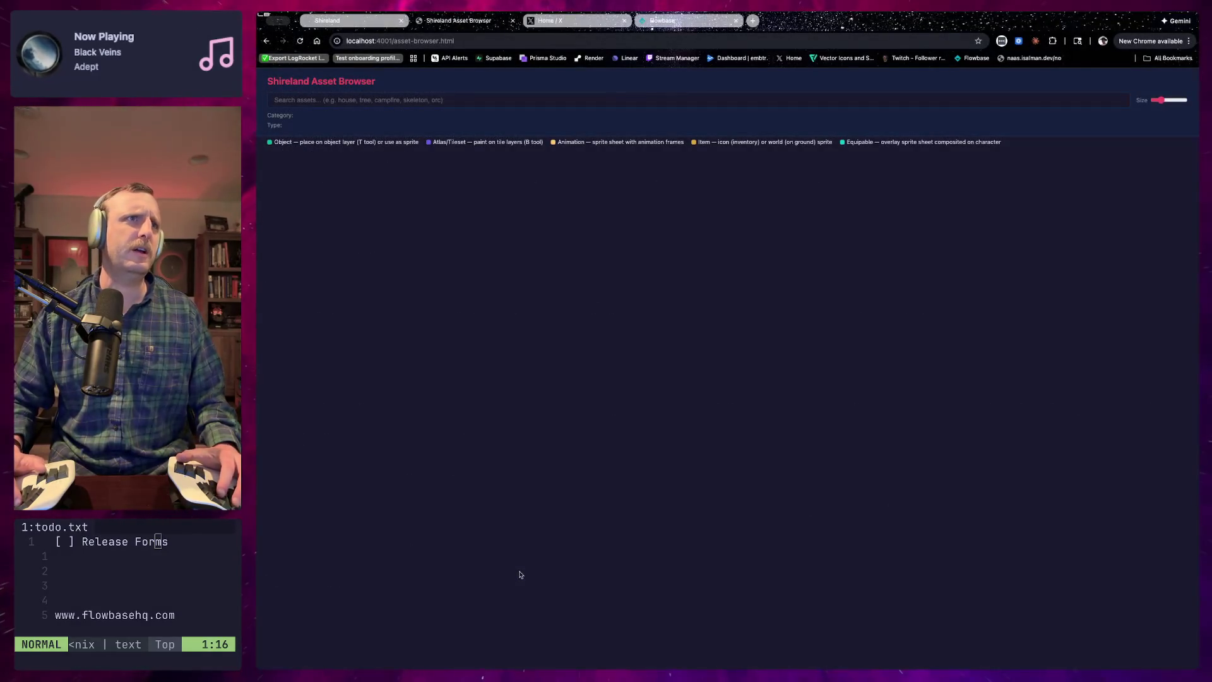
pyautogui.press('super+Tab')
pyautogui.write('/assetz;bro')
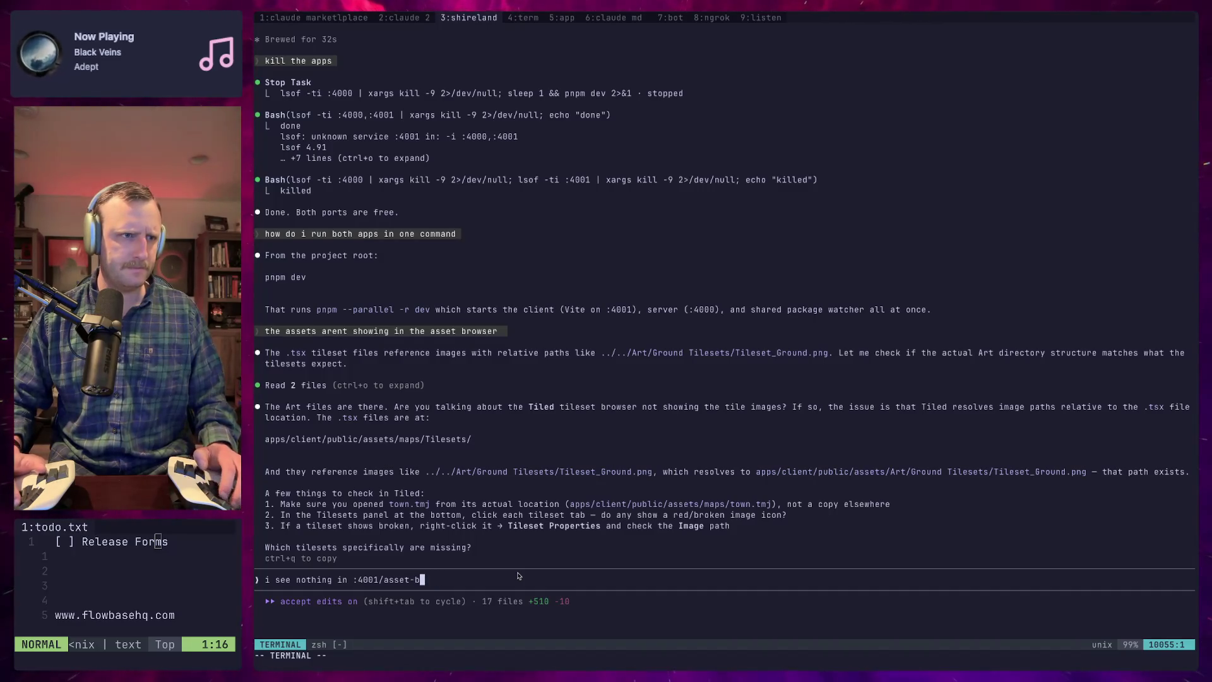
pyautogui.write('rowser.html')
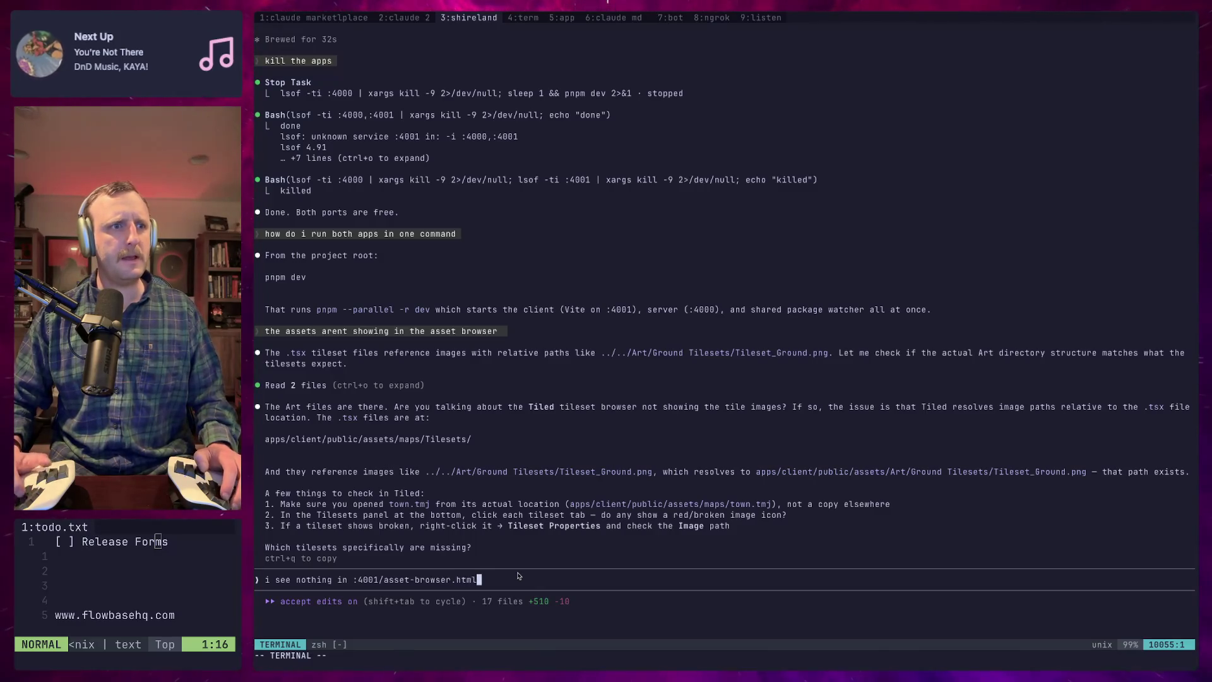
pyautogui.press('Return')
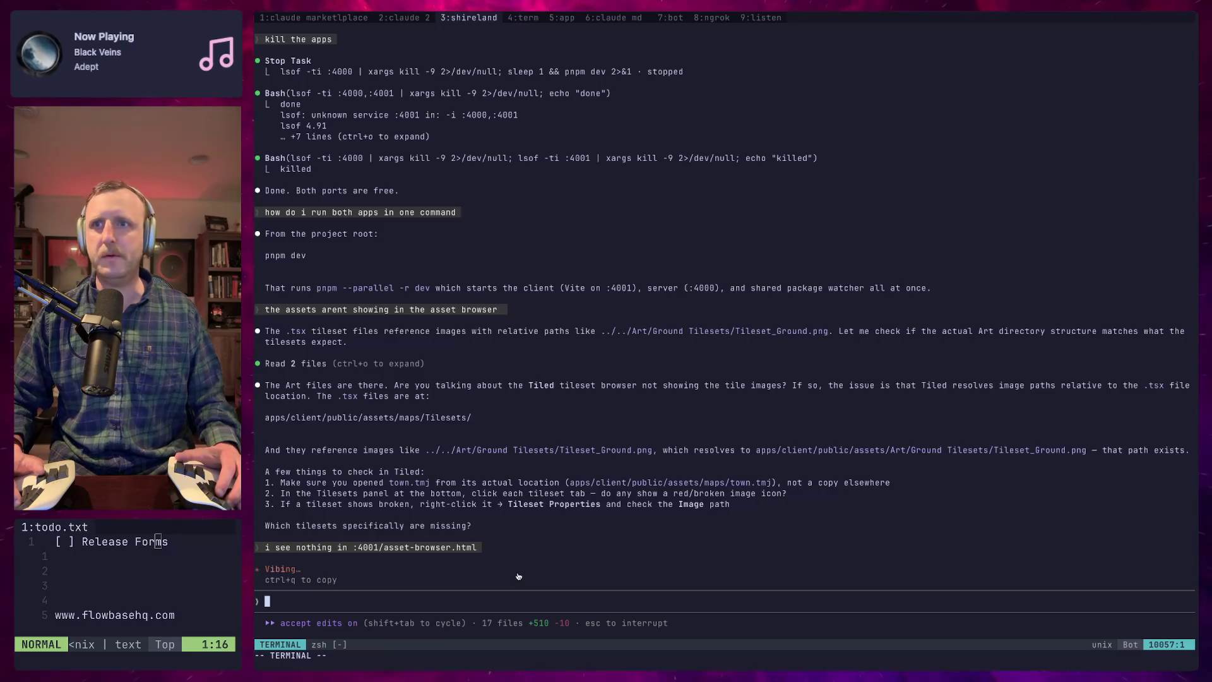
# Compare Claude's 3082-asset finding against the still-empty localhost:4001/asset-browser.html page
pyautogui.press('super+Tab')
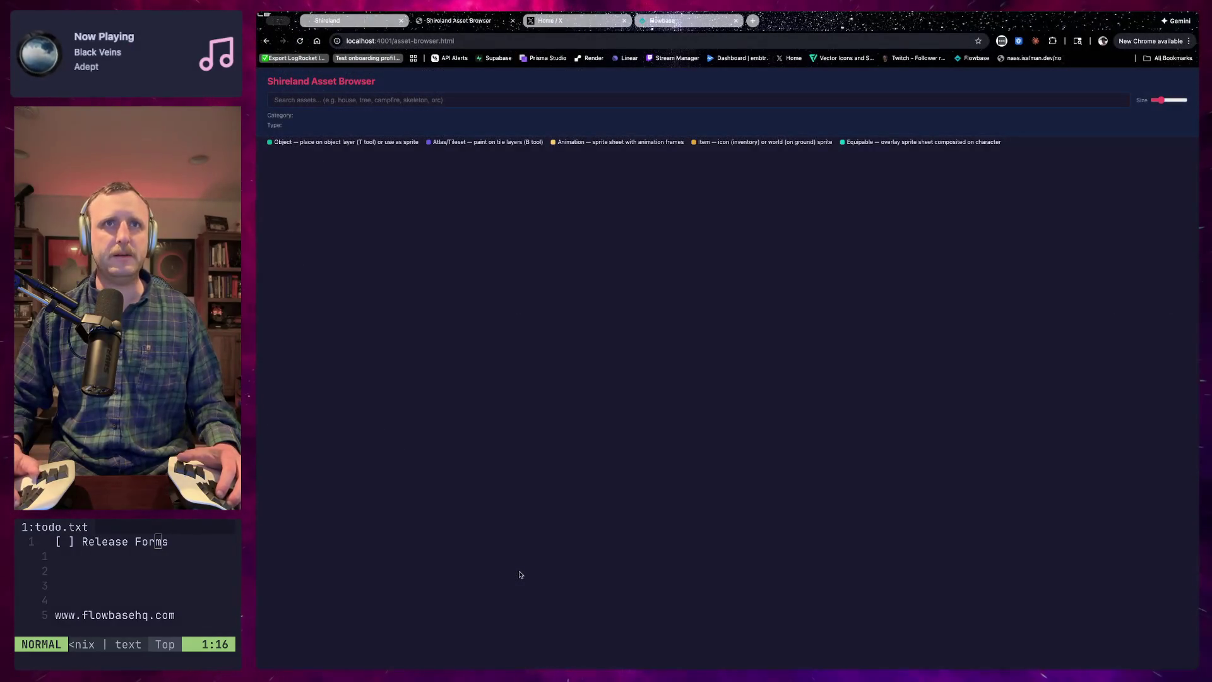
pyautogui.press('super+Tab')
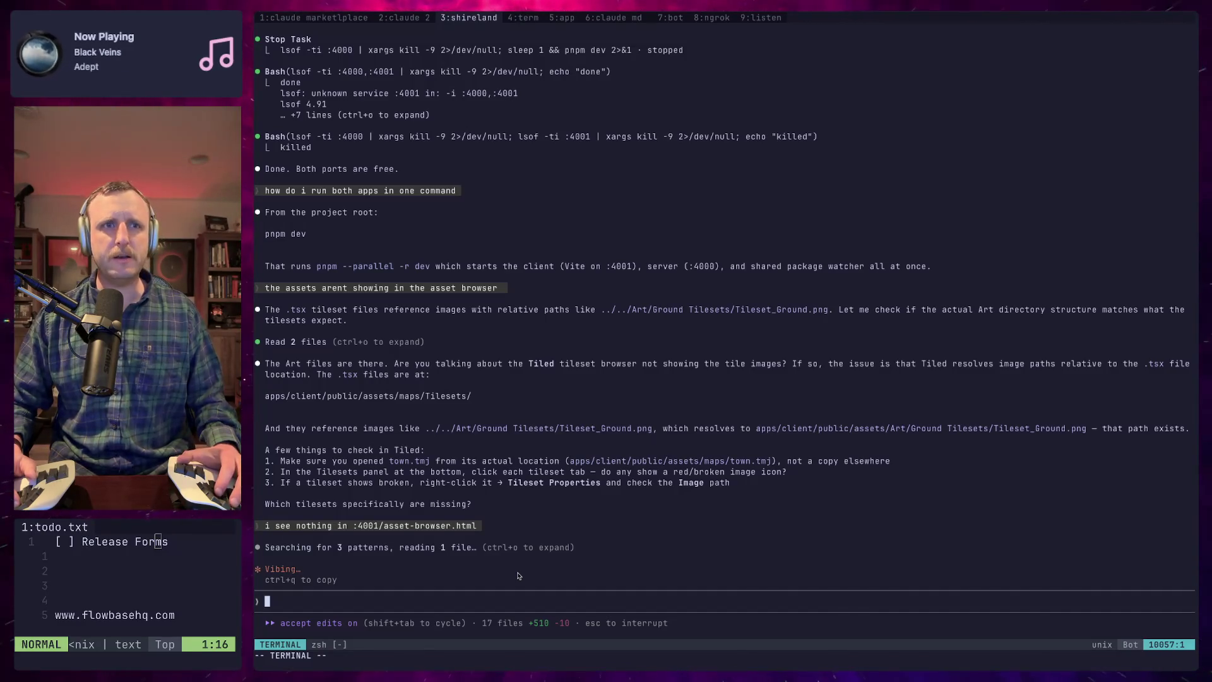
pyautogui.press('super+Tab')
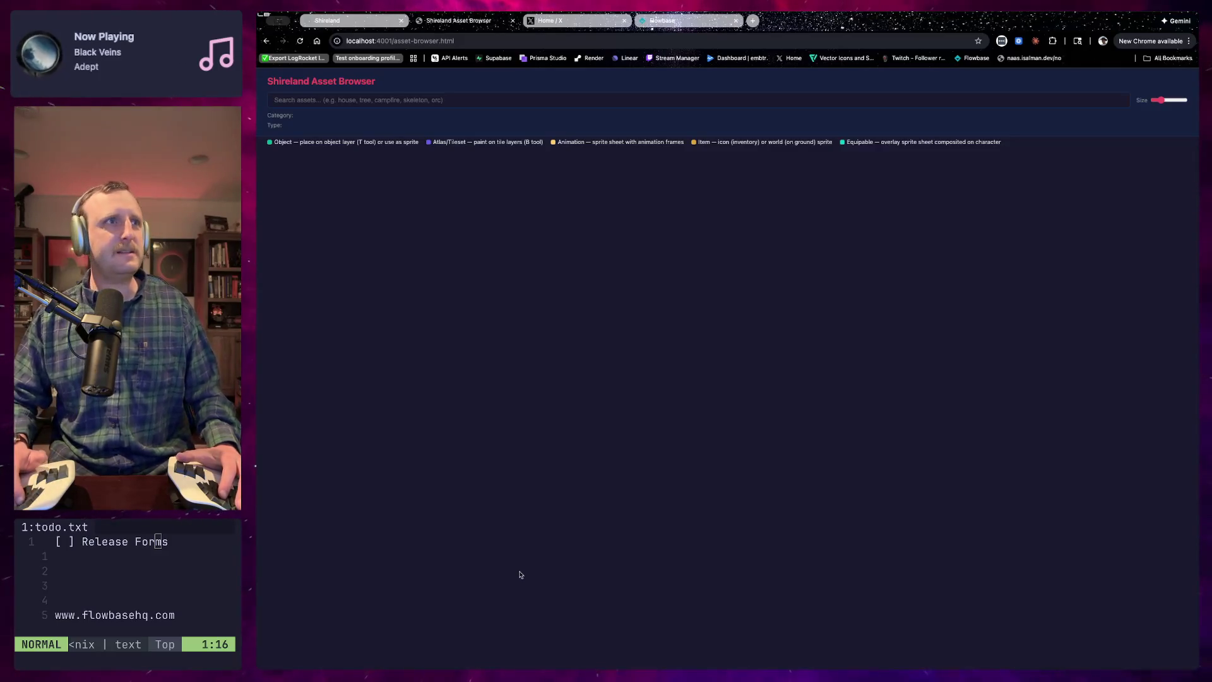
pyautogui.press('super+Tab')
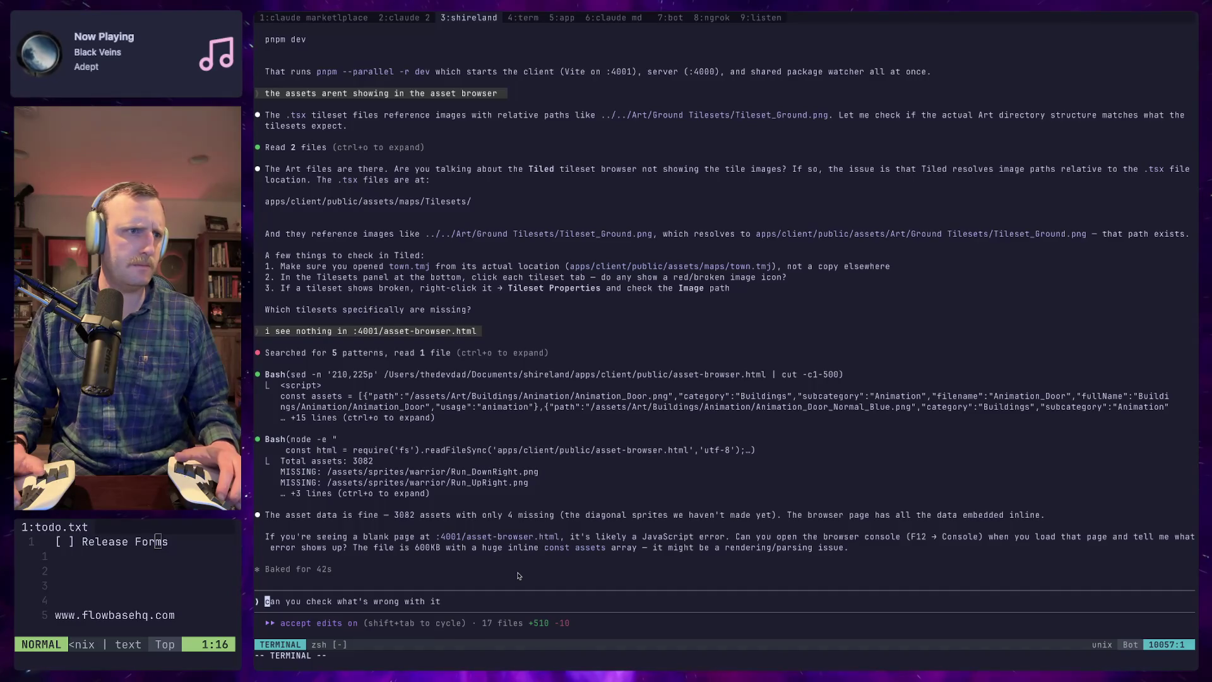
pyautogui.press('super+Tab')
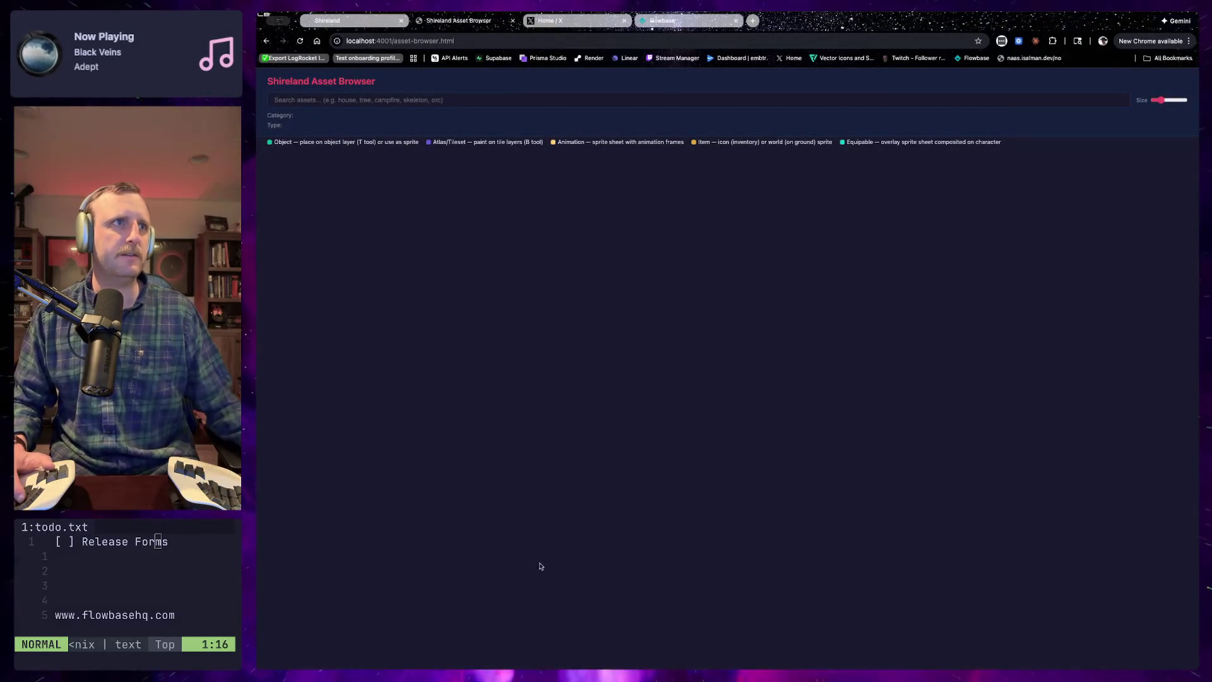
pyautogui.click(404, 41)
# Reload the Asset Browser and open its DevTools Console to see the error
pyautogui.press('Return')
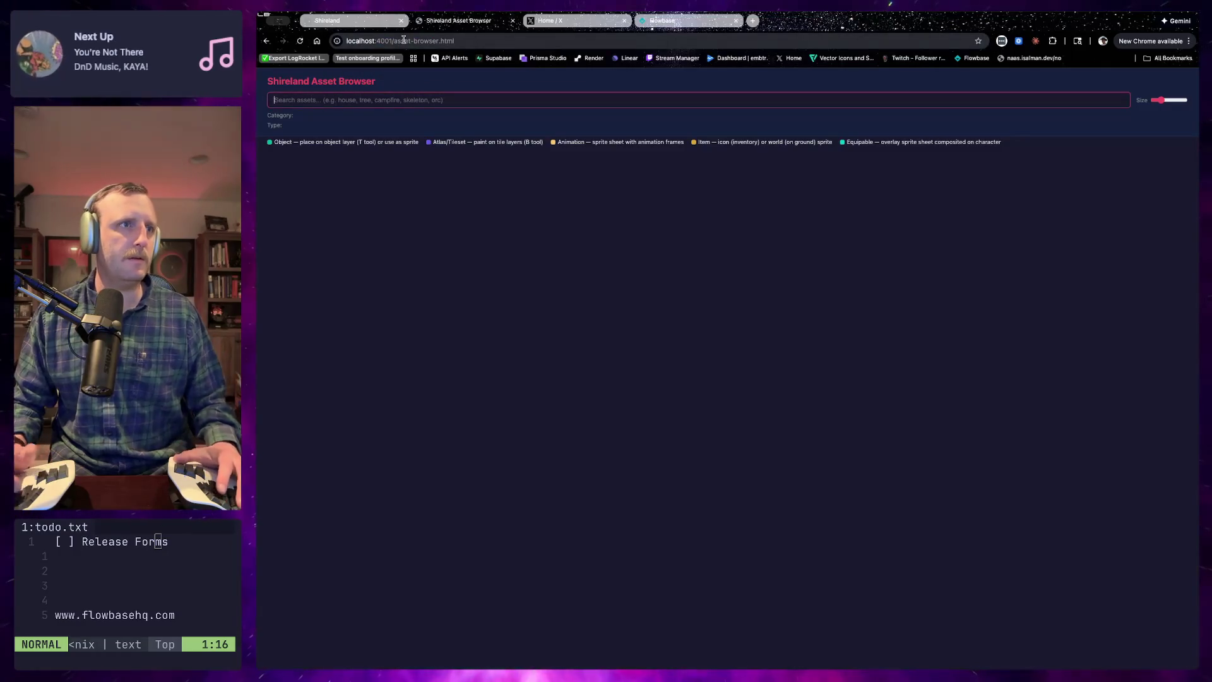
pyautogui.press('super+Tab')
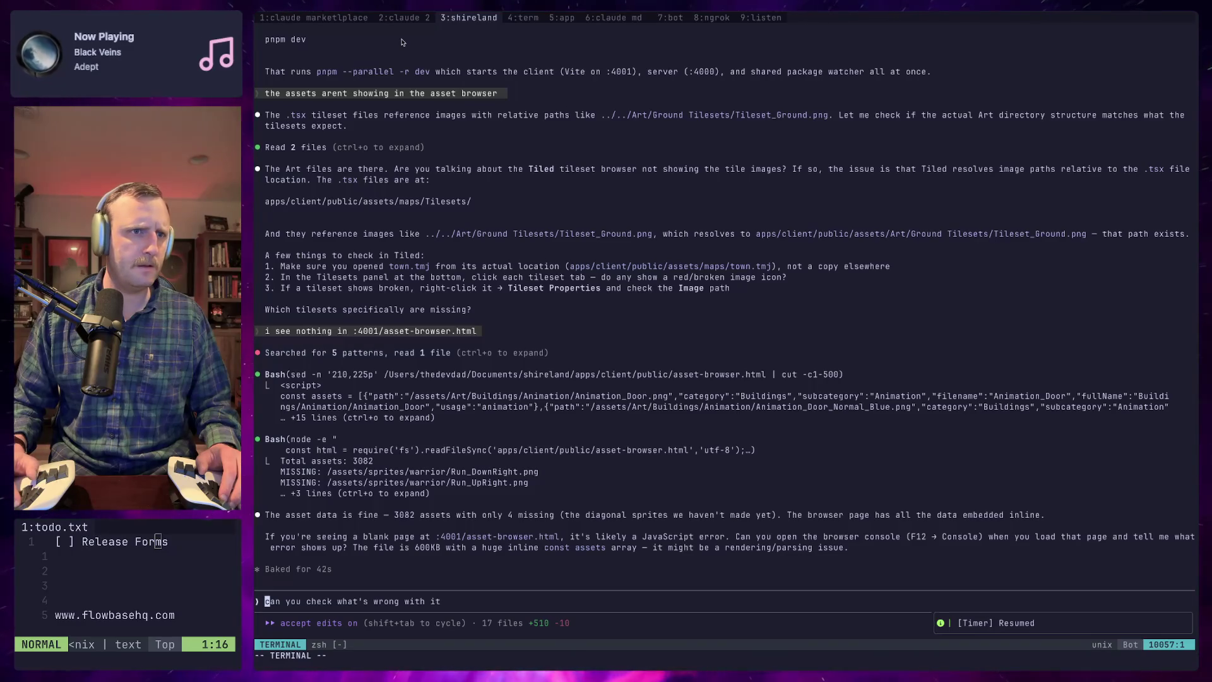
pyautogui.press('super+Tab')
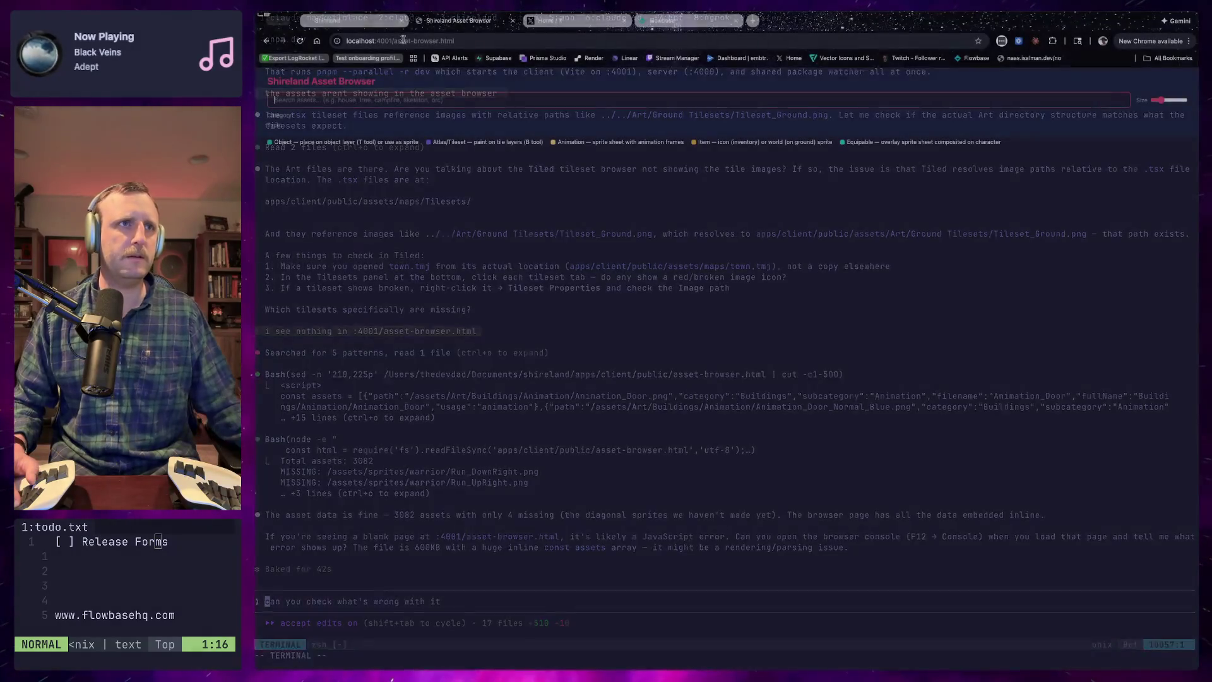
pyautogui.rightClick(436, 231)
pyautogui.click(450, 382)
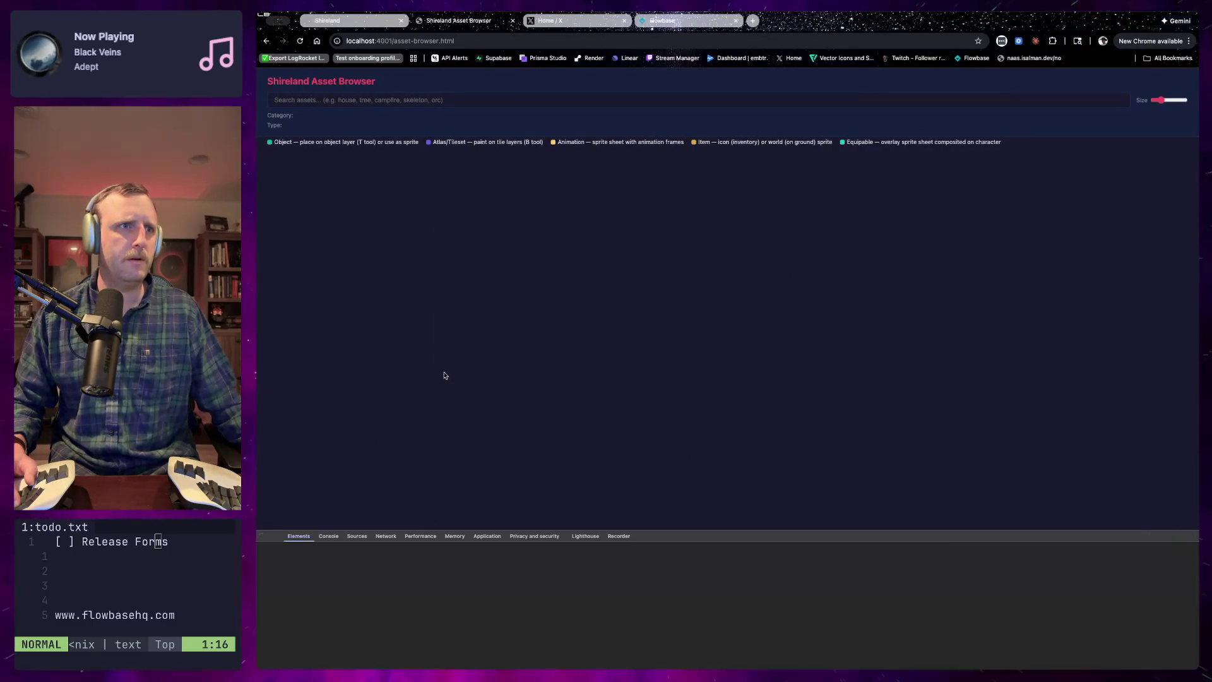
pyautogui.click(329, 536)
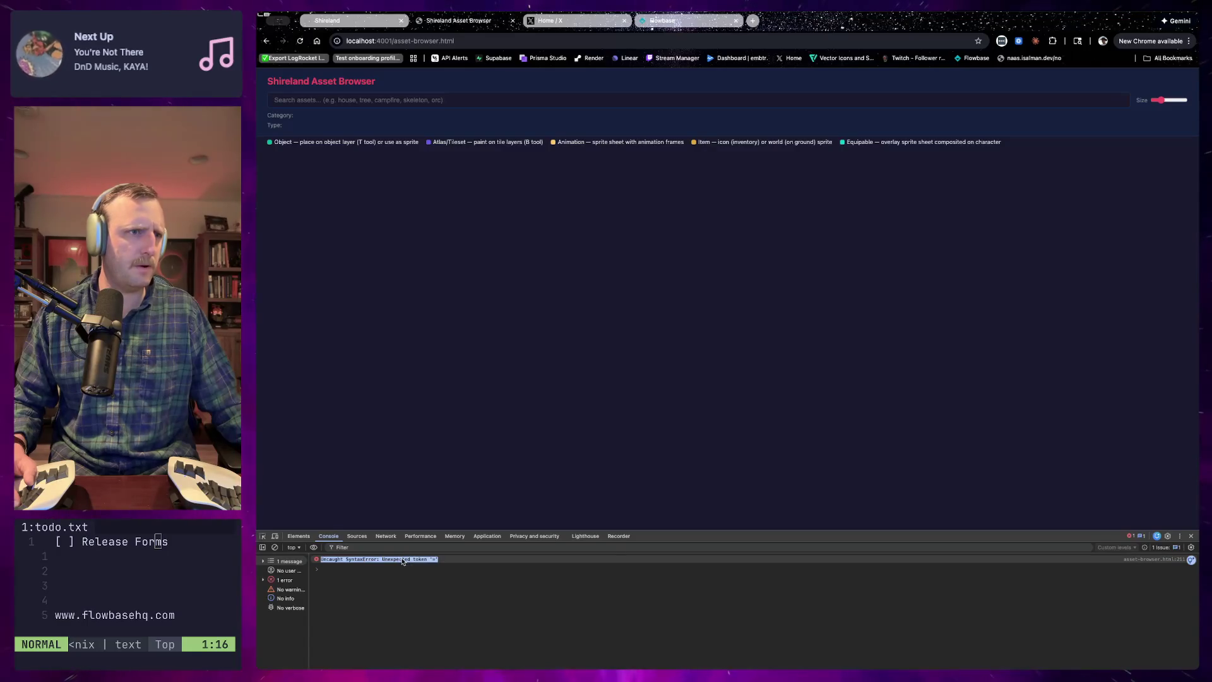
# Copy the console's Uncaught SyntaxError and send it to Claude to fix
pyautogui.rightClick(403, 561)
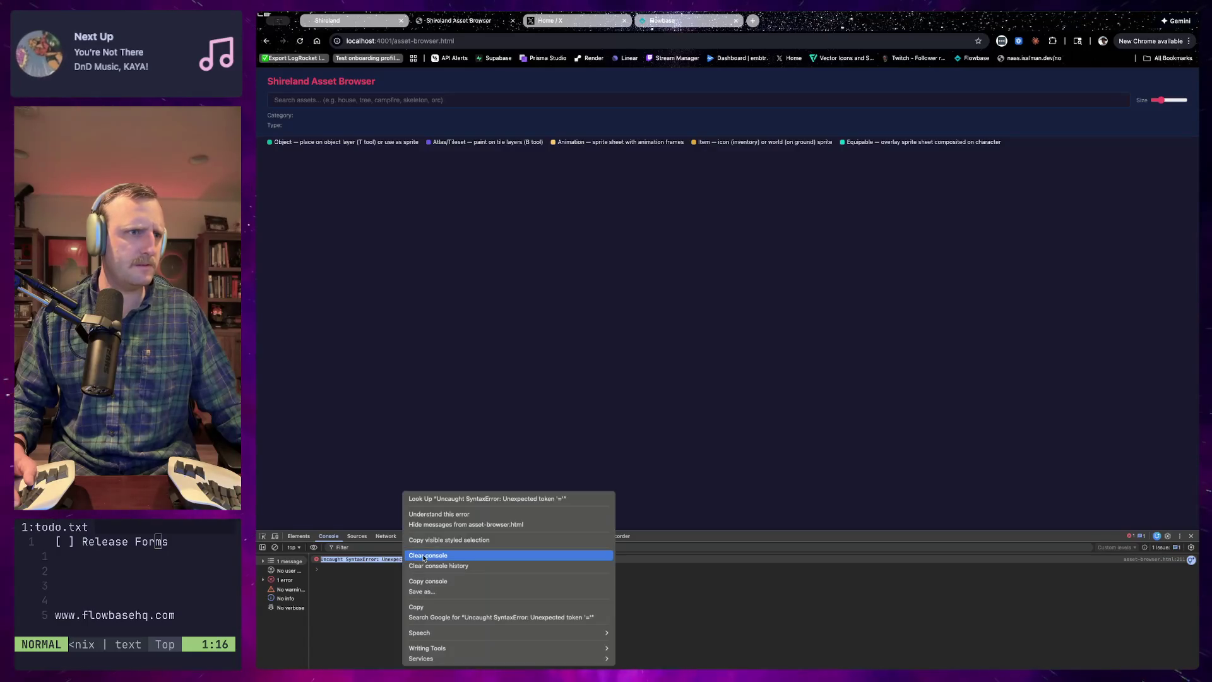
pyautogui.click(470, 581)
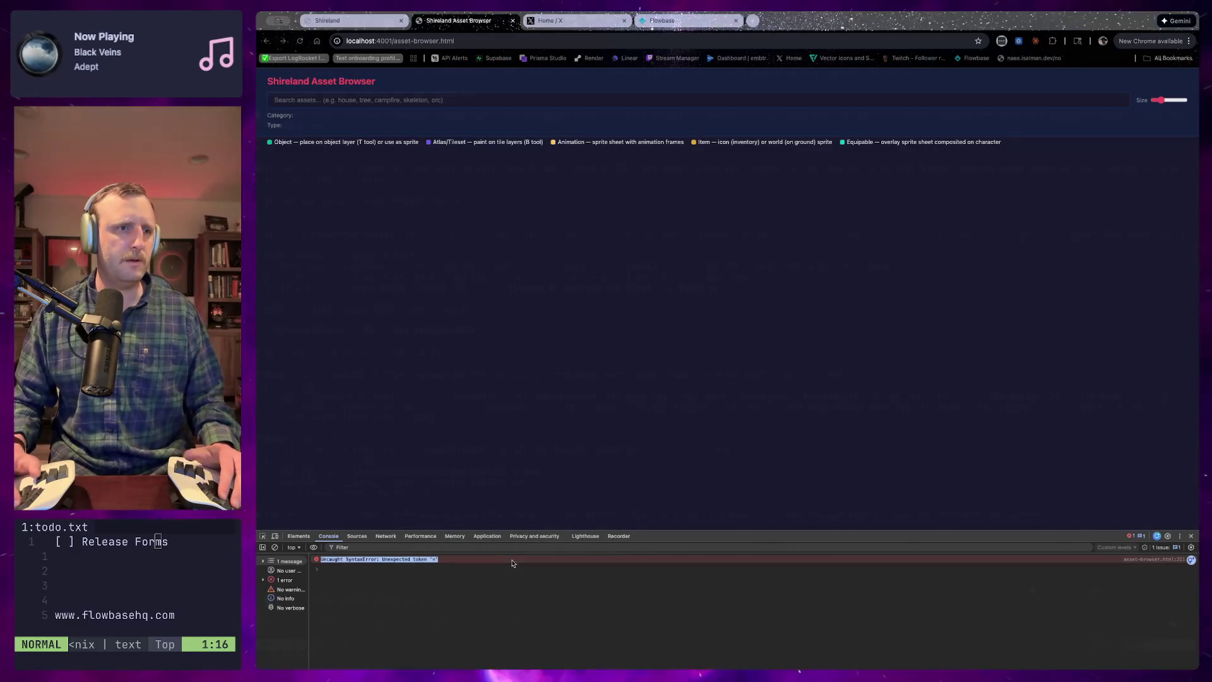
pyautogui.press('super+Tab')
pyautogui.write("asset-browser.html:211 Uncaught SyntaxError: Unexpected token '='")
pyautogui.press('Return')
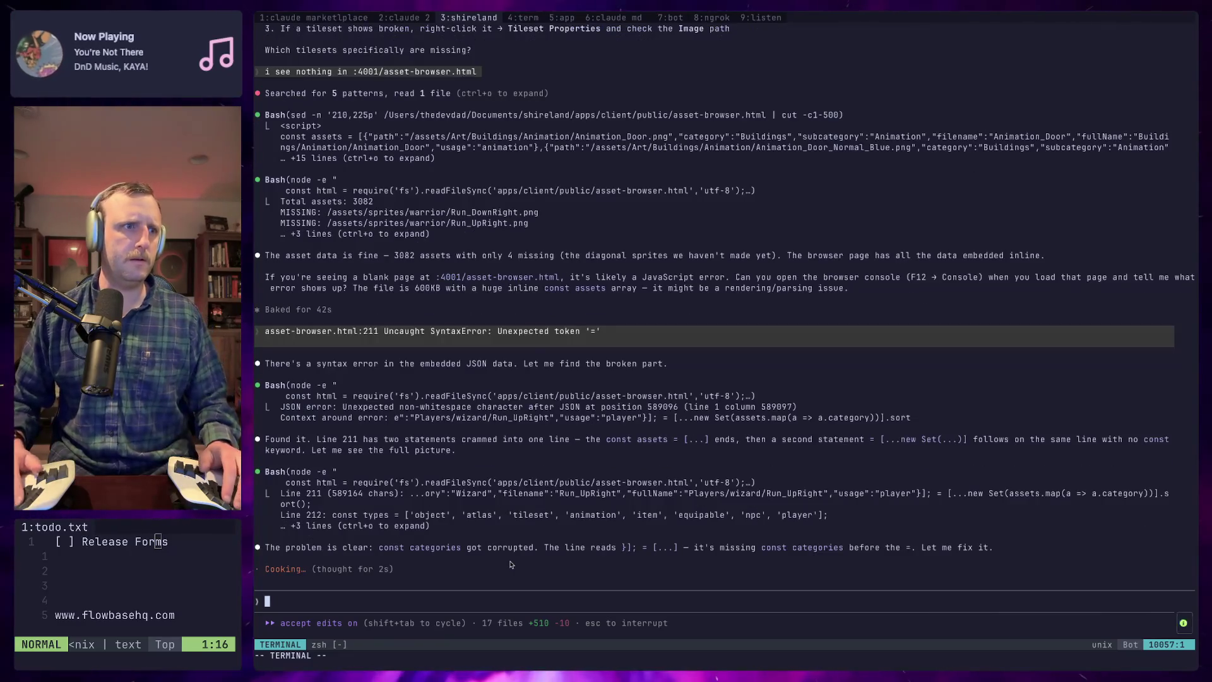
# Run /memory to save the session's learnings, then hide the terminal window
pyautogui.write('/mem')
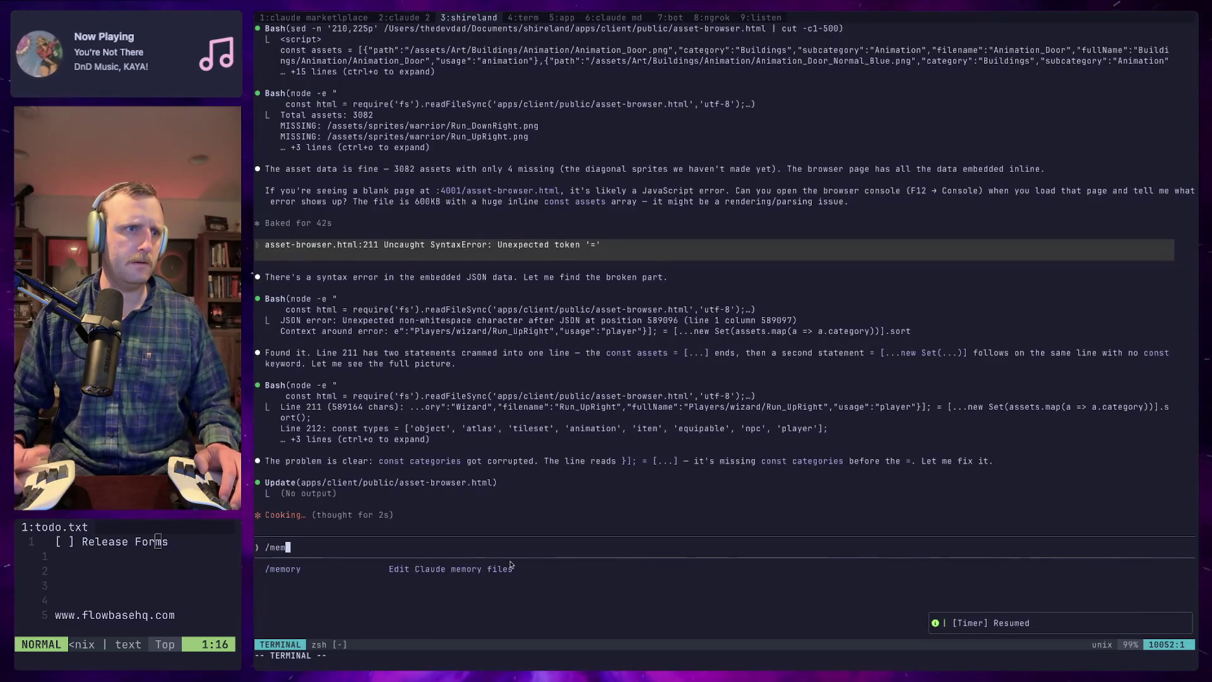
pyautogui.press('Return')
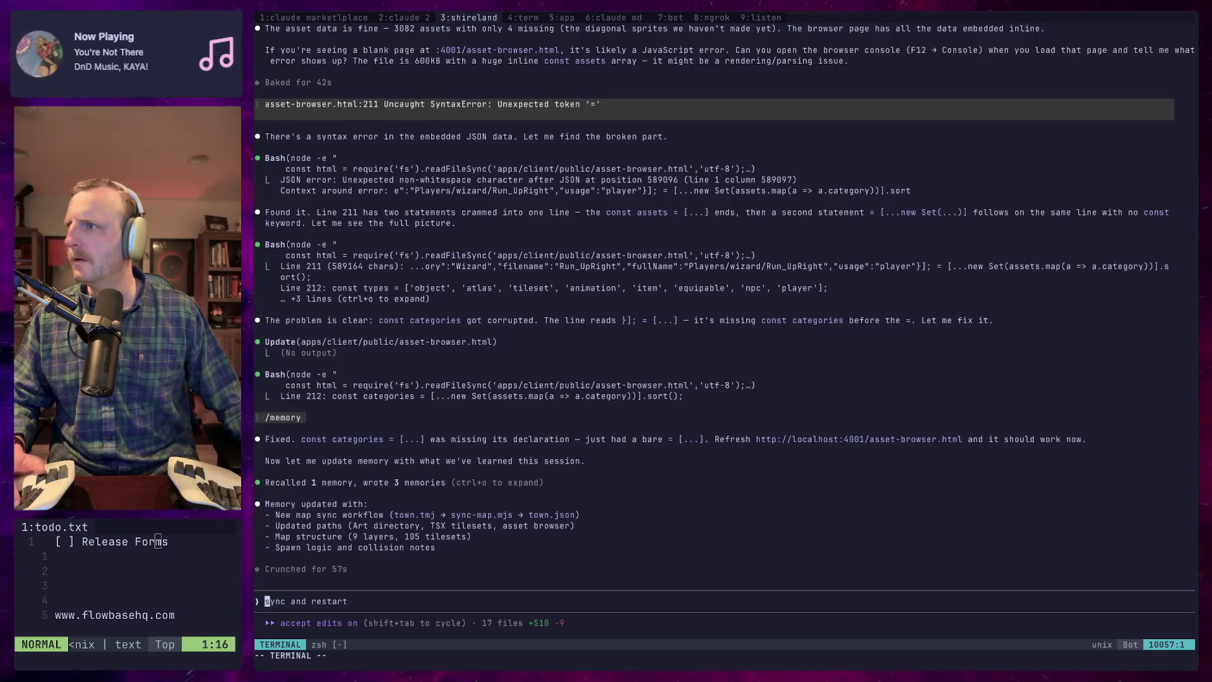
pyautogui.press('super+h')
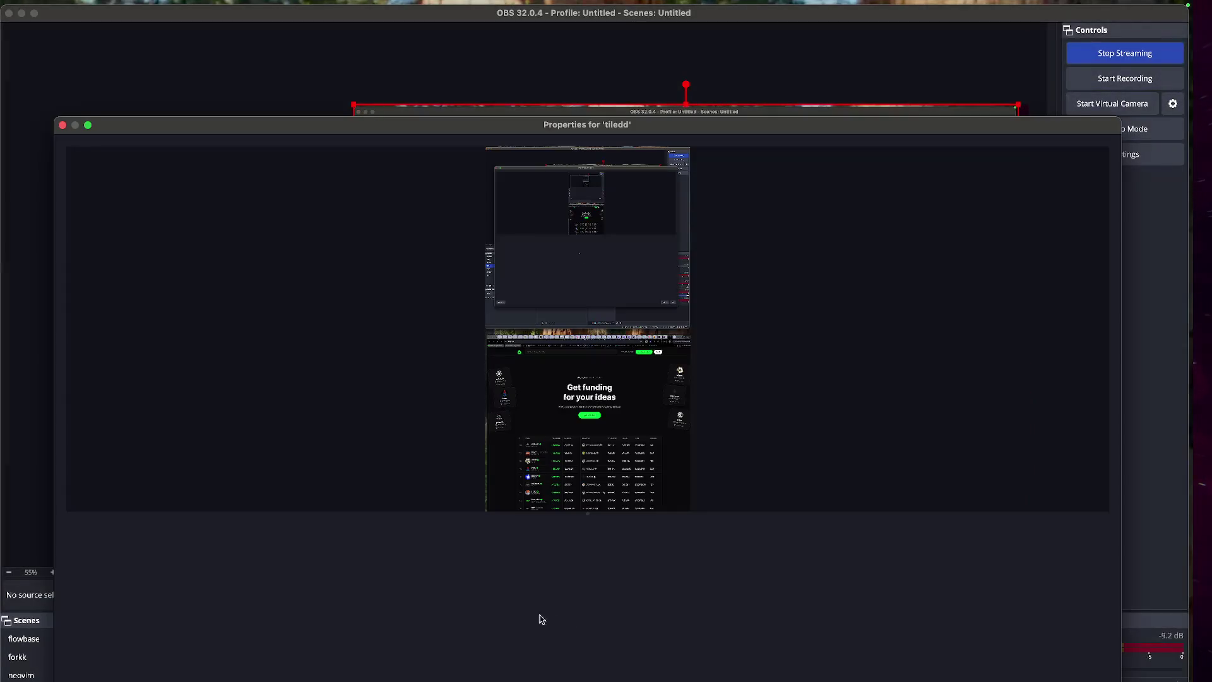
# Keep the current display and set the tiledd source's Method to Application Capture
pyautogui.click(168, 576)
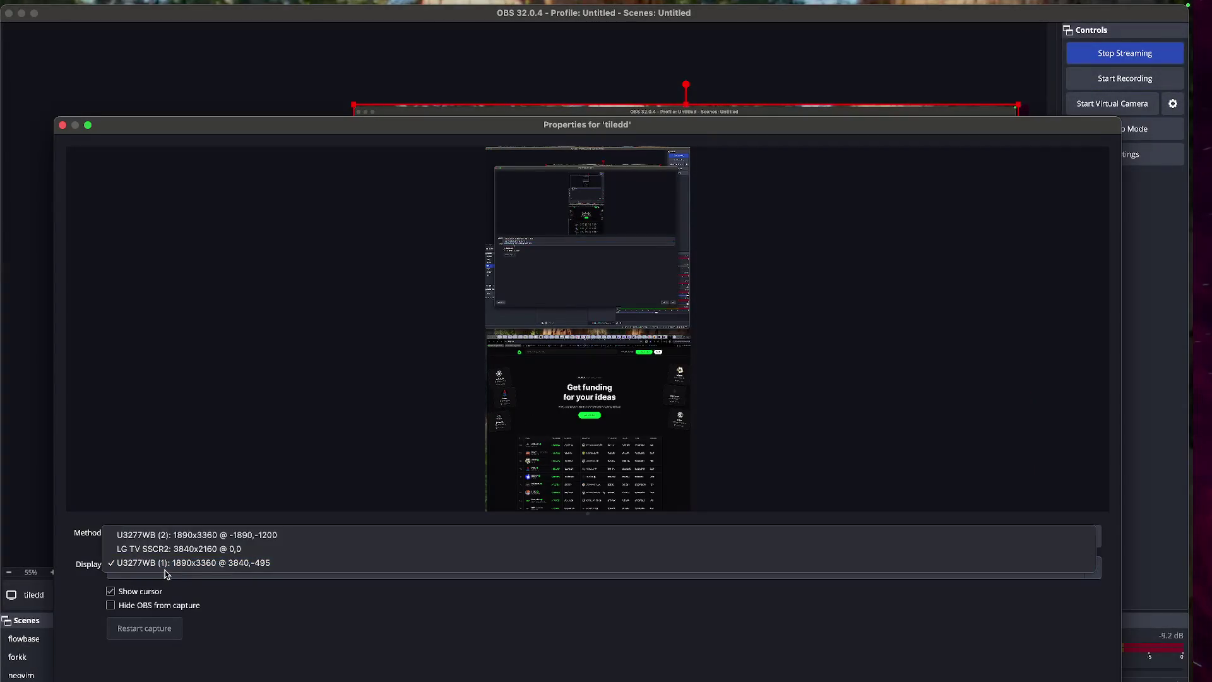
pyautogui.click(221, 613)
pyautogui.click(169, 536)
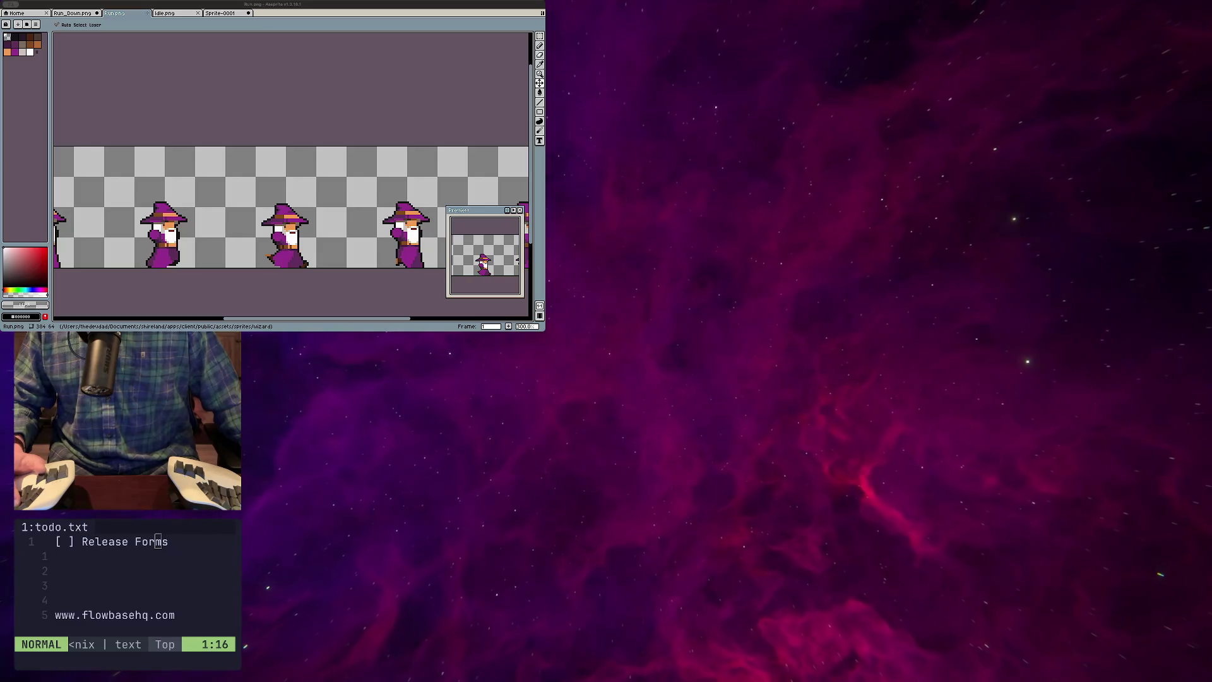
# Stamp a 2x2 light tile block left of the path, maximize Tiled, and paint near the banner
pyautogui.press('super+Tab')
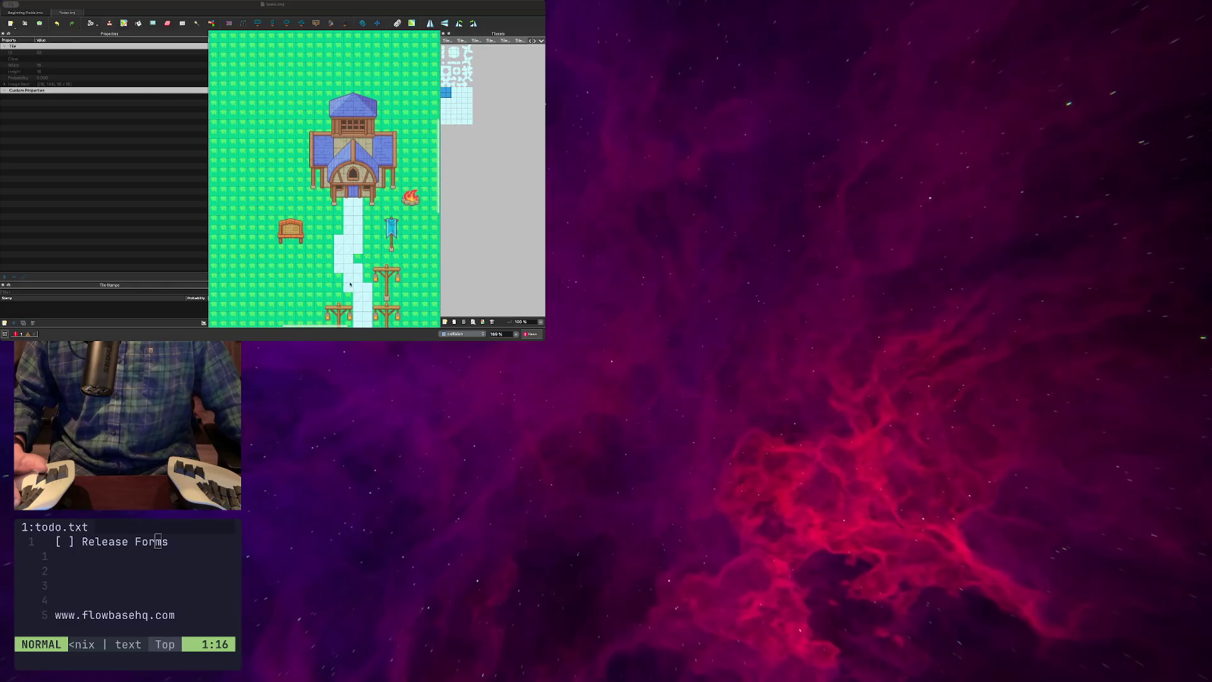
pyautogui.click(322, 1)
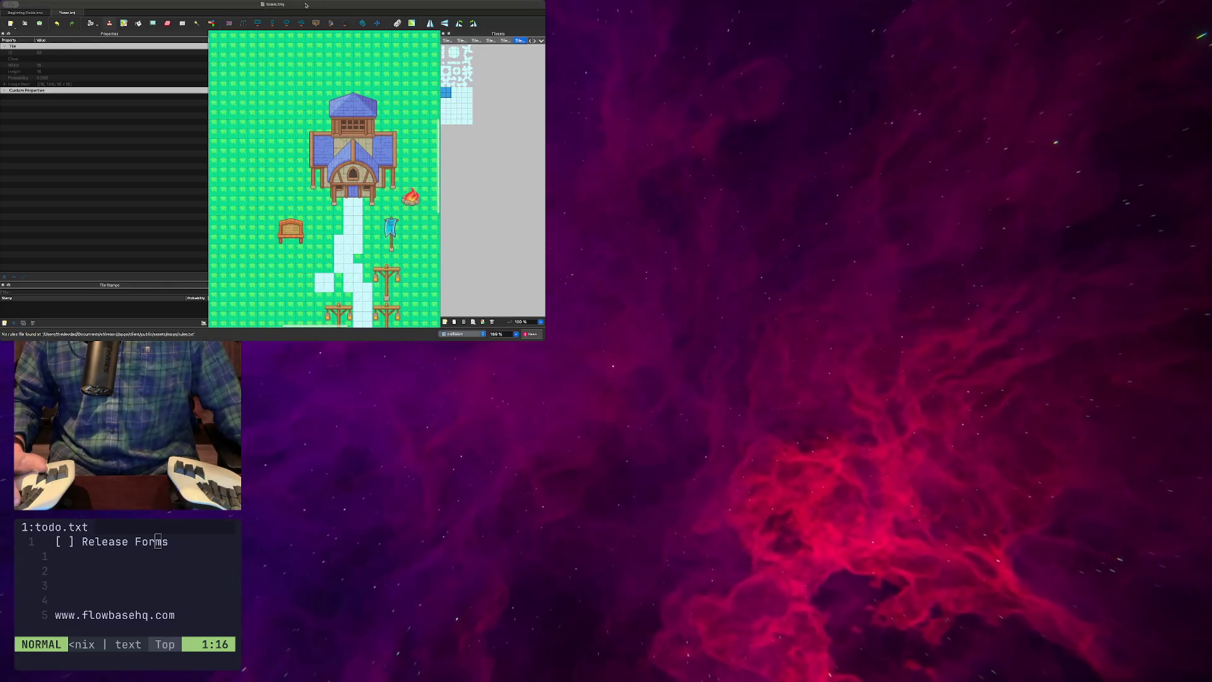
pyautogui.doubleClick(306, 5)
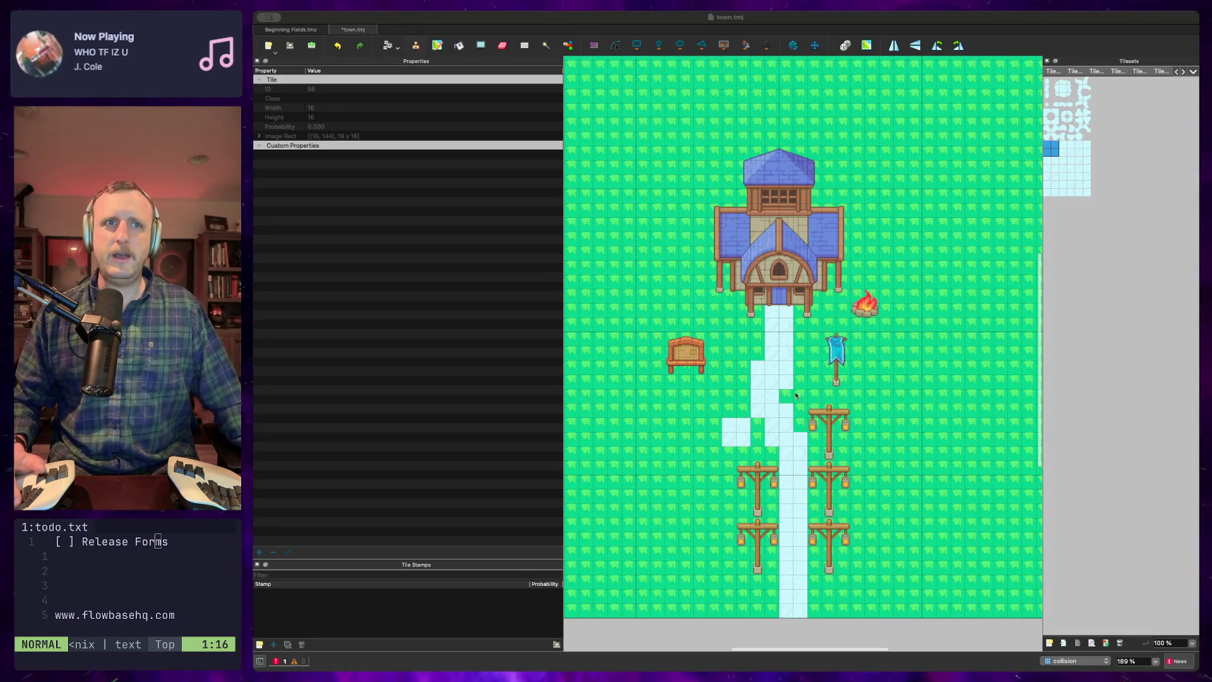
pyautogui.moveTo(805, 341); pyautogui.dragTo(824, 353)
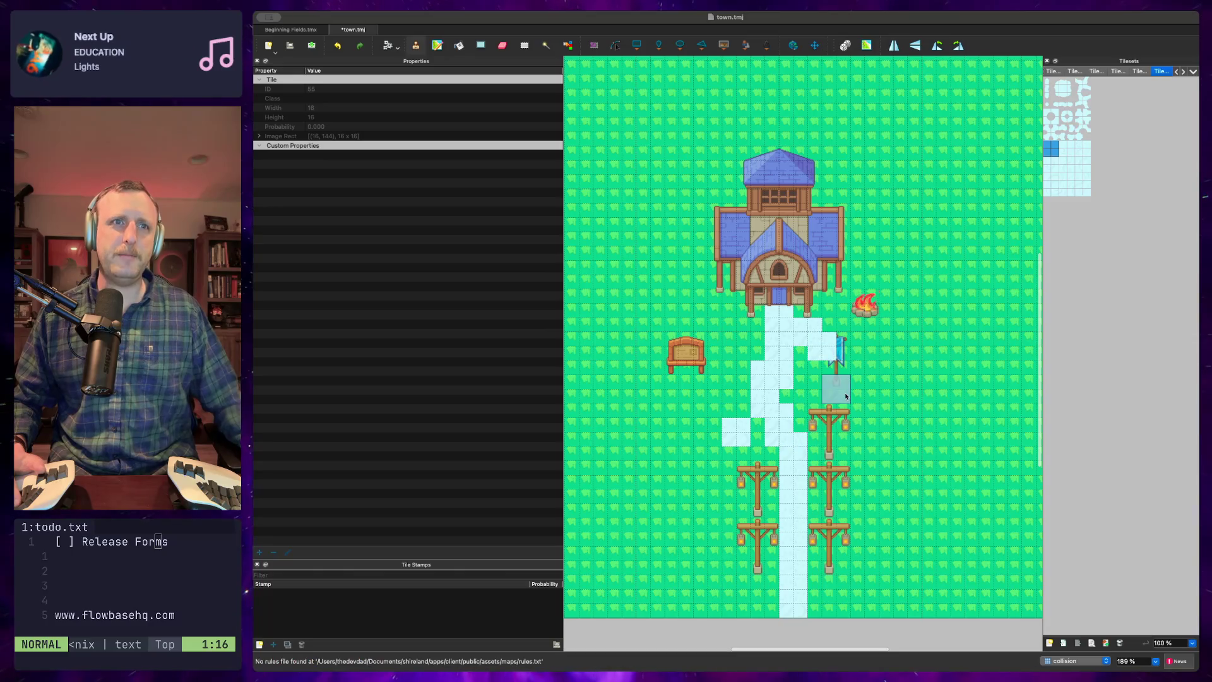
# Undo the banner tiles and place a single light path tile beside the lamp posts
pyautogui.hotkey('ctrl', 'z')
pyautogui.hotkey('ctrl', 'z')
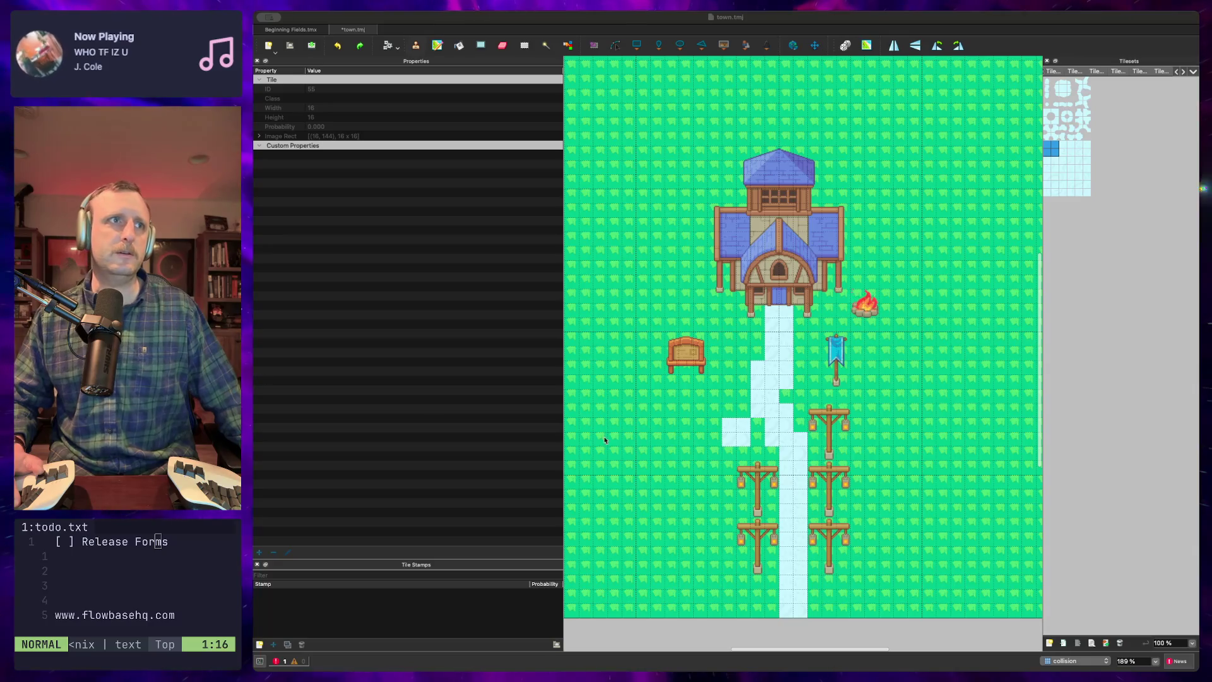
pyautogui.click(906, 488)
pyautogui.click(906, 488)
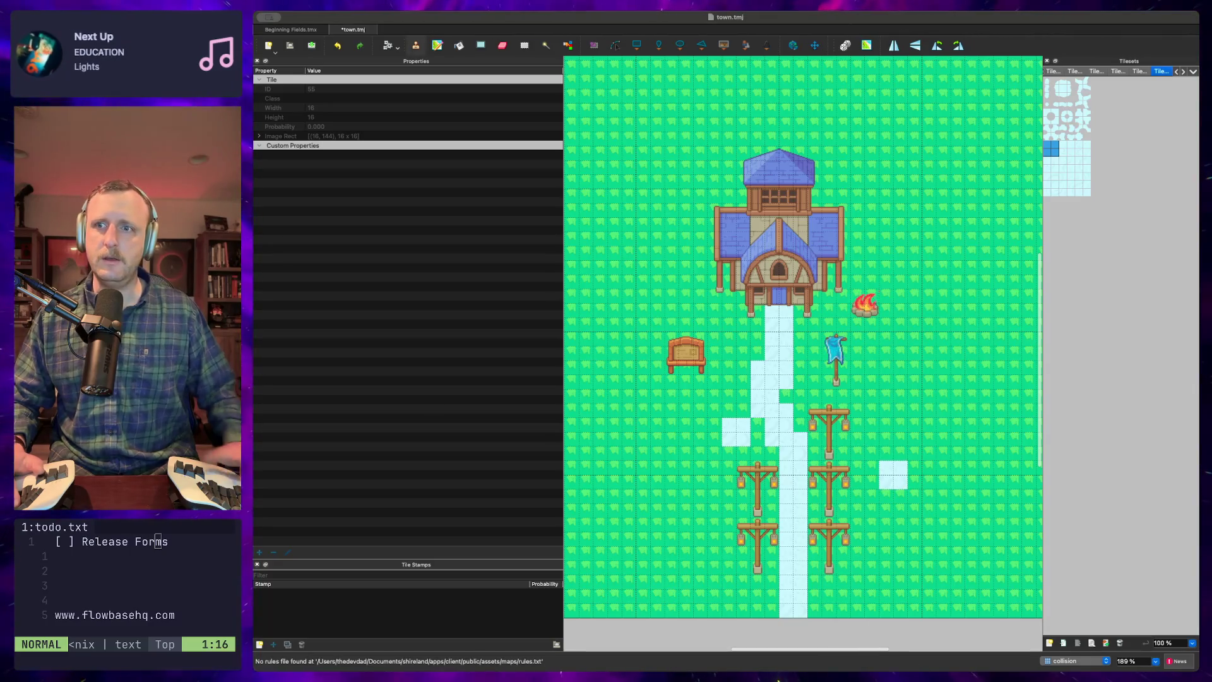
pyautogui.press('super+Tab')
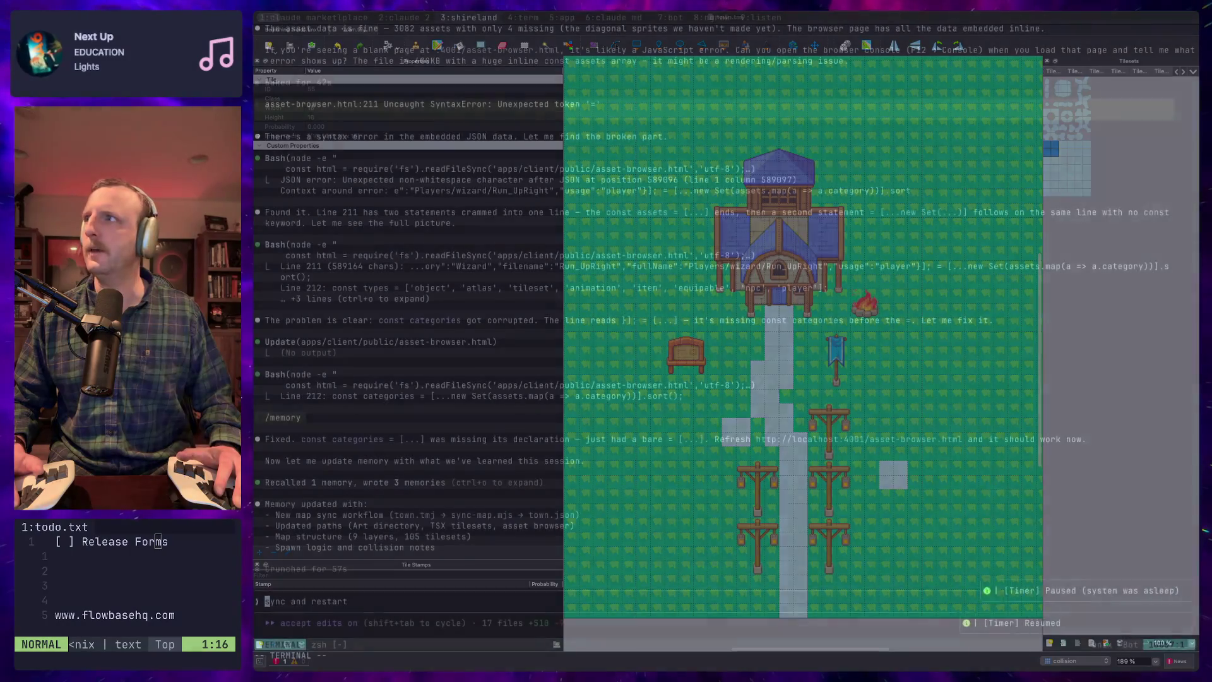
# Bring up the Shireland Asset Browser page and hide the developer console
pyautogui.press('super+Tab')
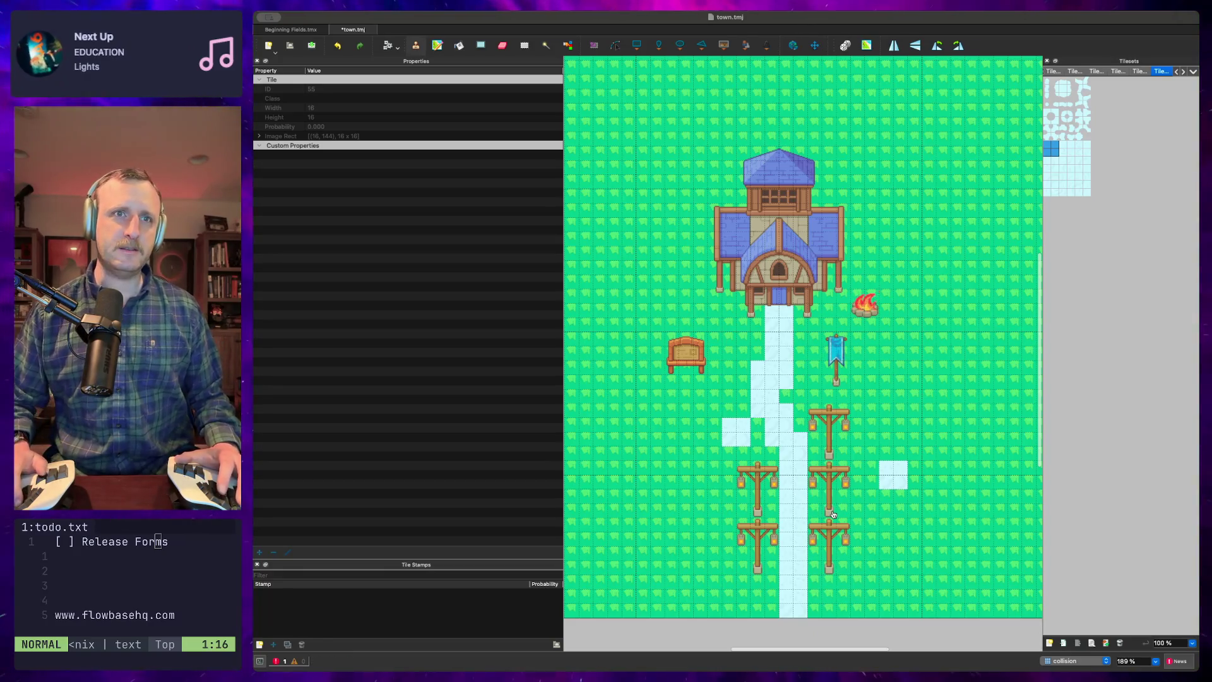
pyautogui.press('super+Tab')
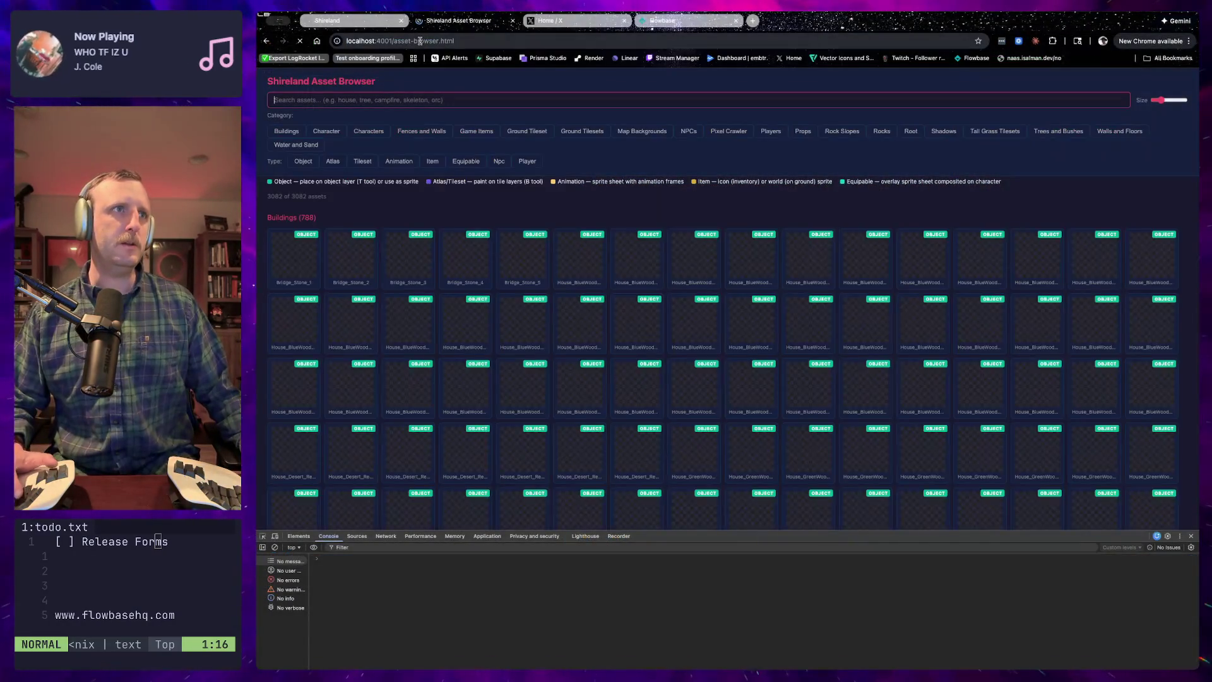
pyautogui.click(1192, 537)
# Browse the 3082-asset grid, then filter it to Rock Slopes, showing its 9 tile sheets
pyautogui.scroll(-1, 724, 418)
pyautogui.scroll(-20, 713, 417)
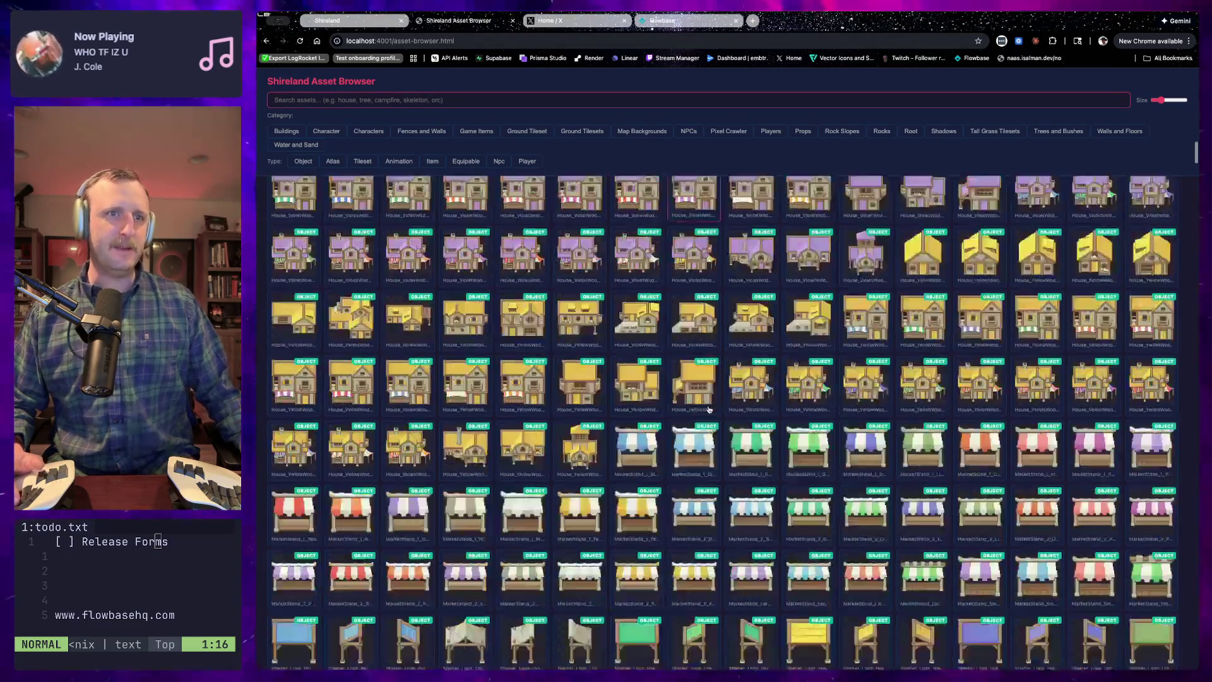
pyautogui.scroll(-20, 581, 420)
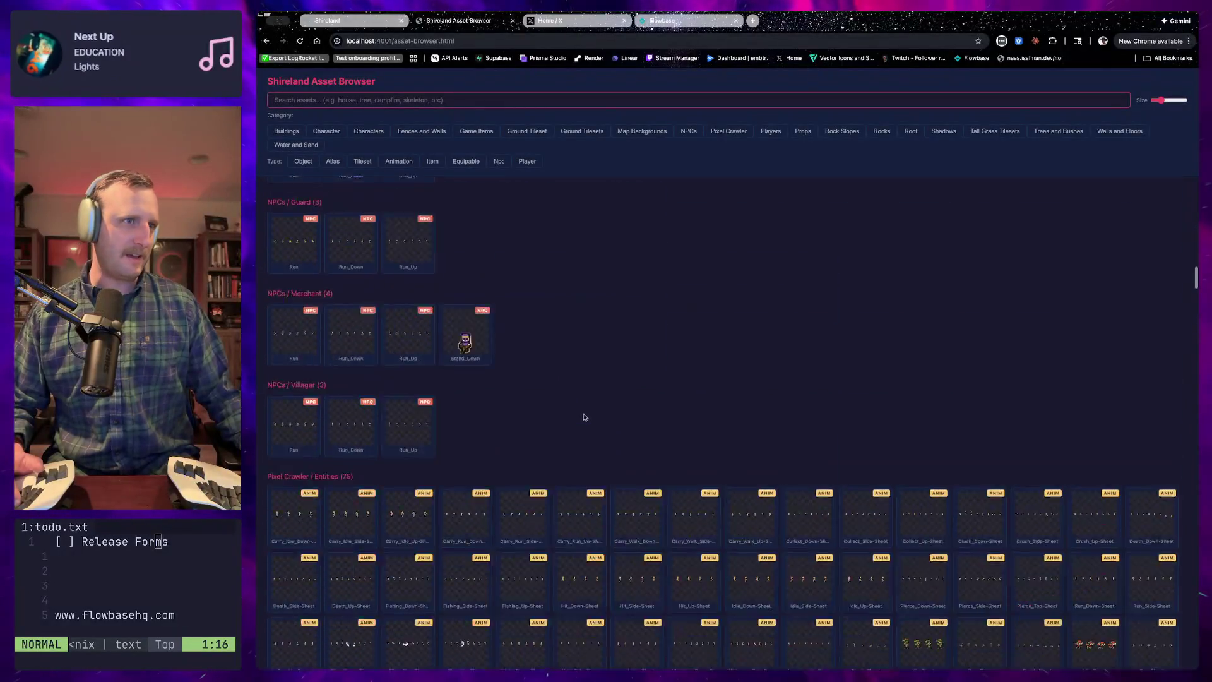
pyautogui.scroll(-10, 599, 426)
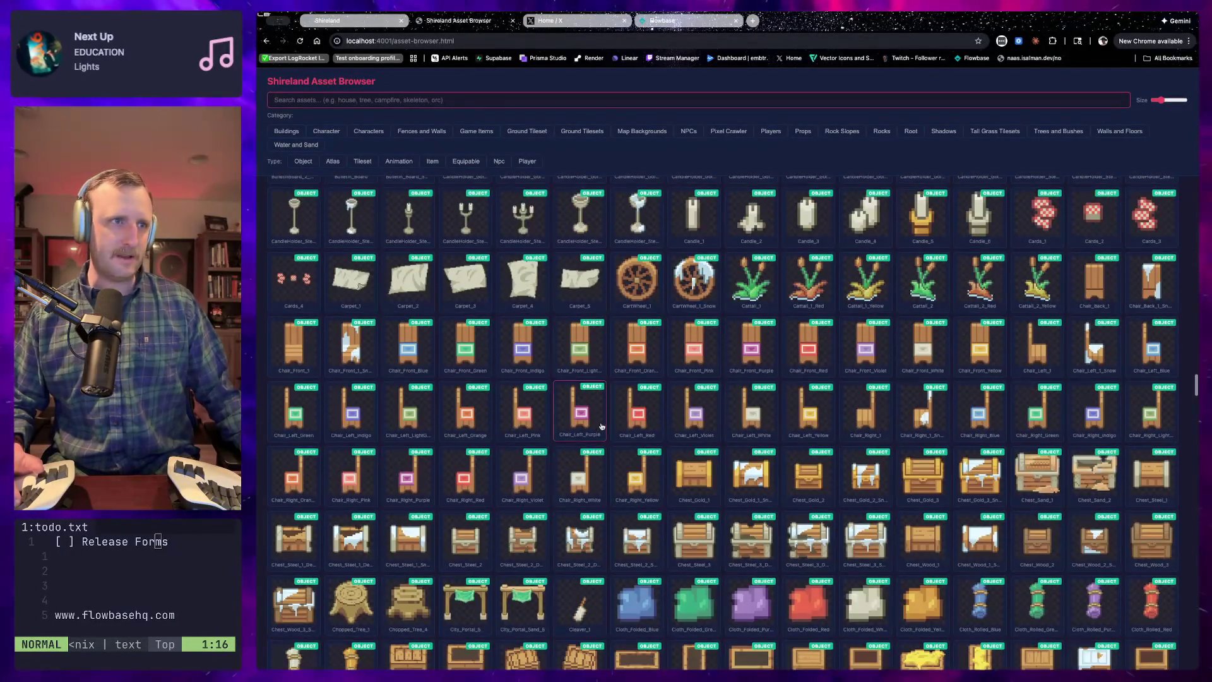
pyautogui.scroll(15, 581, 455)
pyautogui.scroll(20, 580, 453)
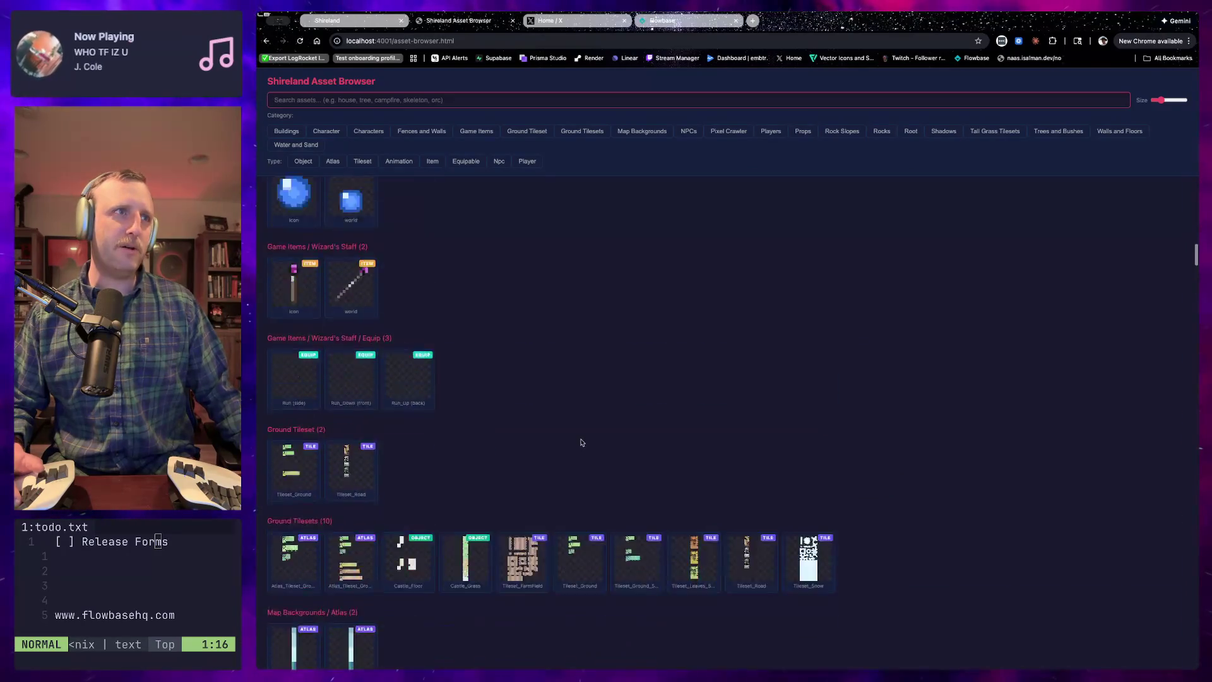
pyautogui.scroll(-10, 595, 446)
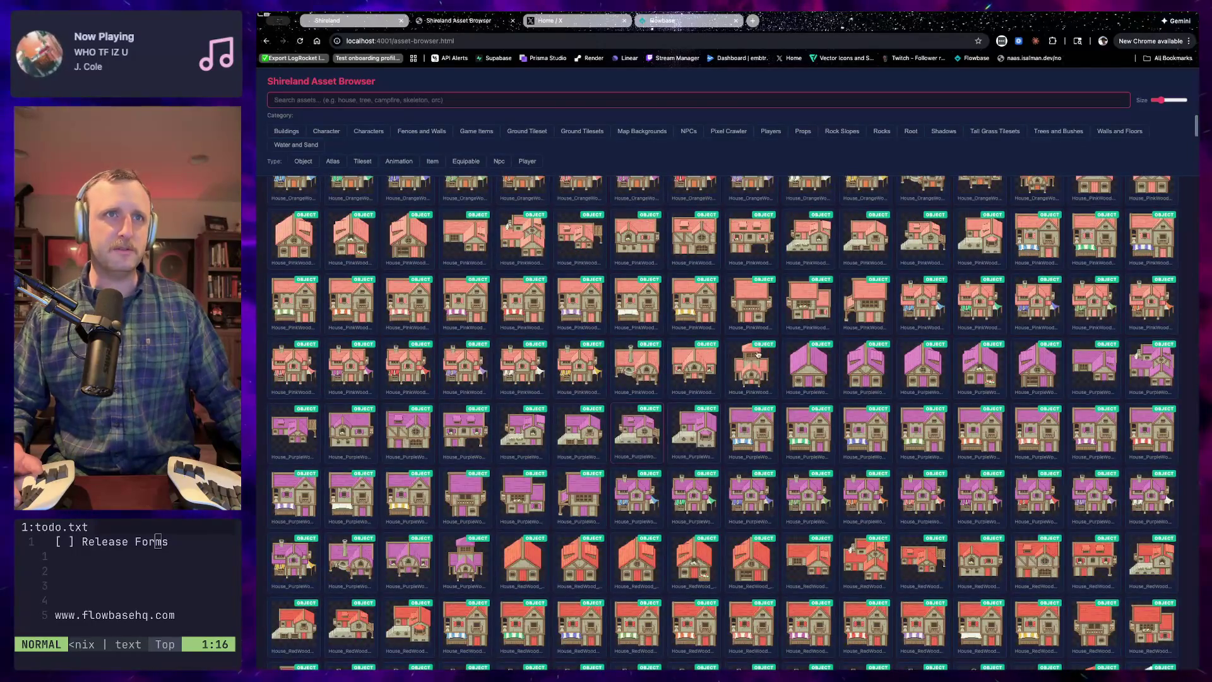
pyautogui.click(833, 133)
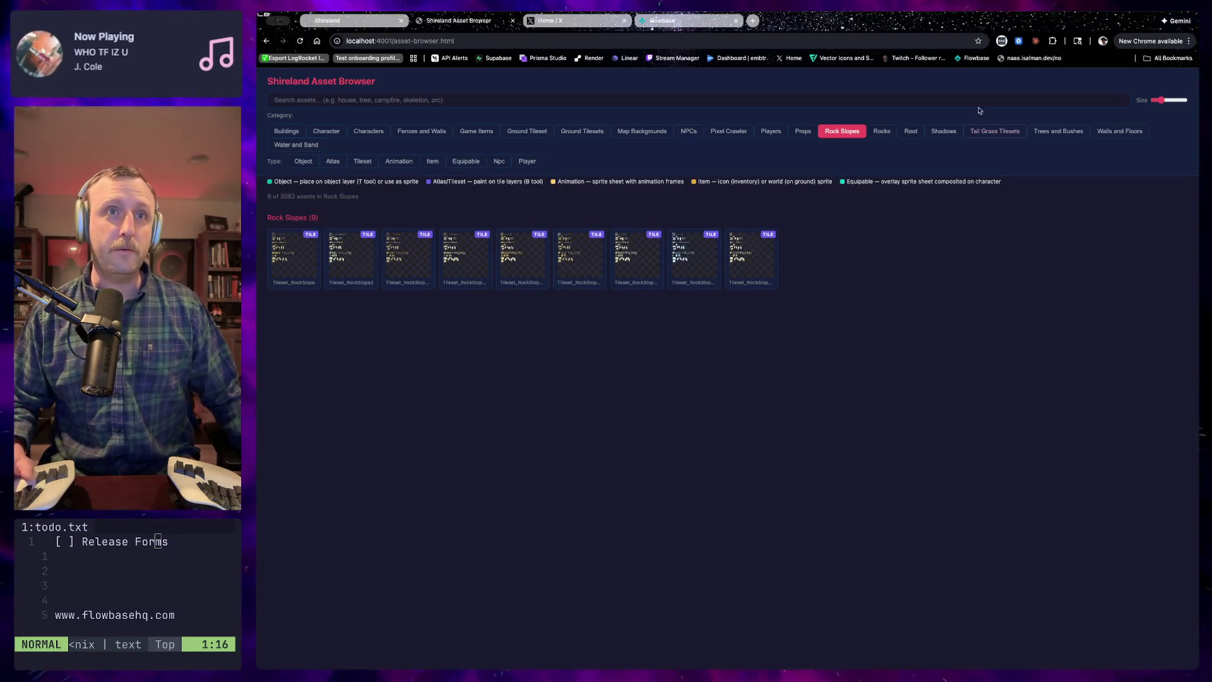
# Try the Rocks and Root categories, then filter the assets to NPCs
pyautogui.click(881, 131)
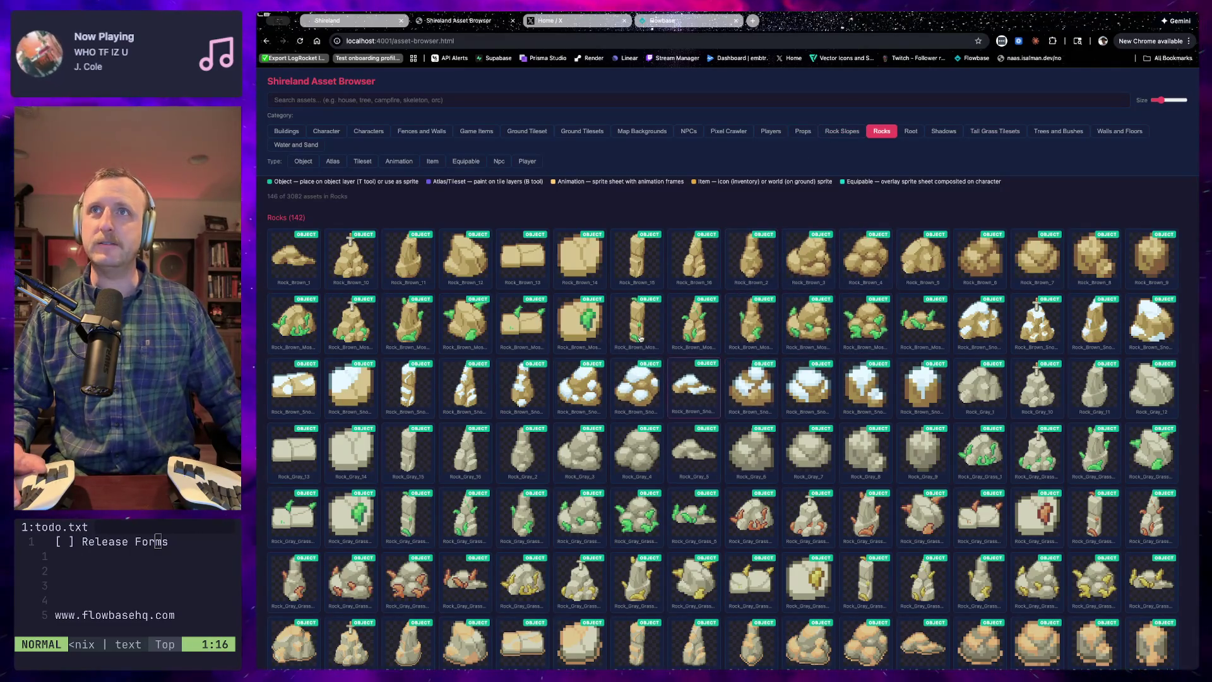
pyautogui.scroll(-4, 532, 388)
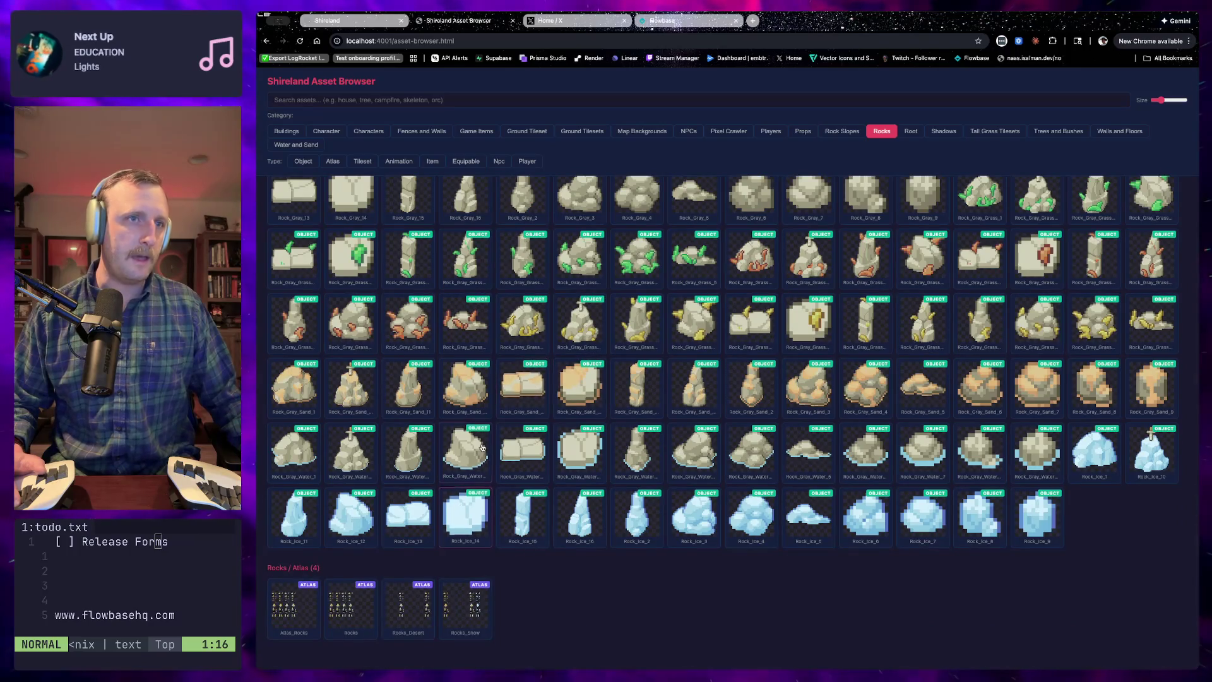
pyautogui.scroll(5, 532, 388)
pyautogui.click(911, 132)
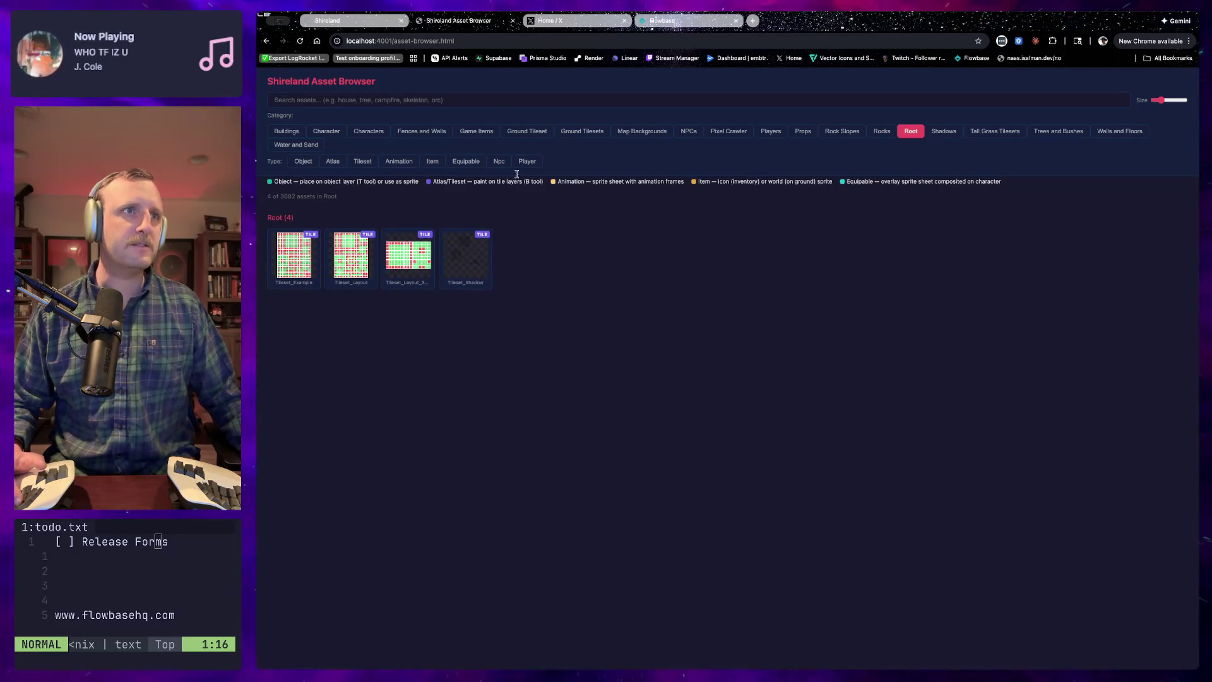
pyautogui.click(688, 133)
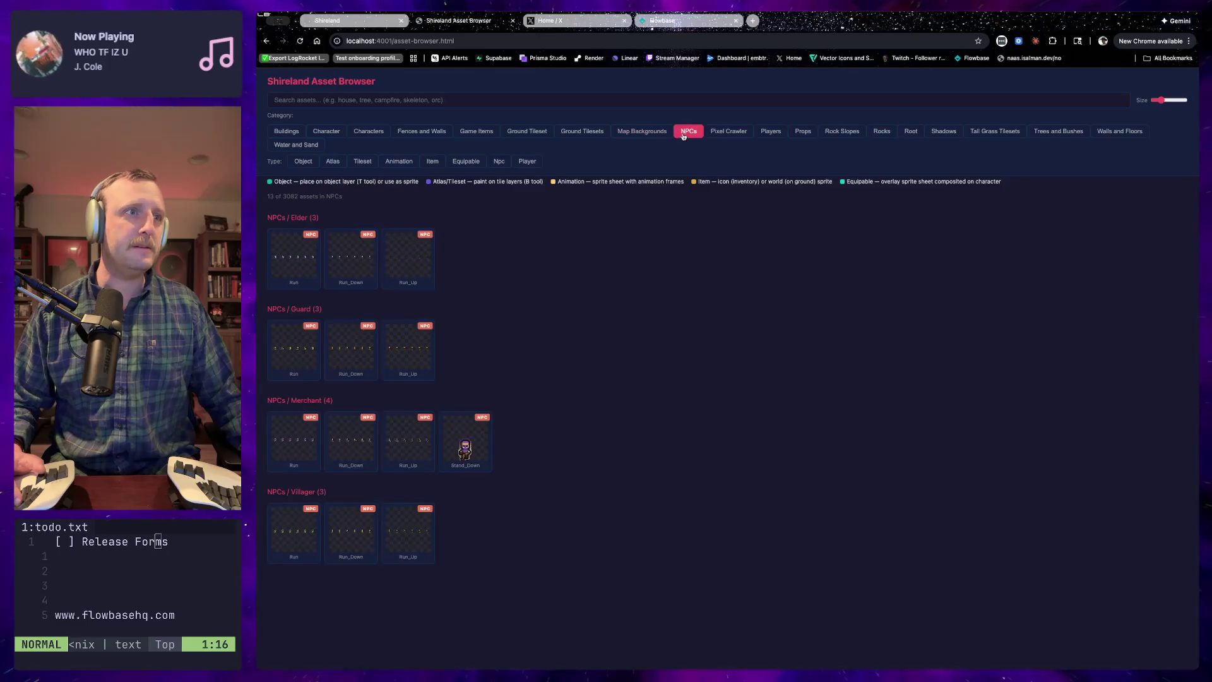
# Preview the merchant's Stand_Down and Run_Down sprites, closing each detail view
pyautogui.click(457, 446)
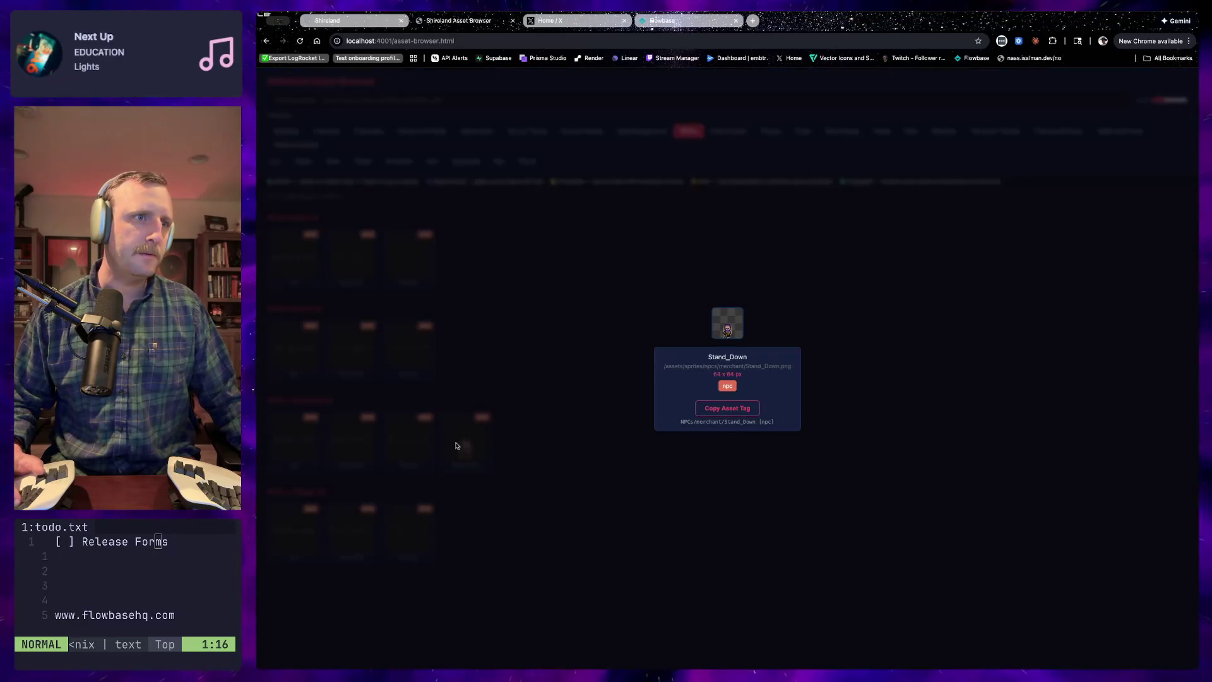
pyautogui.click(413, 406)
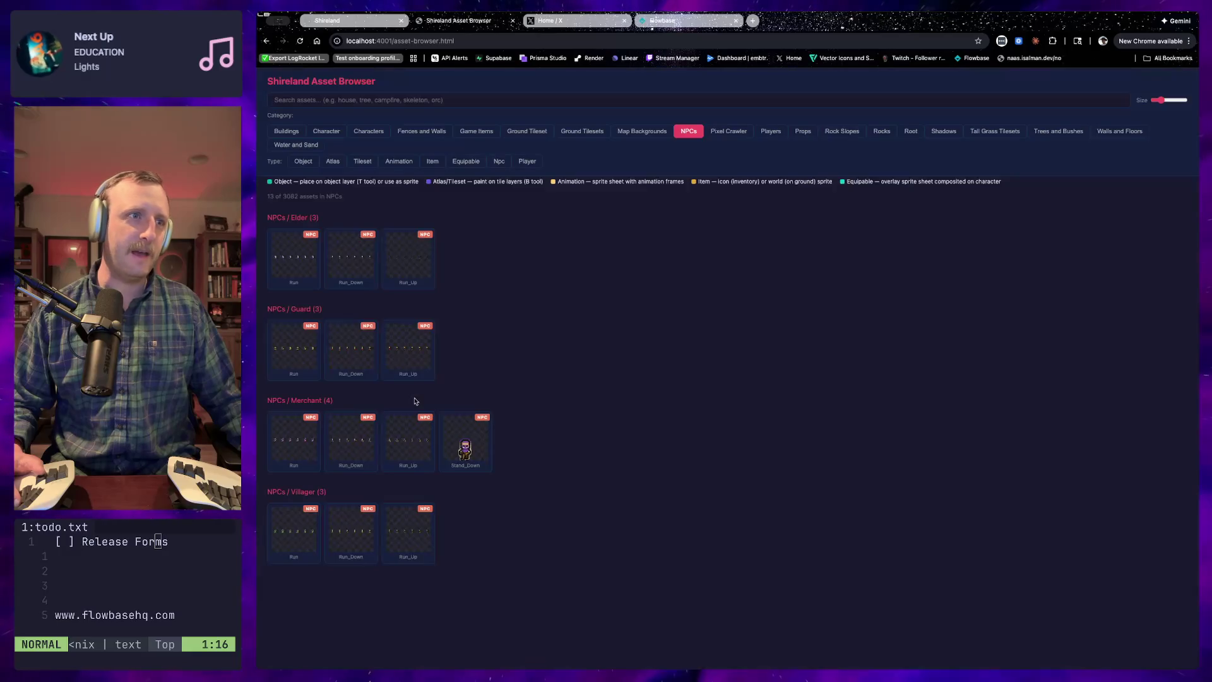
pyautogui.click(351, 442)
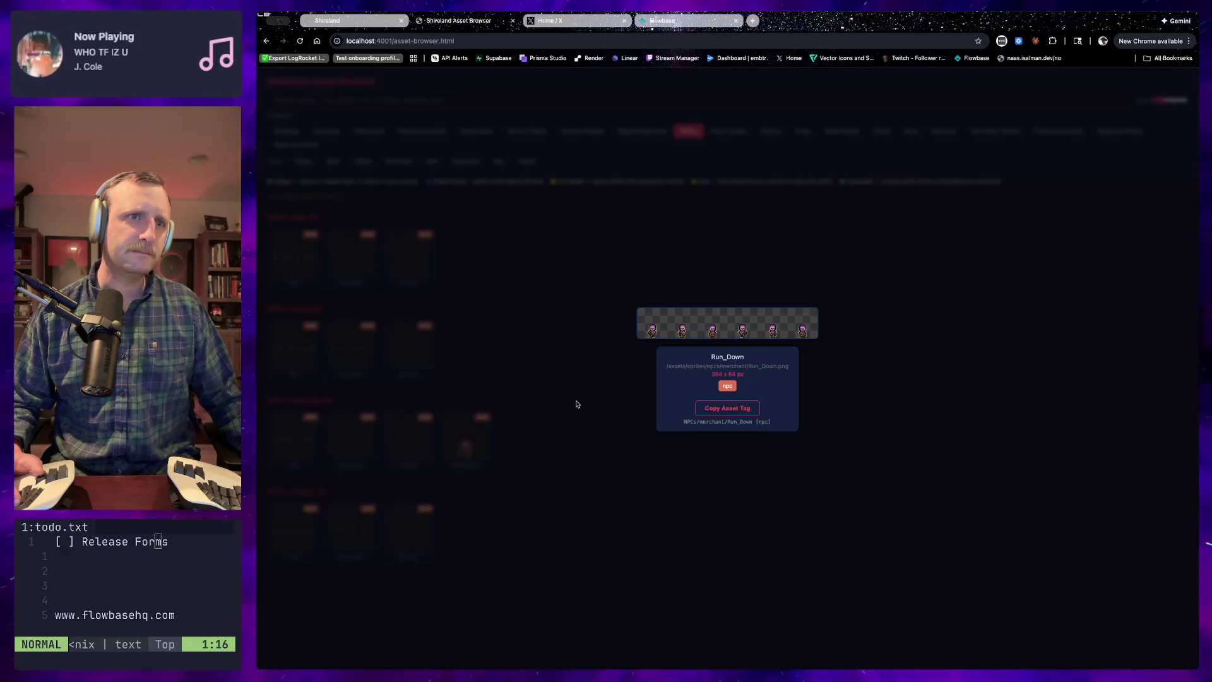
pyautogui.click(568, 405)
pyautogui.press('super+1')
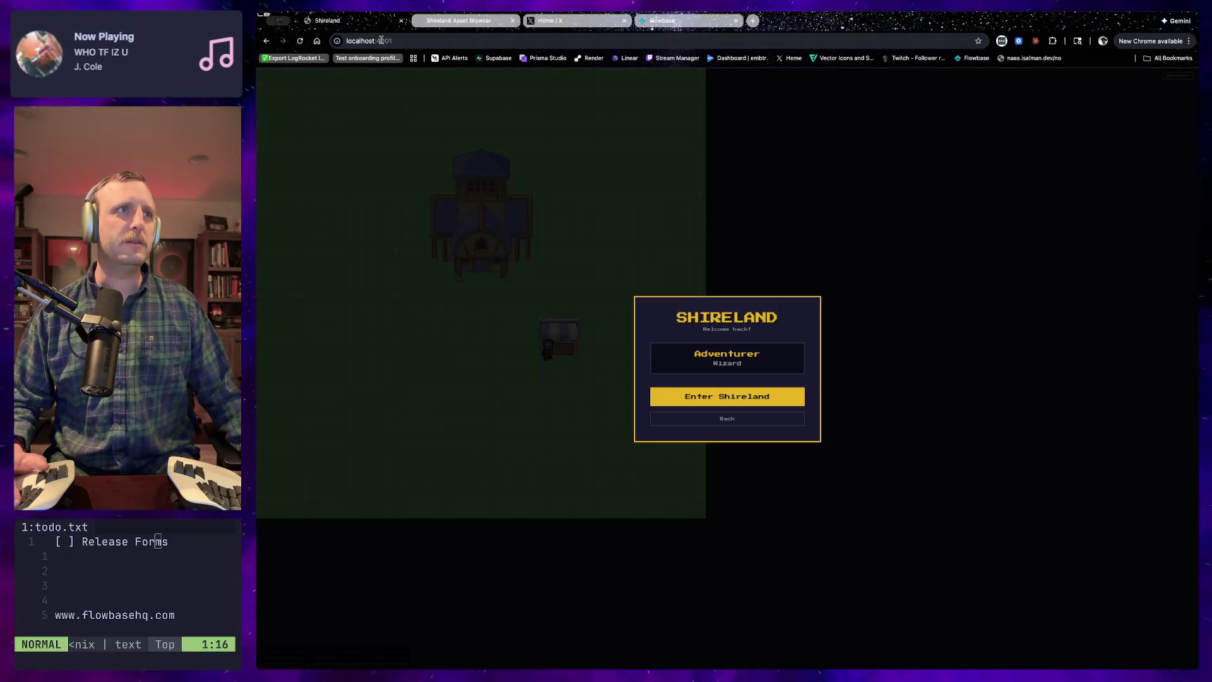
# Reload the Shireland game page and enter the town from the welcome-back card
pyautogui.press('super+r')
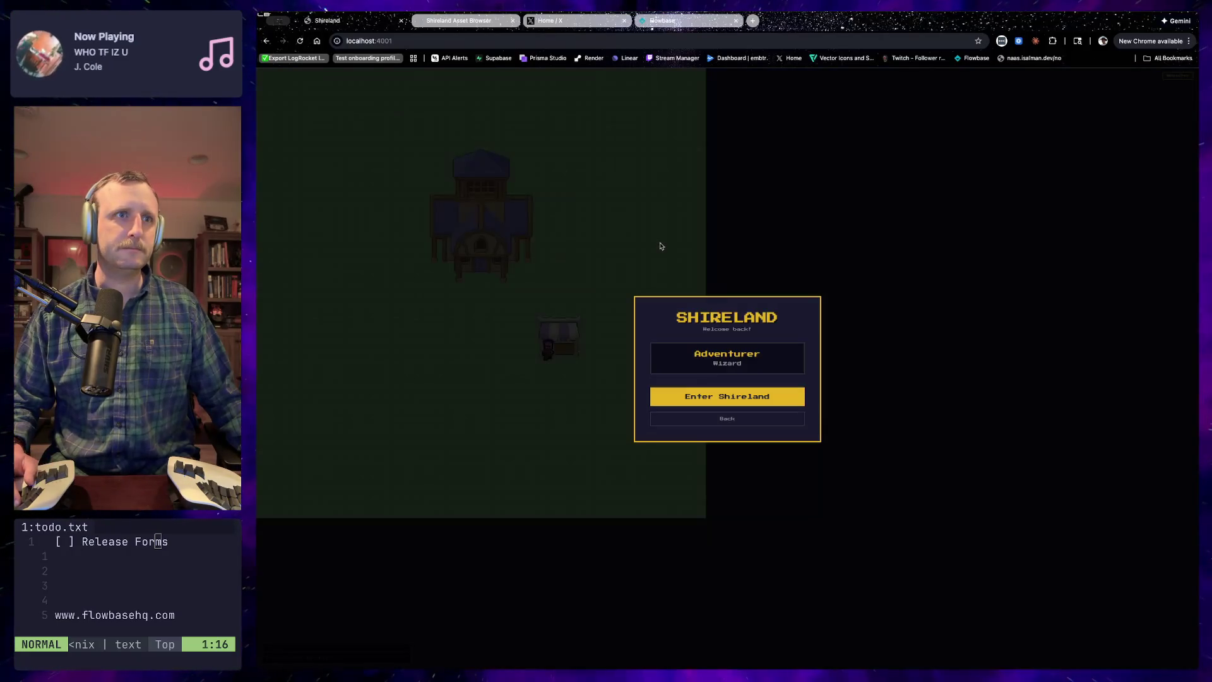
pyautogui.click(743, 392)
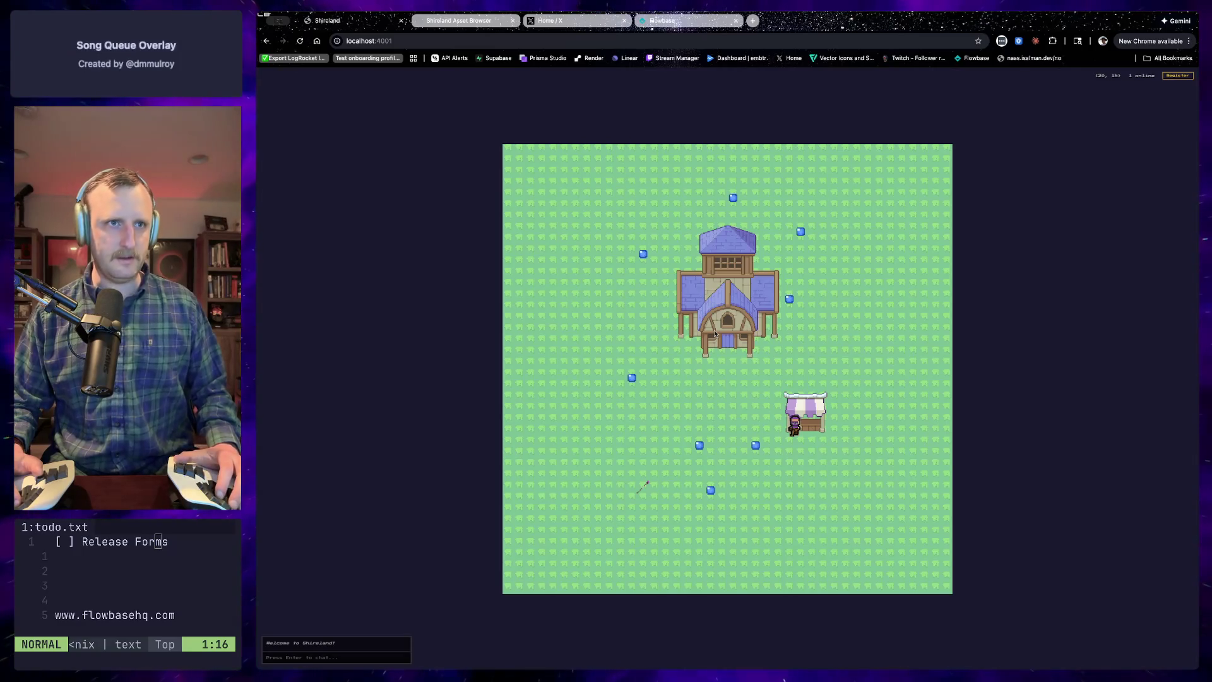
pyautogui.press('super+Tab')
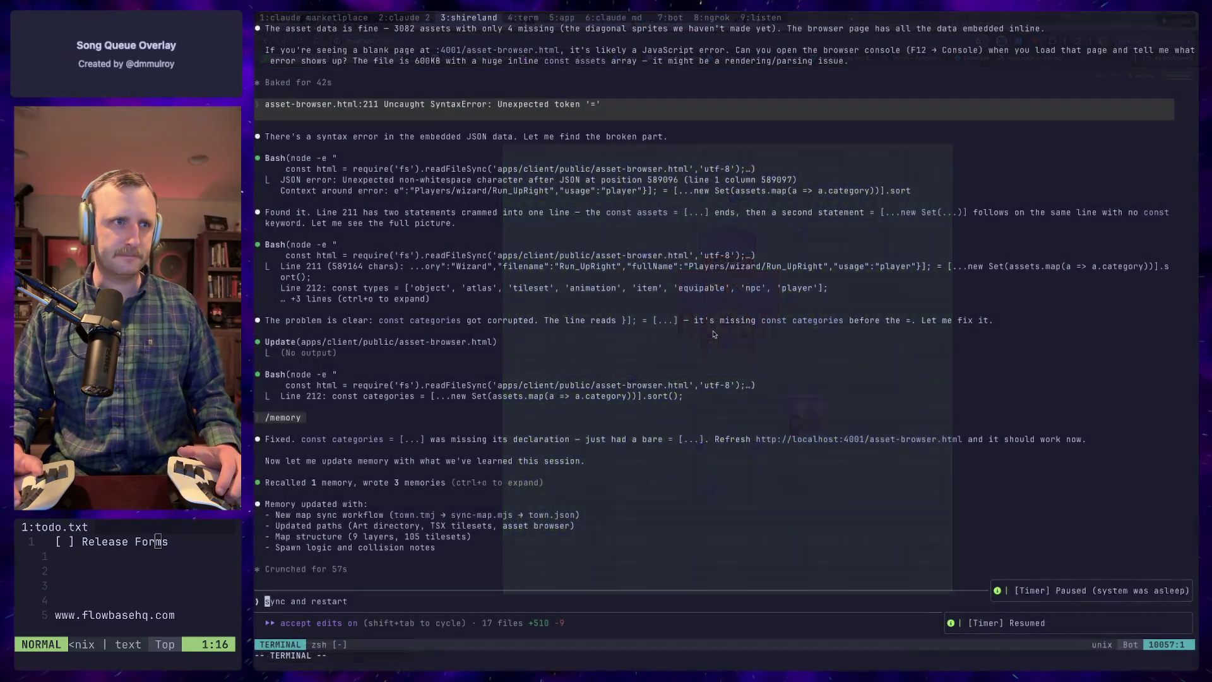
# Ask Claude 'okay where is my wizard character?' and send the question
pyautogui.press('BackSpace')
pyautogui.write('okay ')
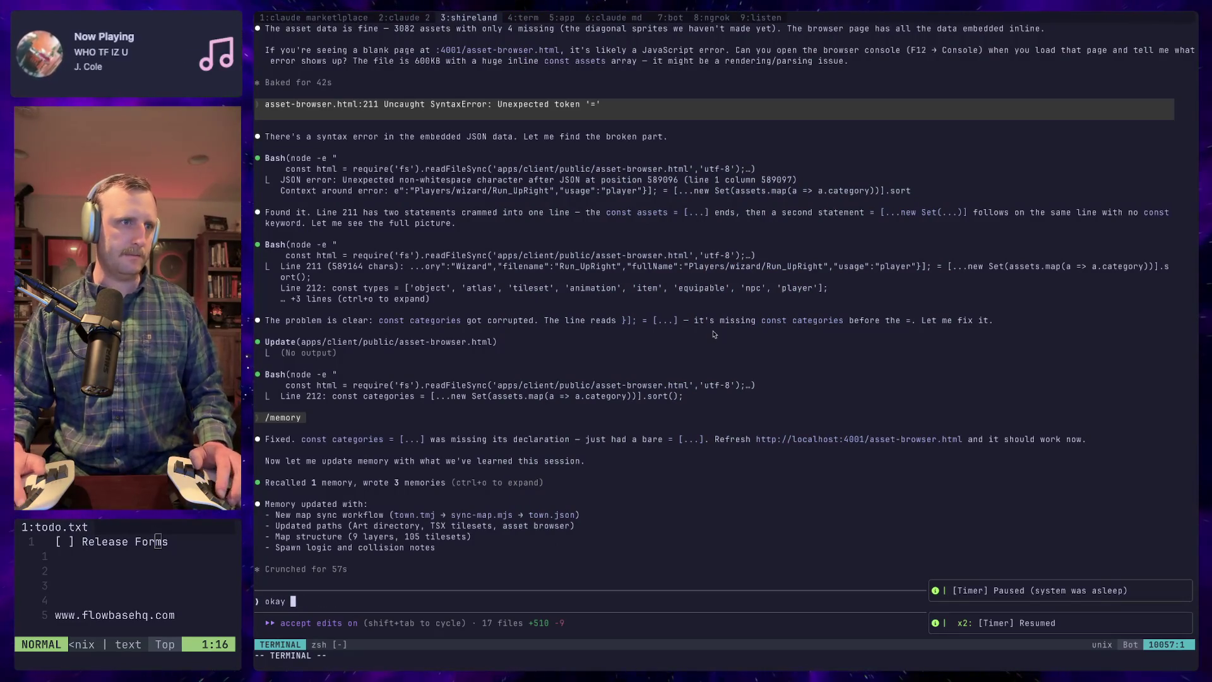
pyautogui.write('where is my wizard')
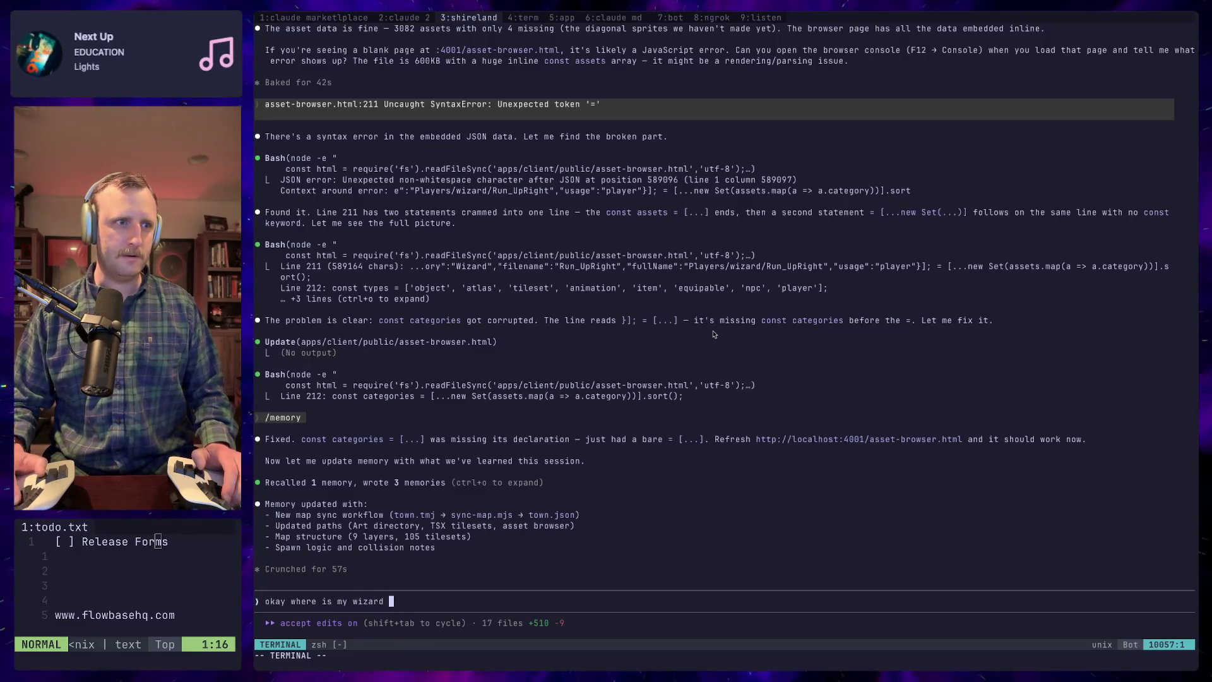
pyautogui.press('Return')
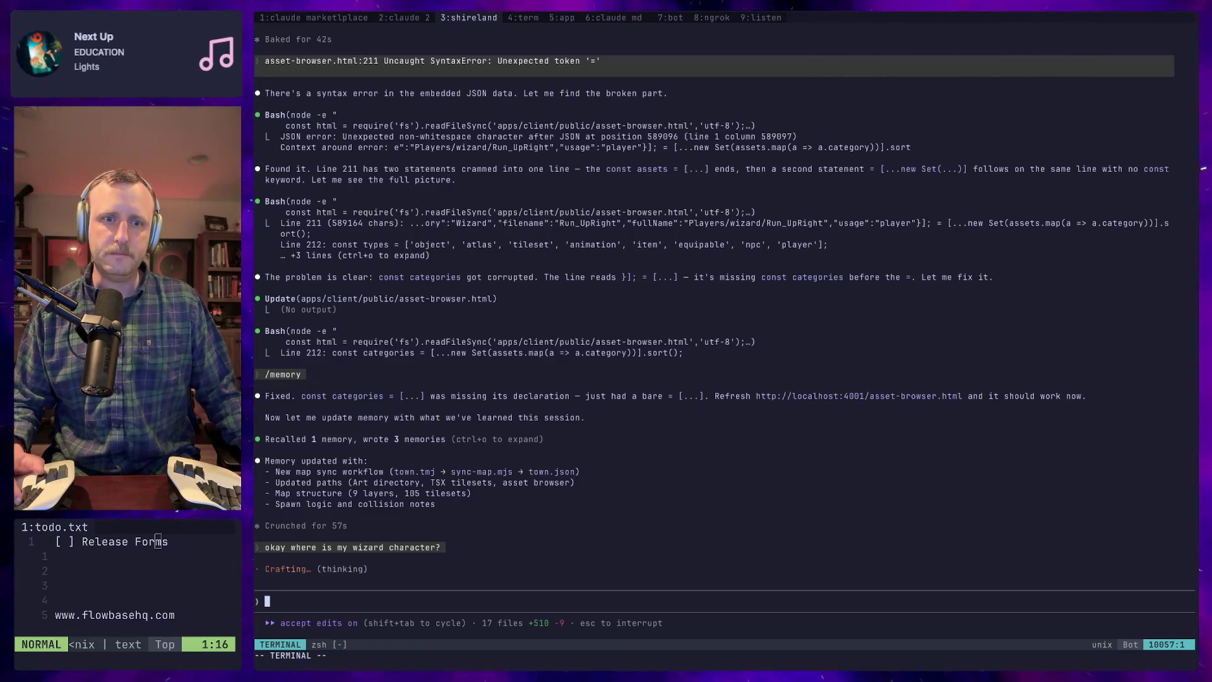
pyautogui.press('super+Tab')
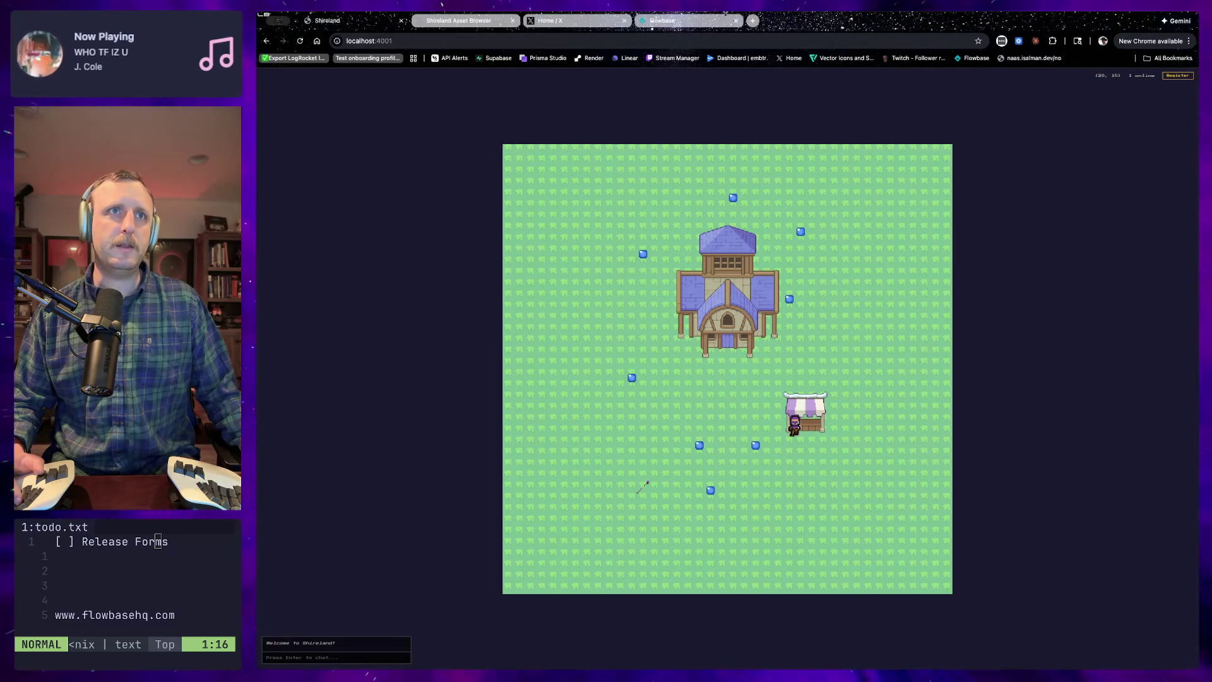
# Open a second tab in split view and load the game at localhost:4001
pyautogui.click(753, 21)
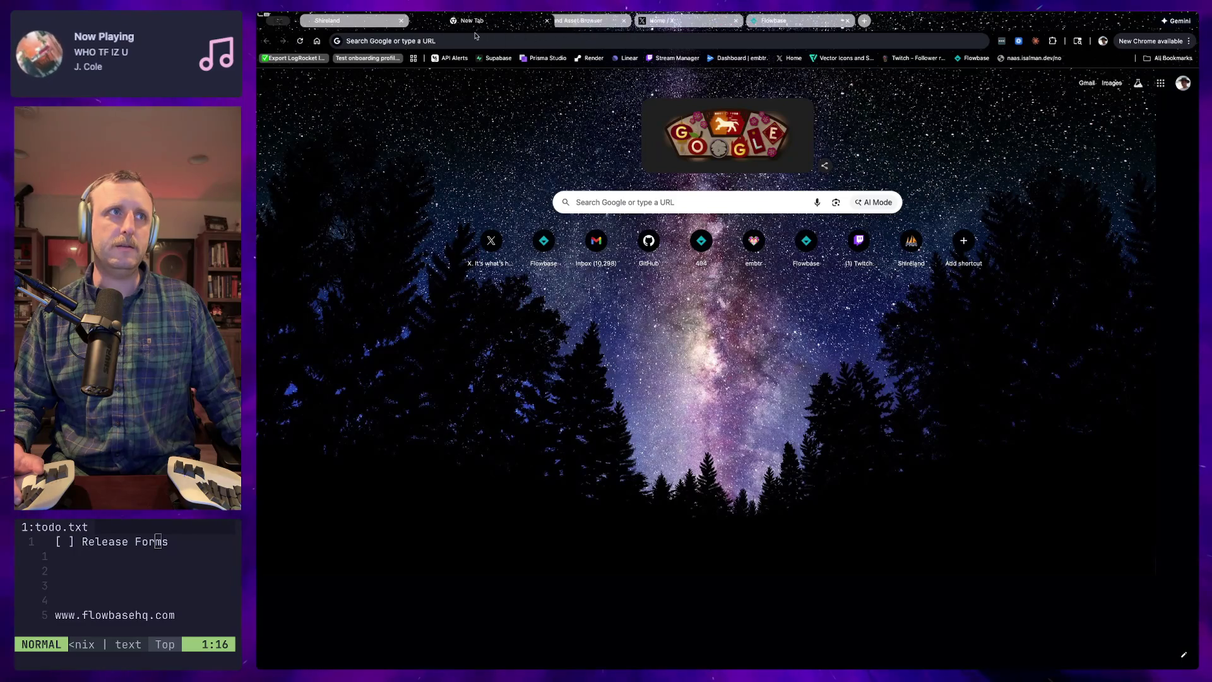
pyautogui.moveTo(468, 26)
pyautogui.mouseDown()
pyautogui.moveTo(407, 24)
pyautogui.moveTo(414, 69)
pyautogui.moveTo(416, 36)
pyautogui.mouseUp()
pyautogui.hotkey('ctrl', 'w')
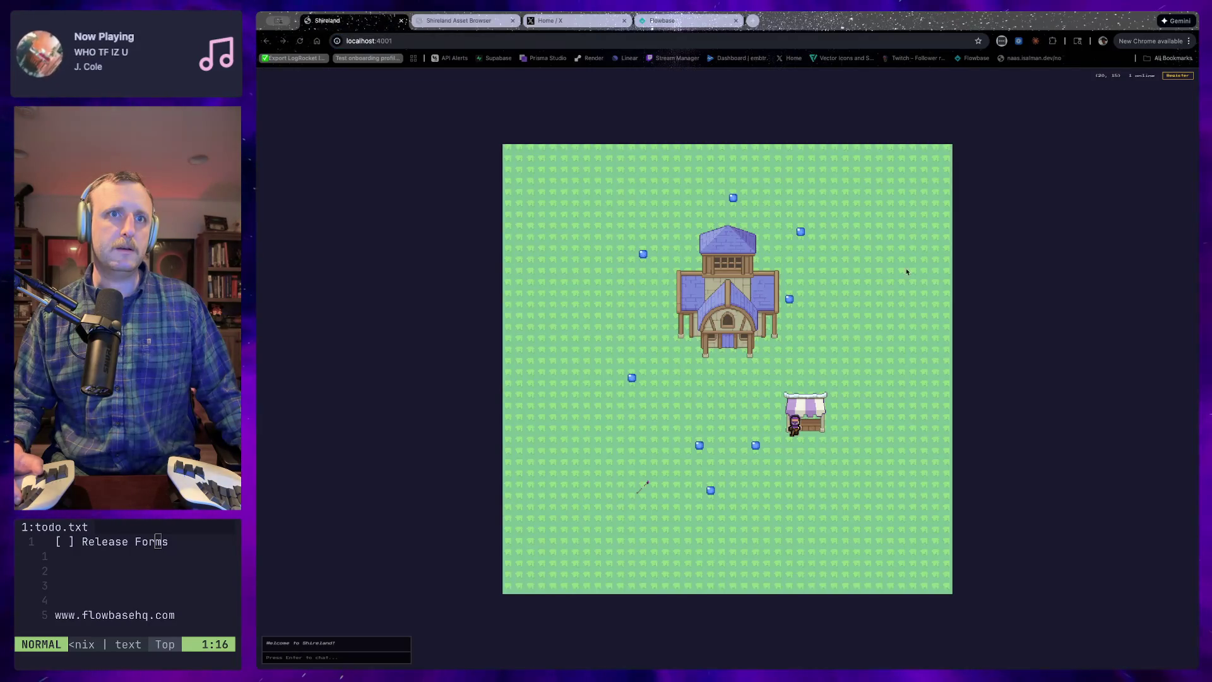
pyautogui.moveTo(1118, 162); pyautogui.dragTo(1136, 166)
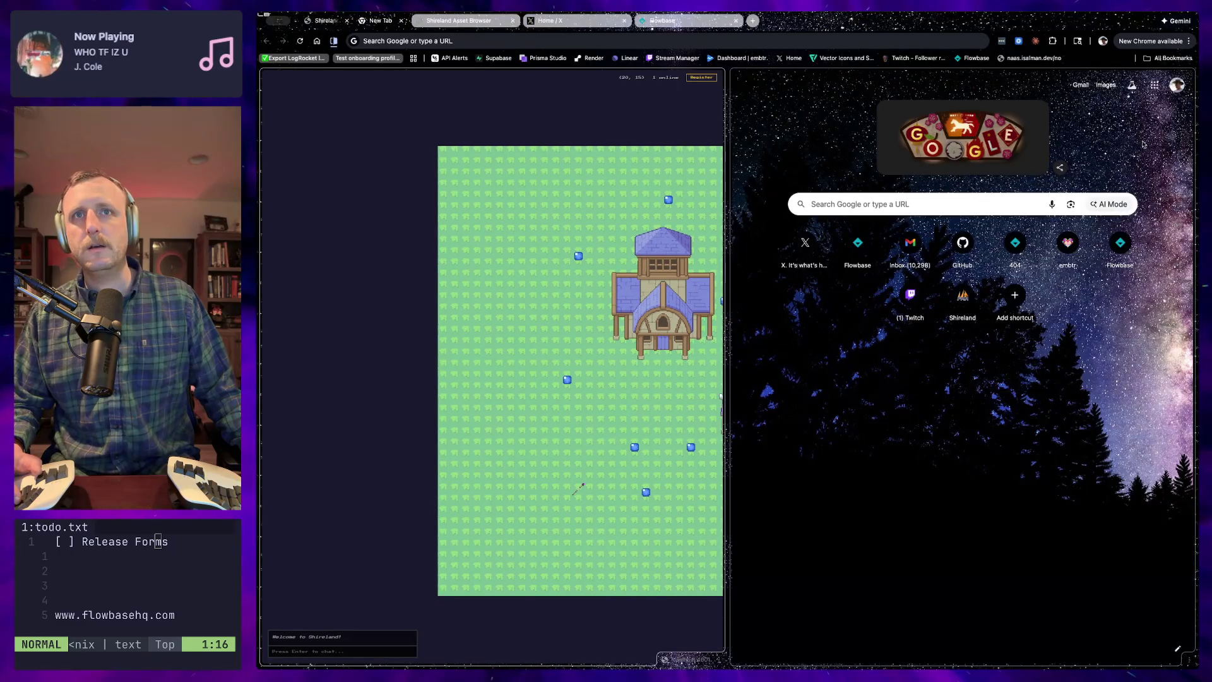
pyautogui.click(509, 43)
pyautogui.write('localhost:3000')
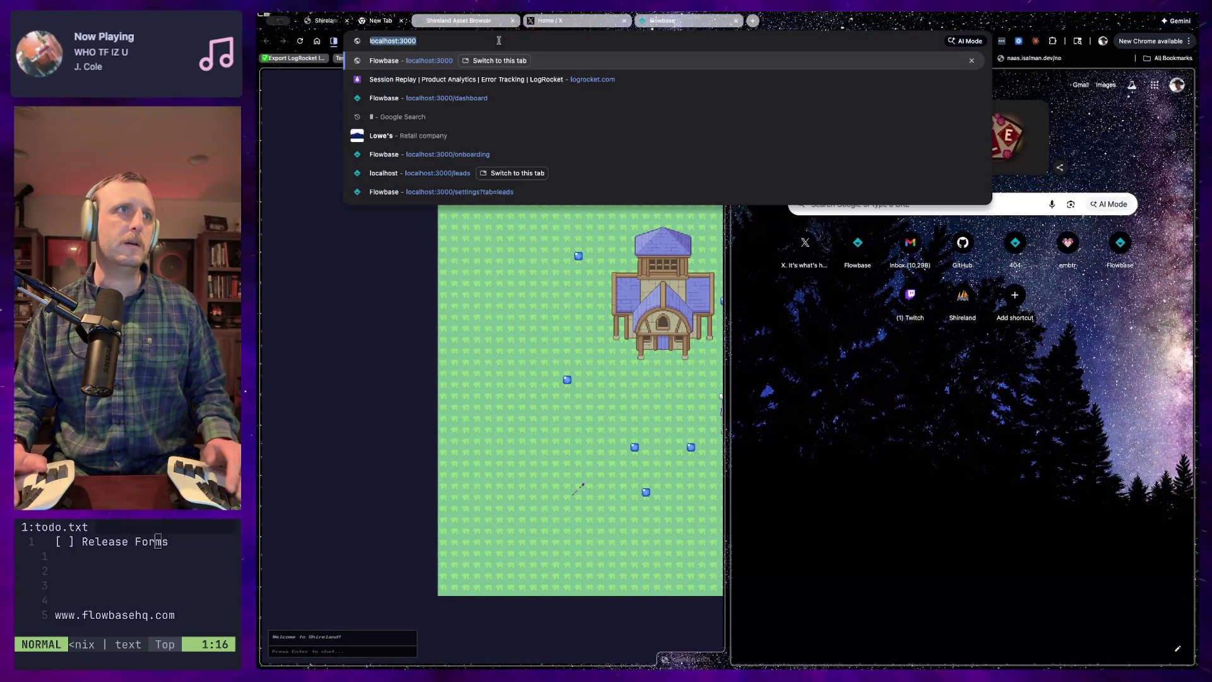
pyautogui.press('BackSpace')
pyautogui.press('BackSpace')
pyautogui.write('400')
pyautogui.press('Return')
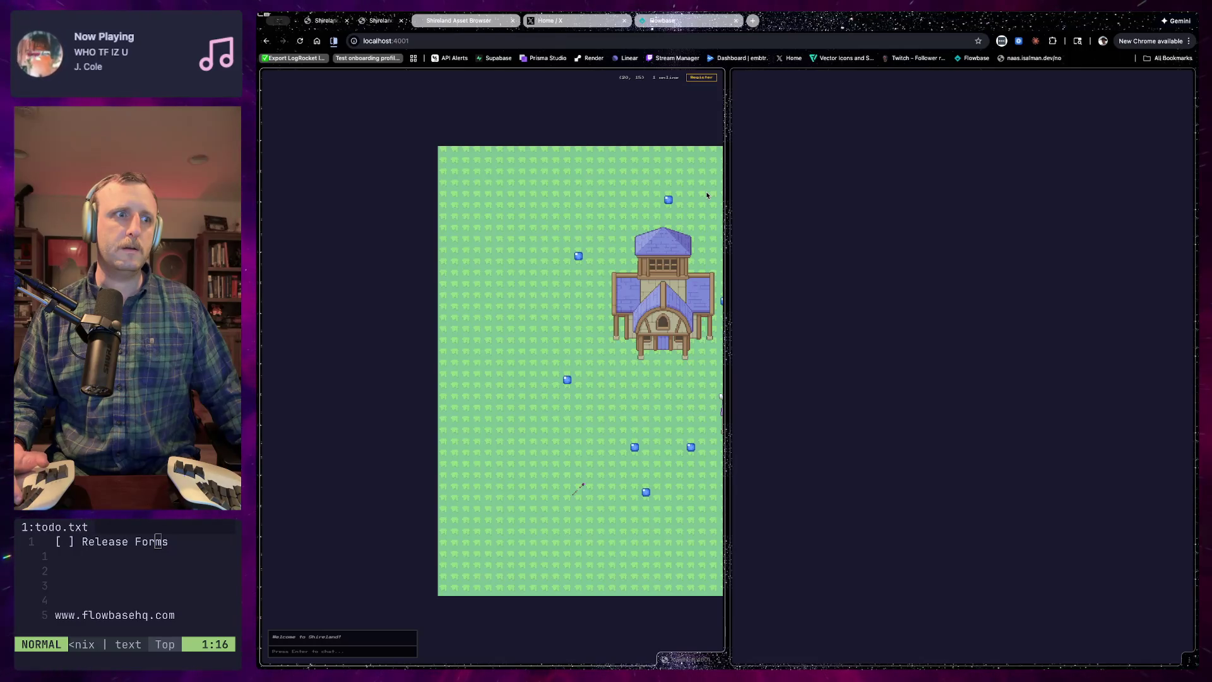
# Start a Play Now session, dismiss the logged-in-elsewhere alert, and enter as a new Wizard
pyautogui.click(962, 416)
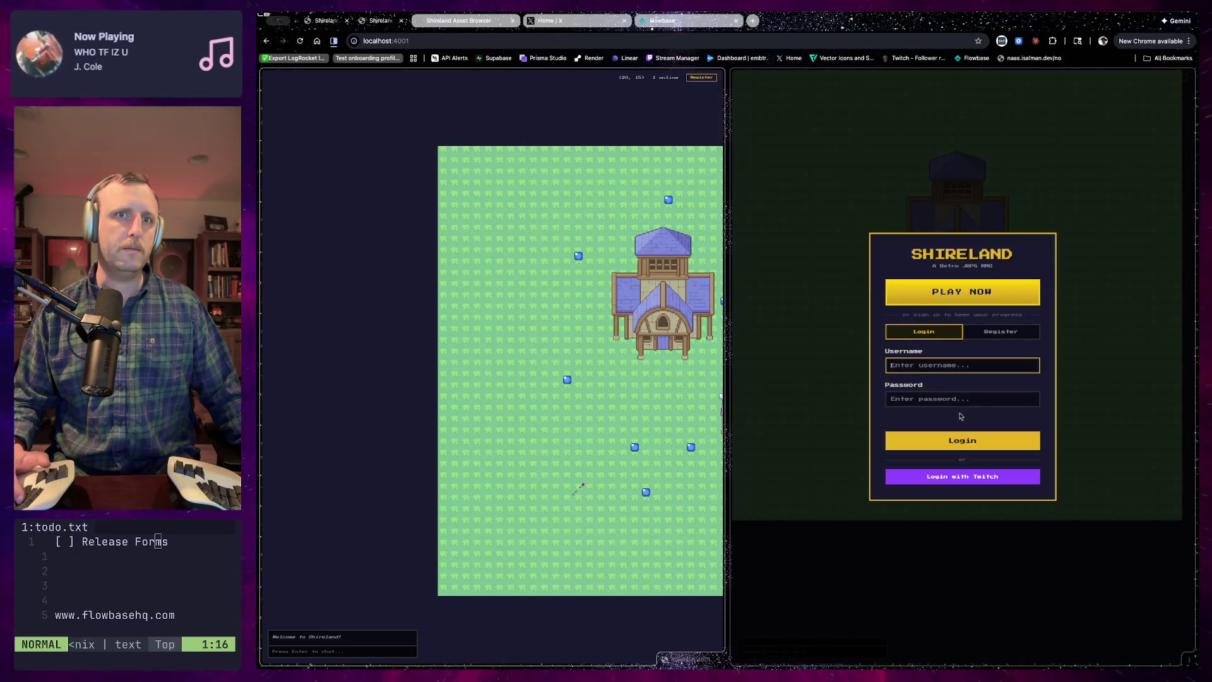
pyautogui.click(943, 287)
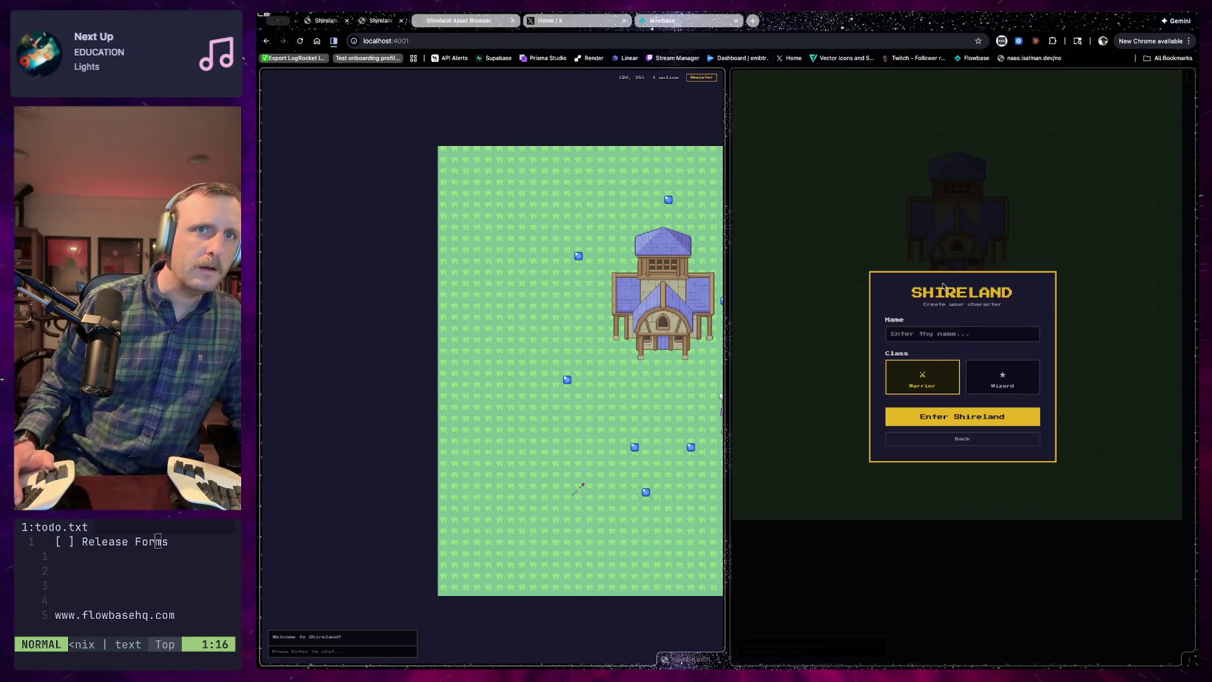
pyautogui.click(953, 417)
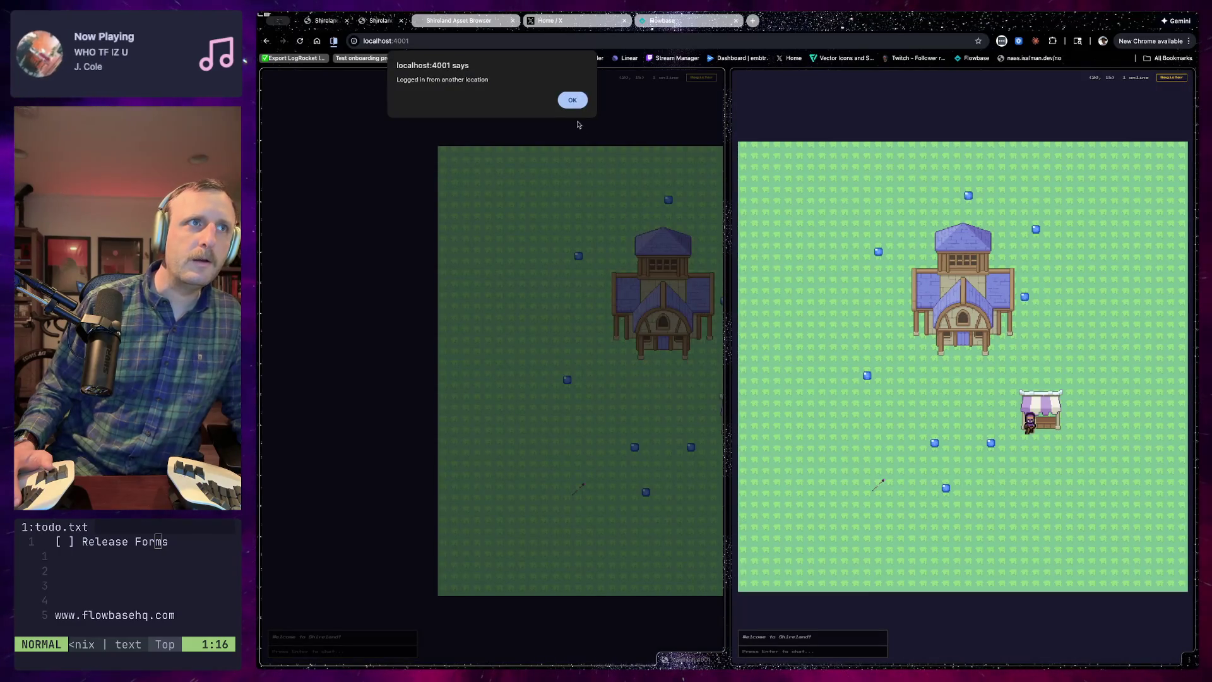
pyautogui.click(571, 101)
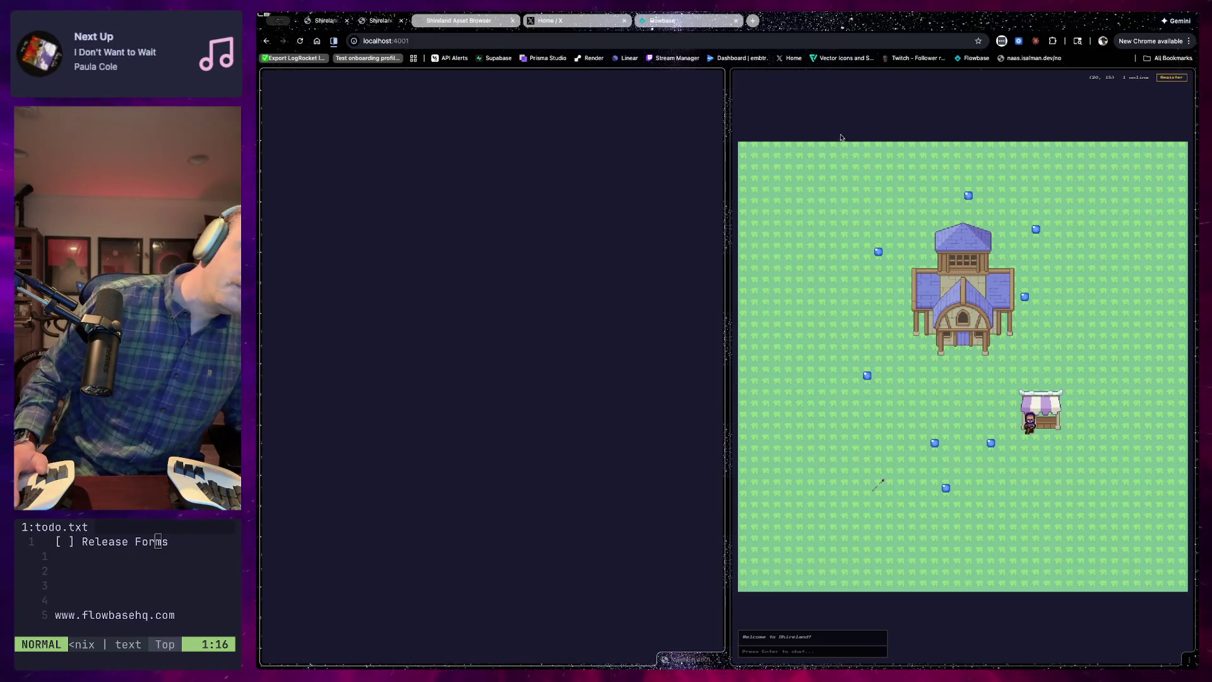
pyautogui.click(702, 656)
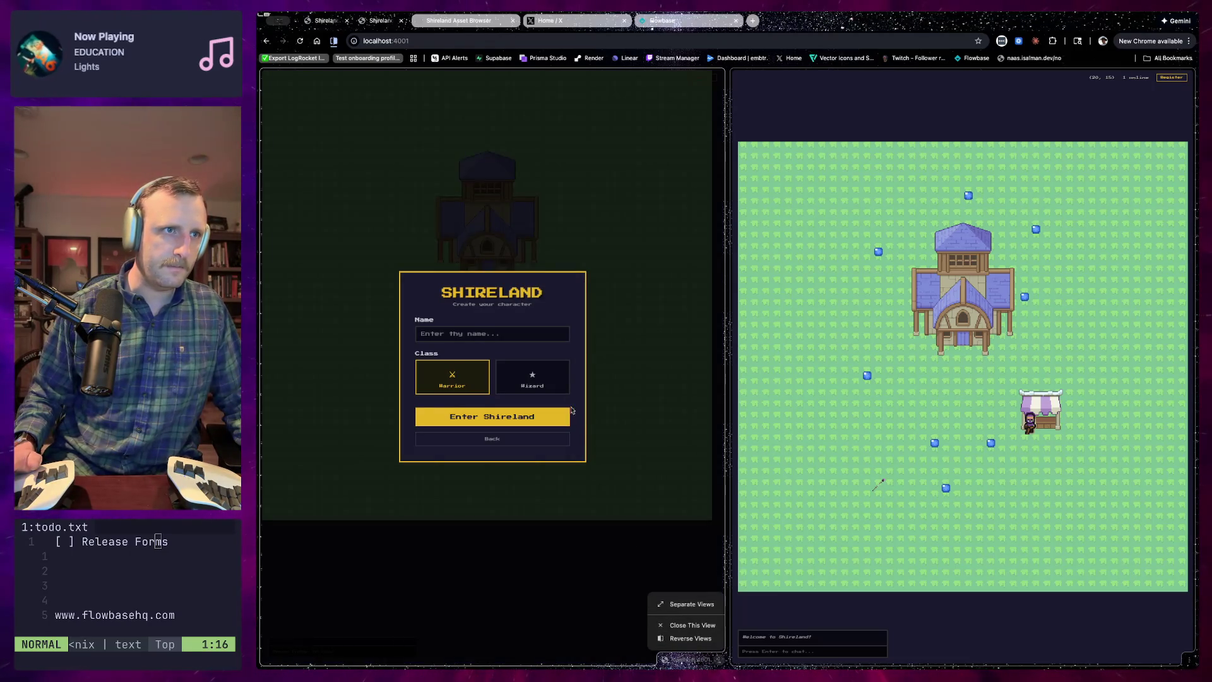
pyautogui.click(531, 386)
pyautogui.click(510, 422)
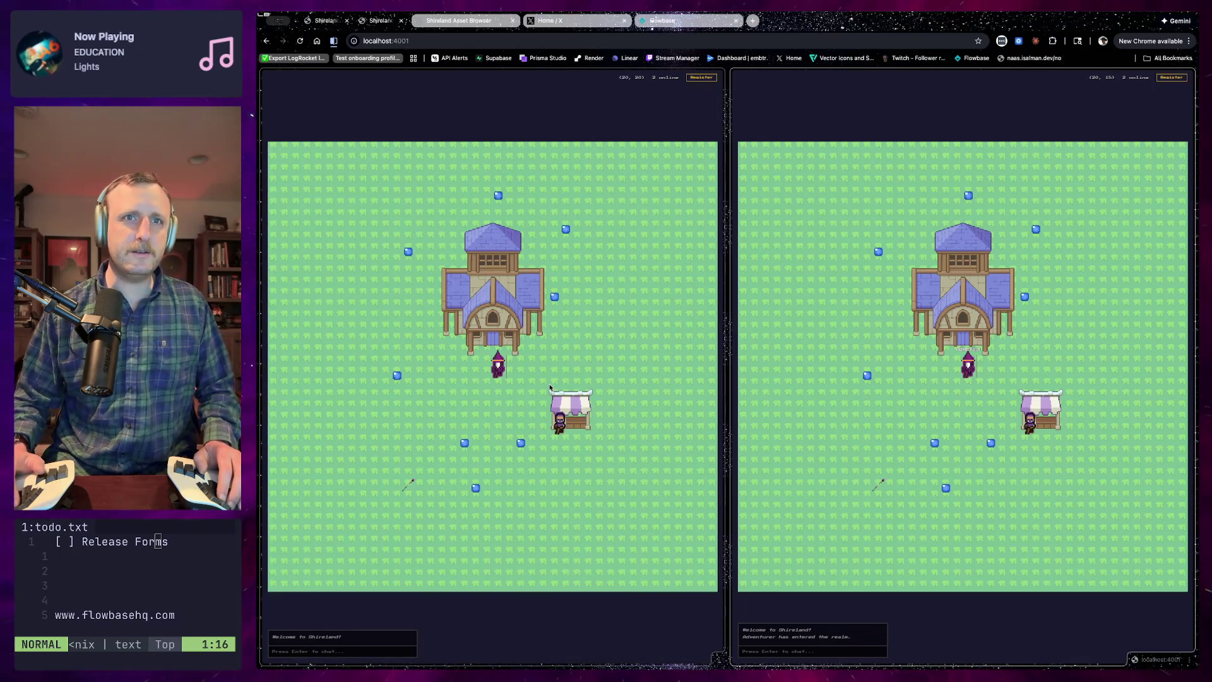
# Walk the wizard around town with the arrow keys to collect a crystal
pyautogui.press('Right')
pyautogui.press('Down')
pyautogui.press('Left')
pyautogui.press('Left')
pyautogui.press('Left')
pyautogui.press('Left')
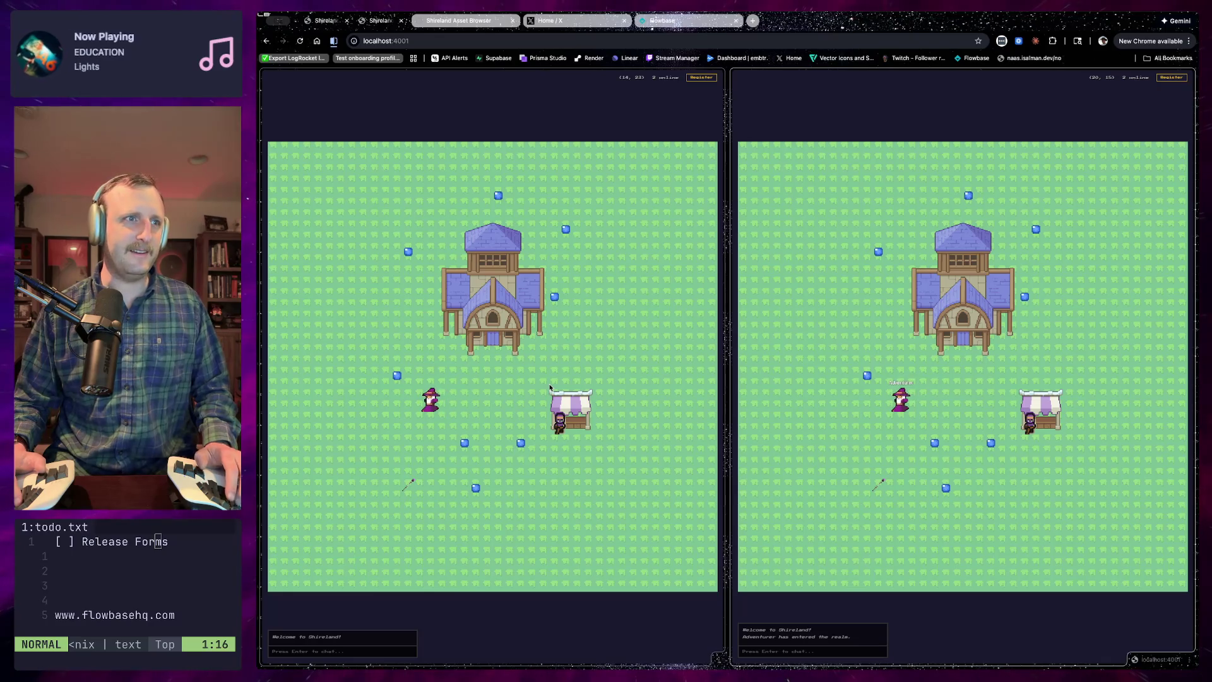
pyautogui.press('Left')
pyautogui.press('Left')
pyautogui.press('Left')
pyautogui.press('Down')
pyautogui.press('Down')
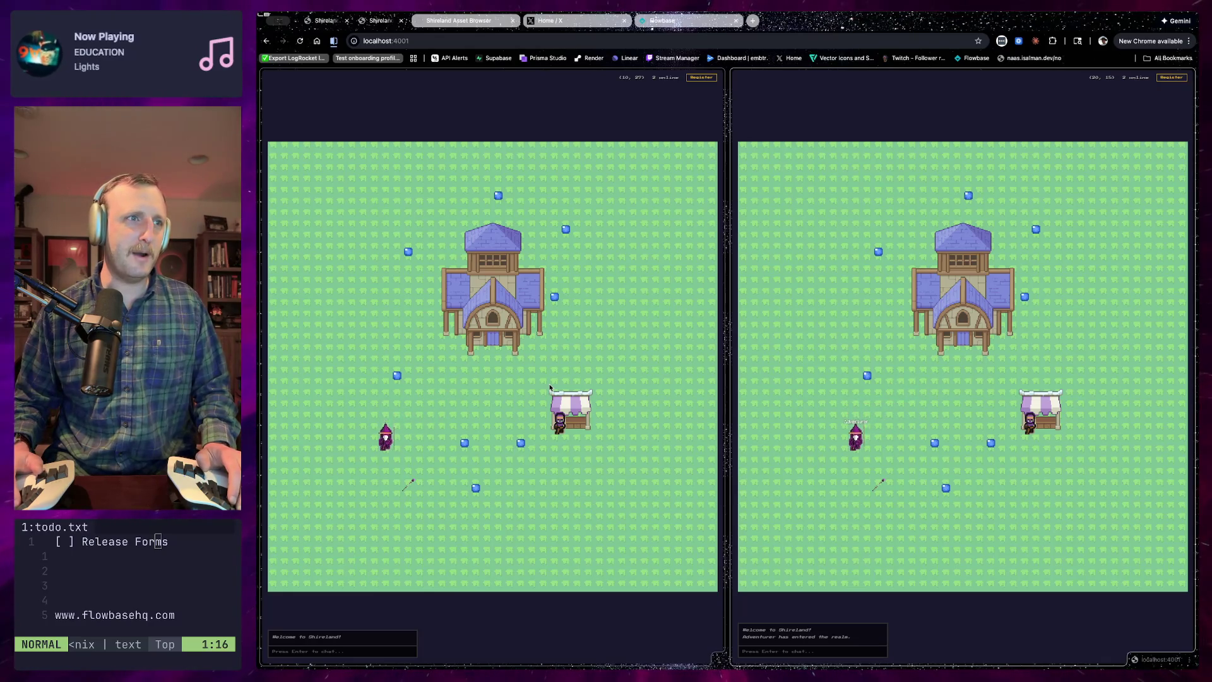
pyautogui.press('Up')
pyautogui.press('Up')
pyautogui.press('Up')
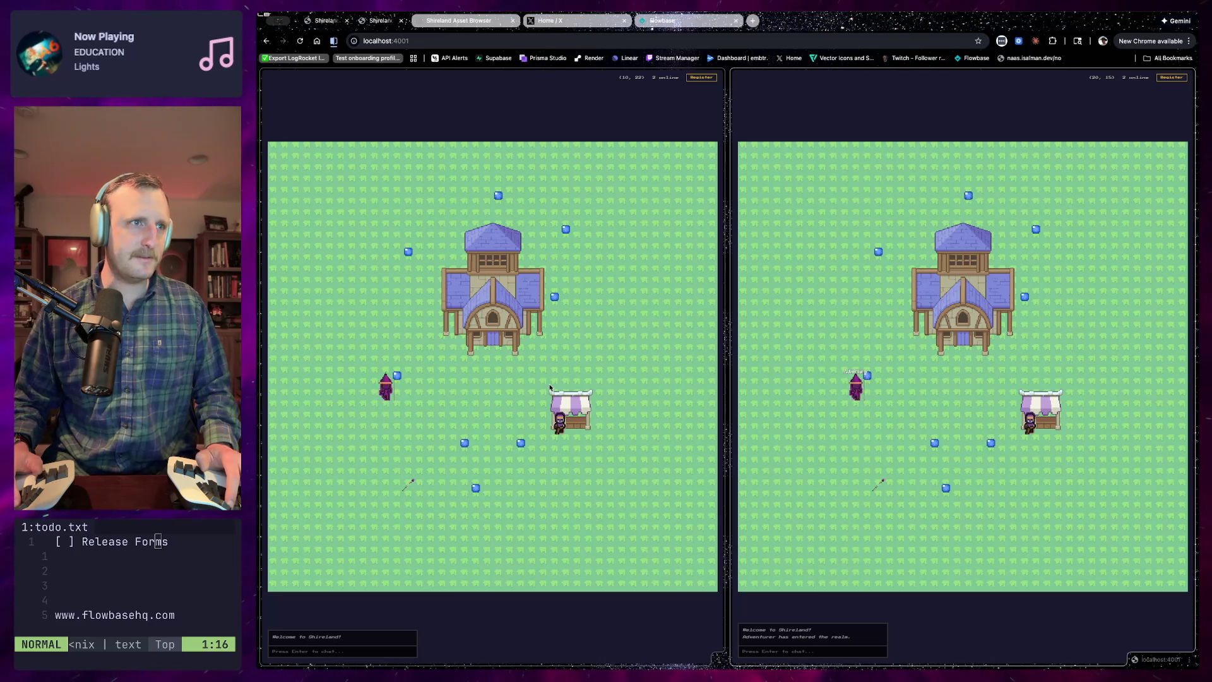
pyautogui.press('Right')
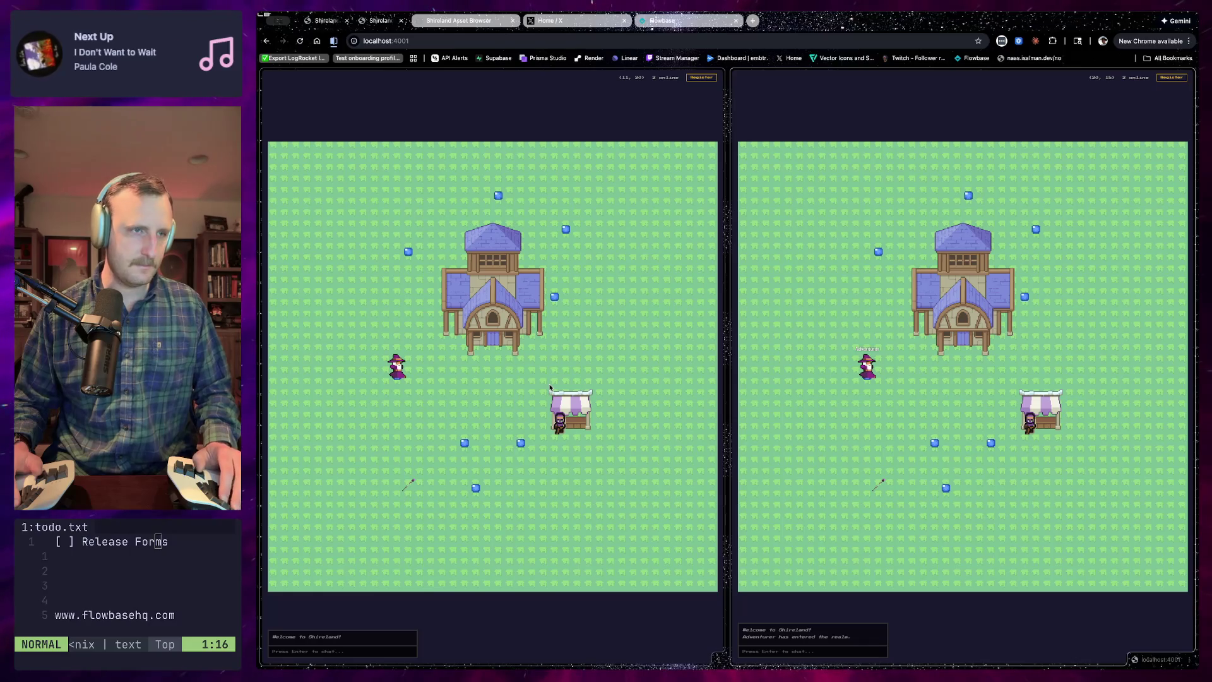
pyautogui.press('Right')
pyautogui.press('Right')
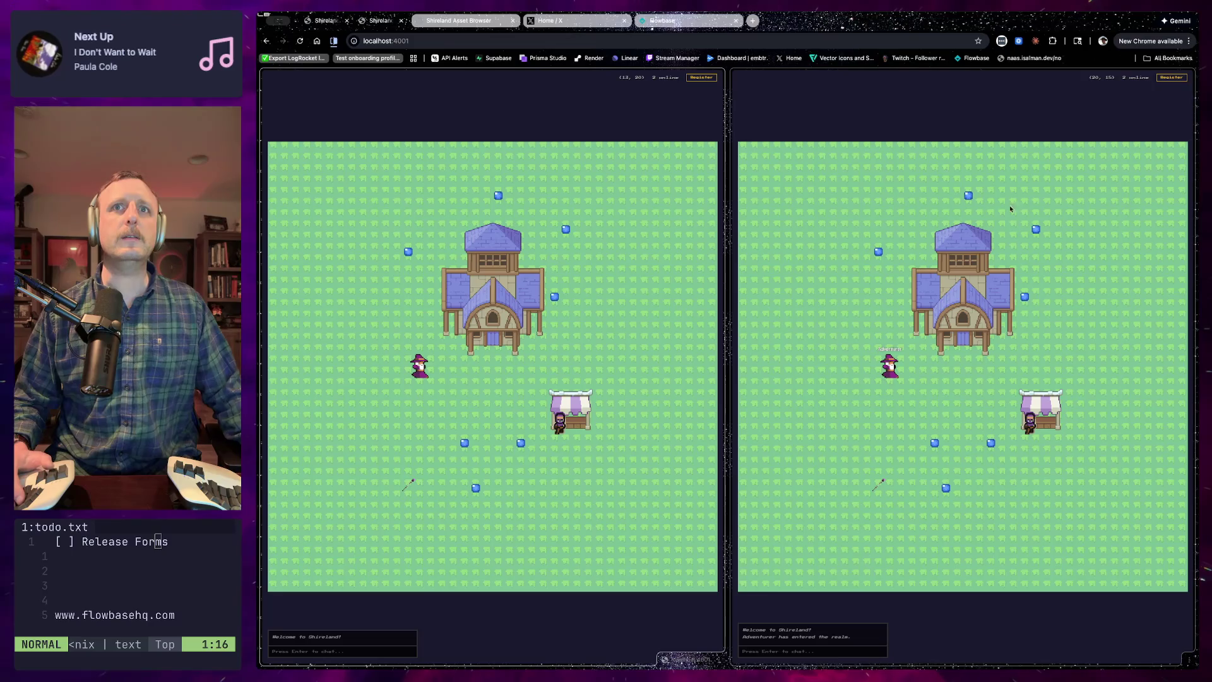
# Reload the game in the right pane and go to the login form
pyautogui.click(441, 40)
pyautogui.press('Return')
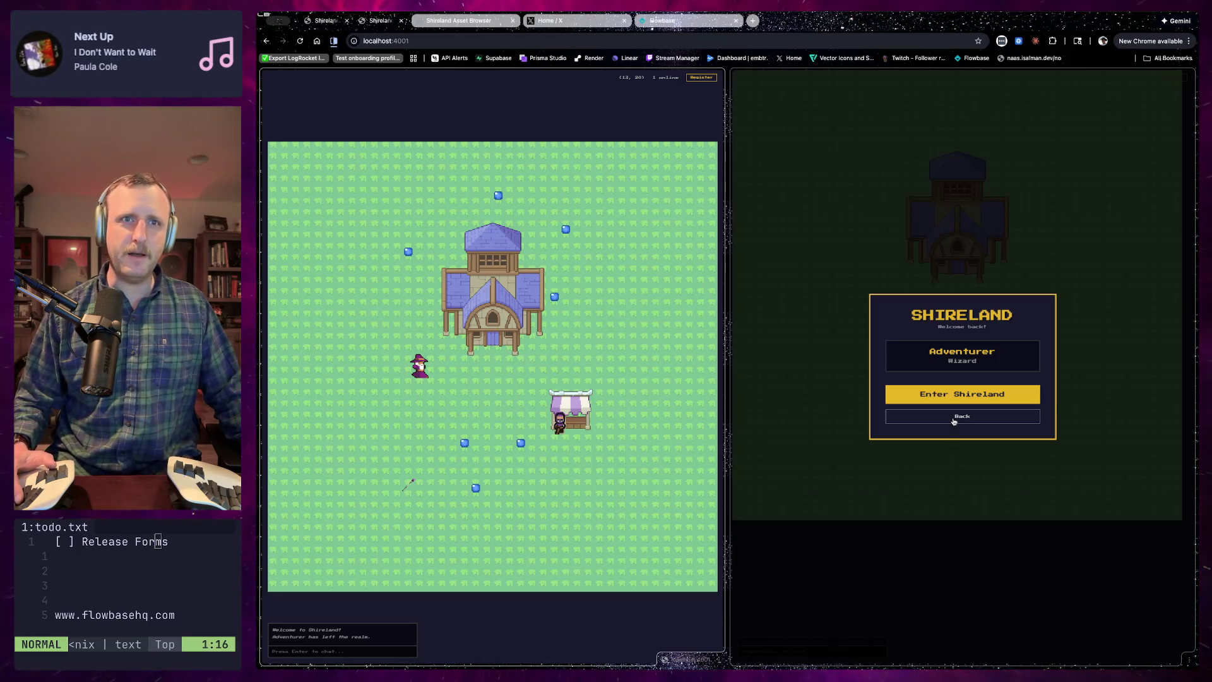
pyautogui.click(953, 418)
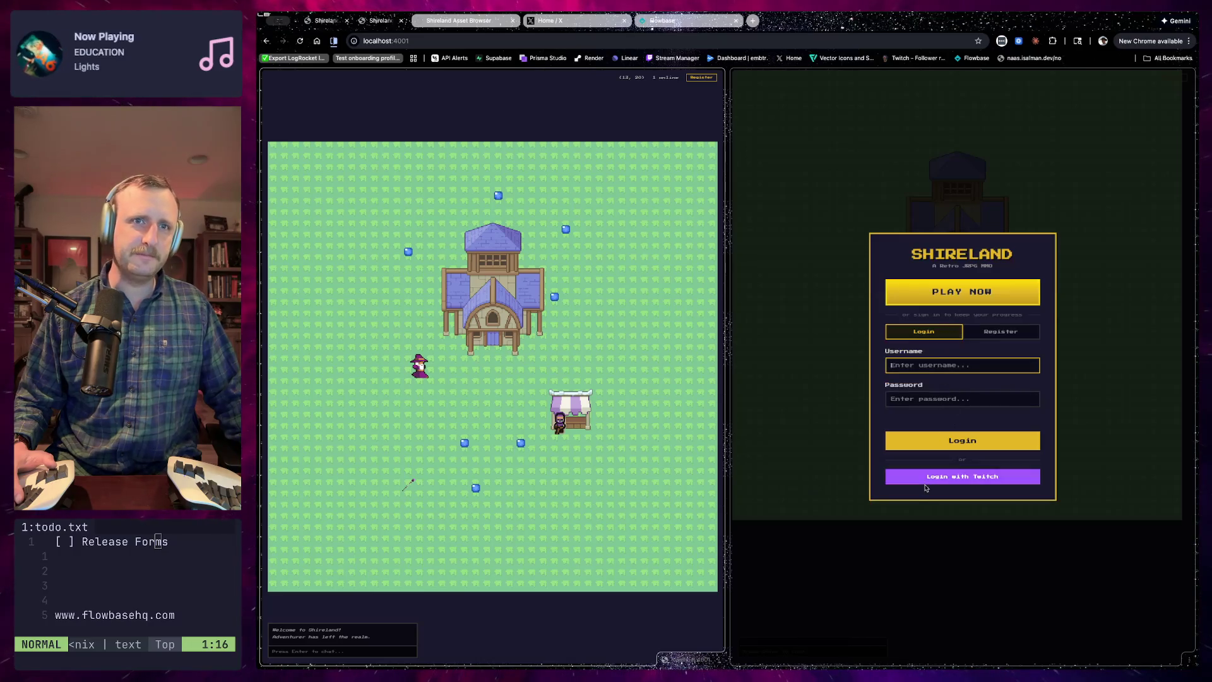
# Dismiss the logged-in-elsewhere alert and enter town as a second player with another class
pyautogui.click(934, 439)
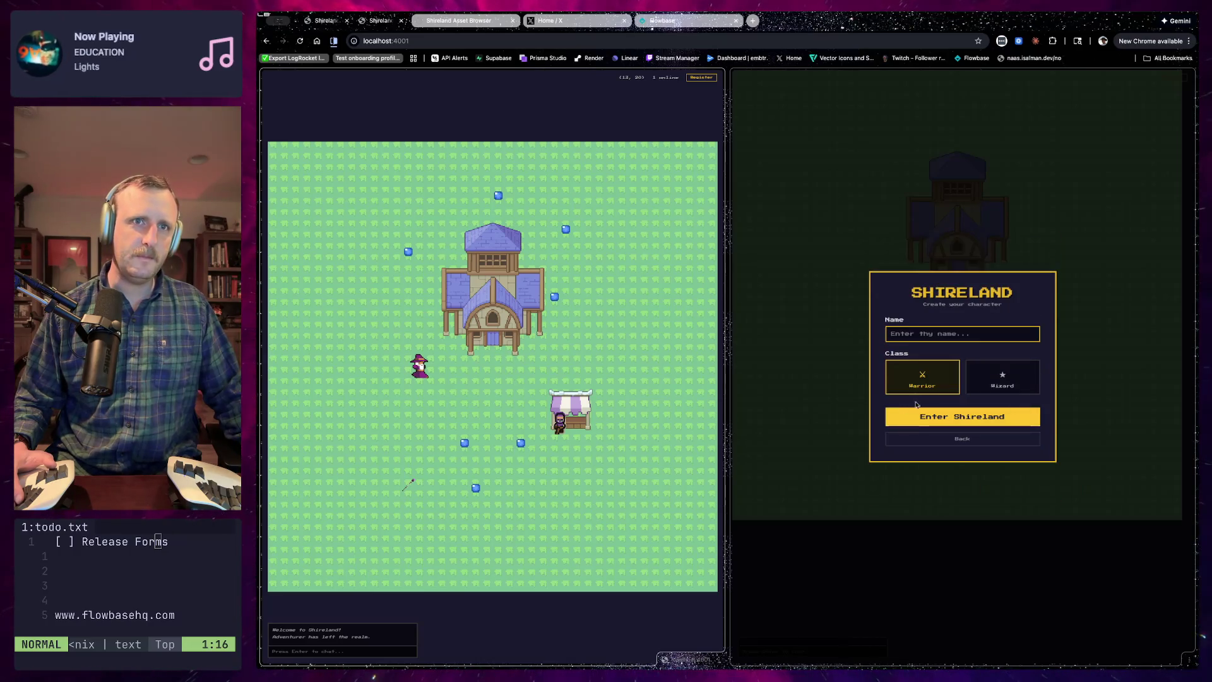
pyautogui.click(959, 416)
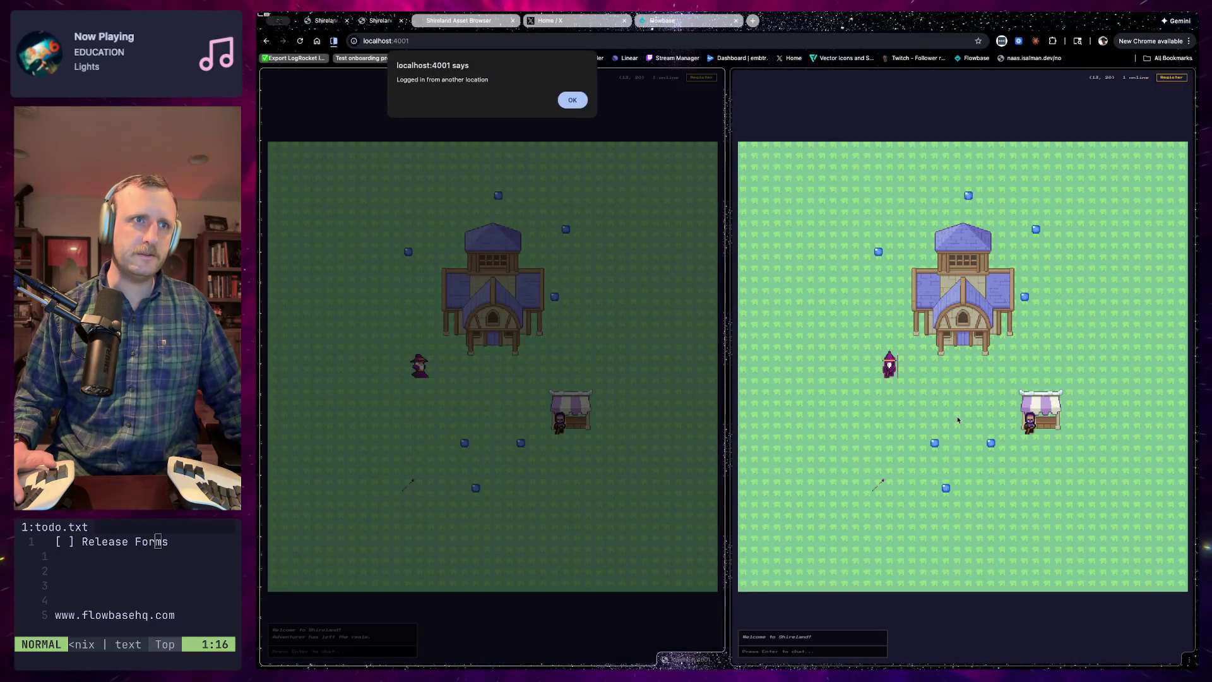
pyautogui.click(571, 101)
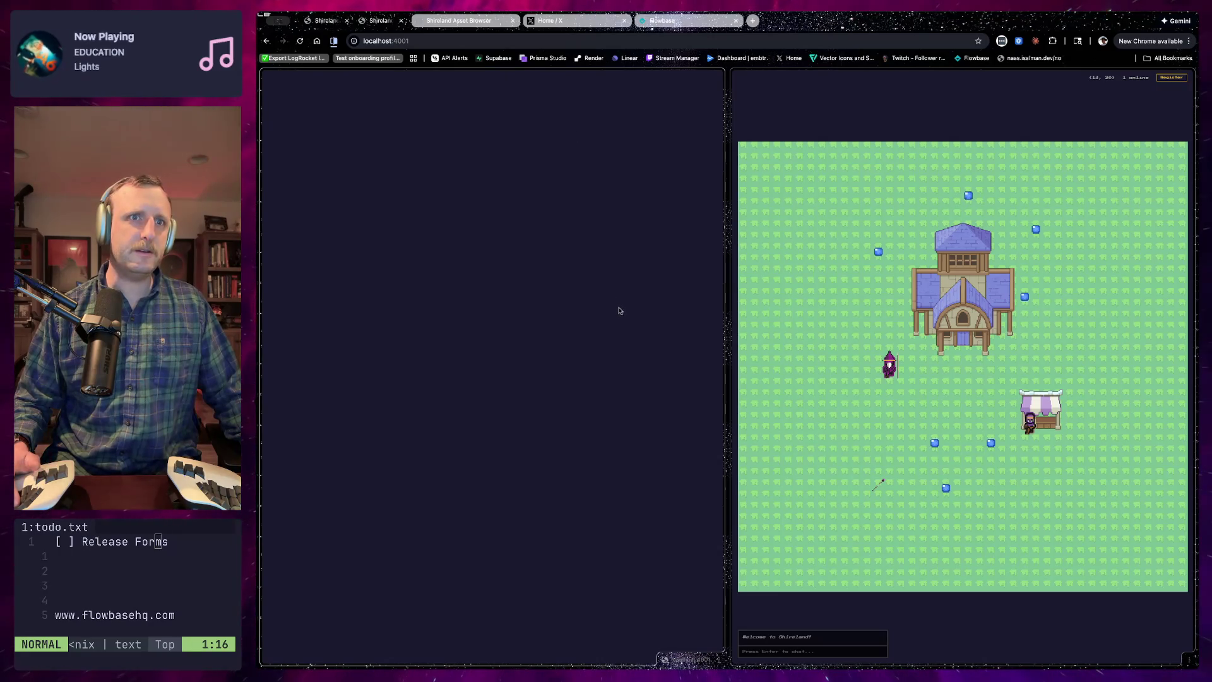
pyautogui.click(531, 376)
pyautogui.click(500, 415)
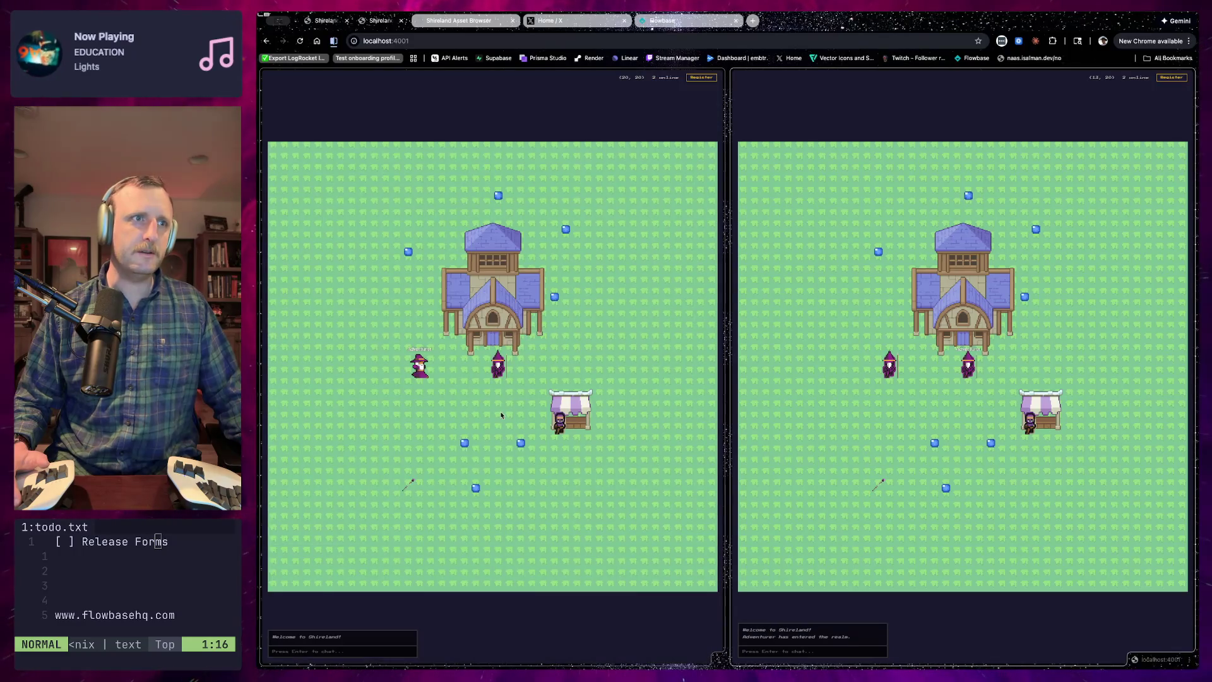
# Walk the second player down-right from the house and send a chat greeting
pyautogui.press('Right')
pyautogui.press('Down')
pyautogui.press('Right')
pyautogui.press('Down')
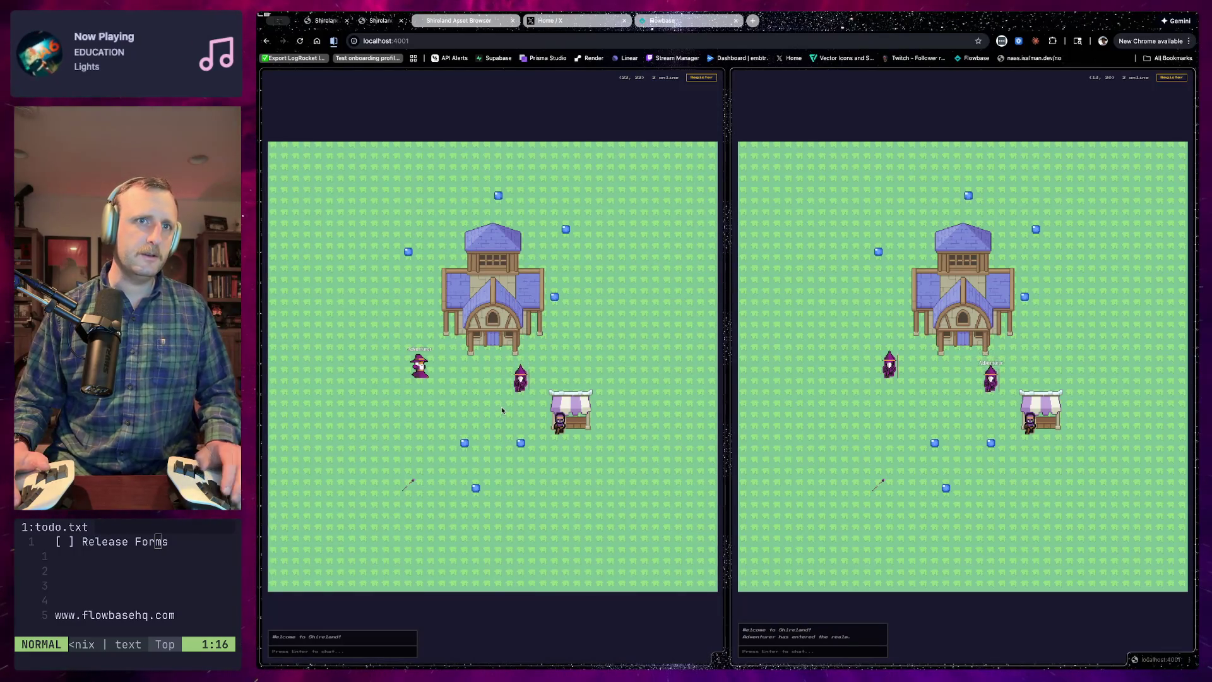
pyautogui.click(795, 396)
pyautogui.press('Right')
pyautogui.press('Down')
pyautogui.press('Right')
pyautogui.press('Down')
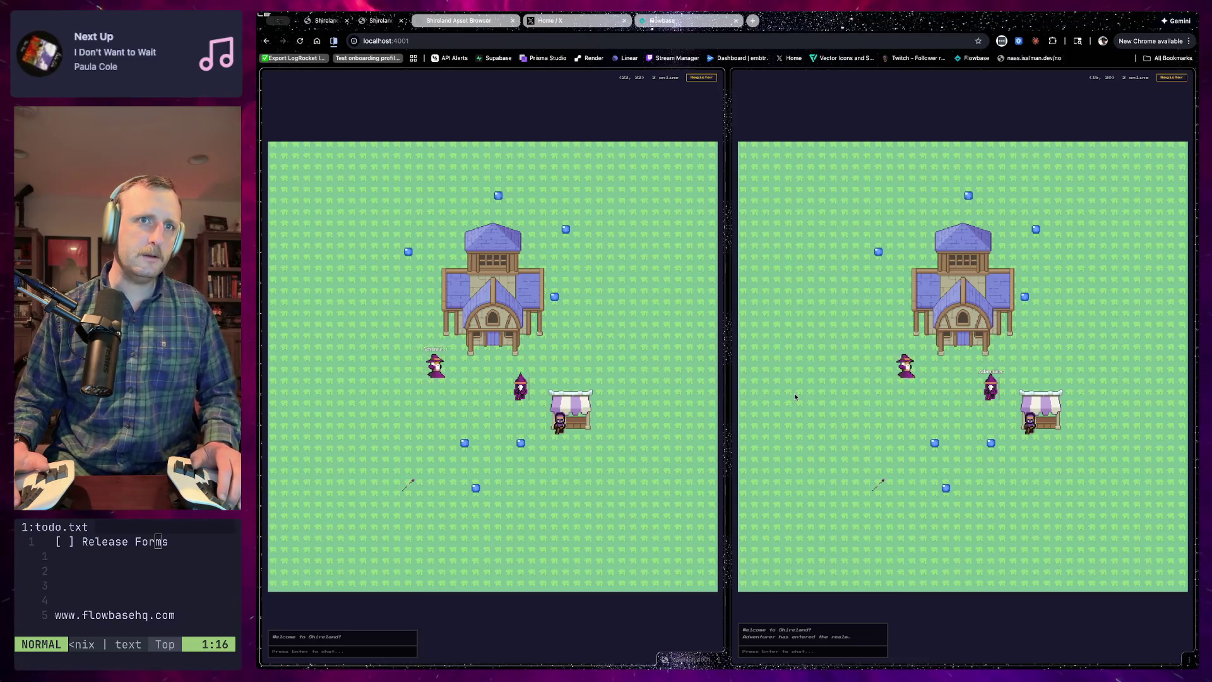
pyautogui.press('Right')
pyautogui.press('Right')
pyautogui.press('Right')
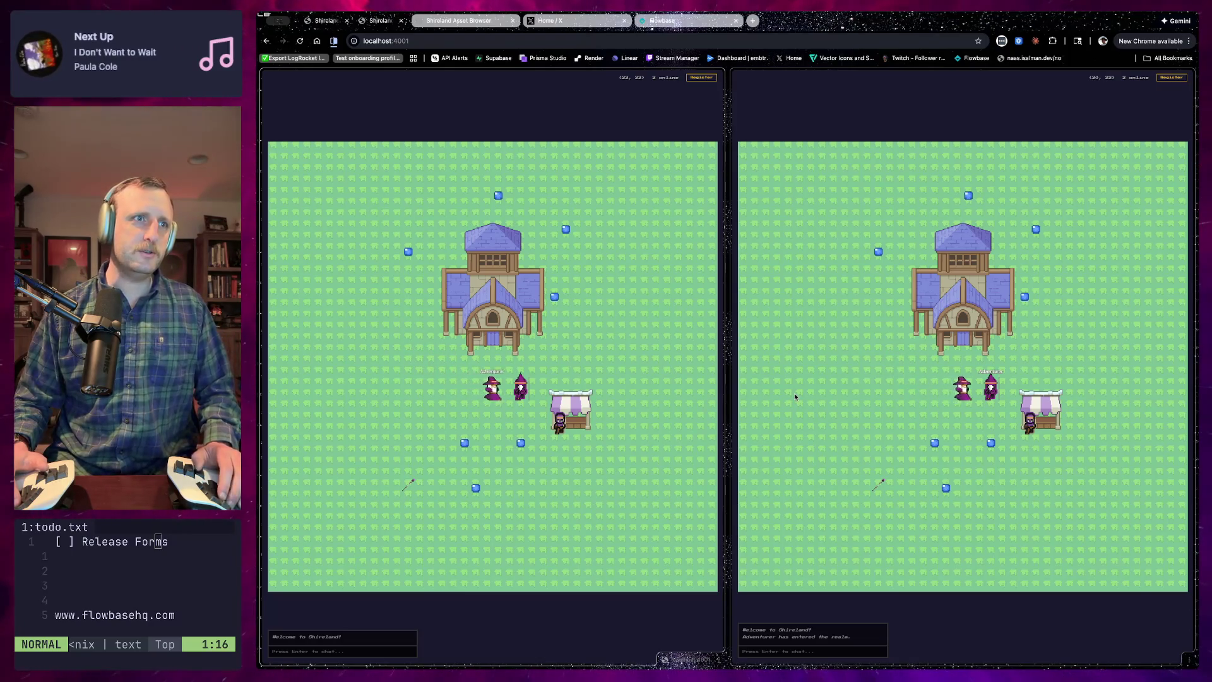
pyautogui.click(791, 650)
pyautogui.press('Return')
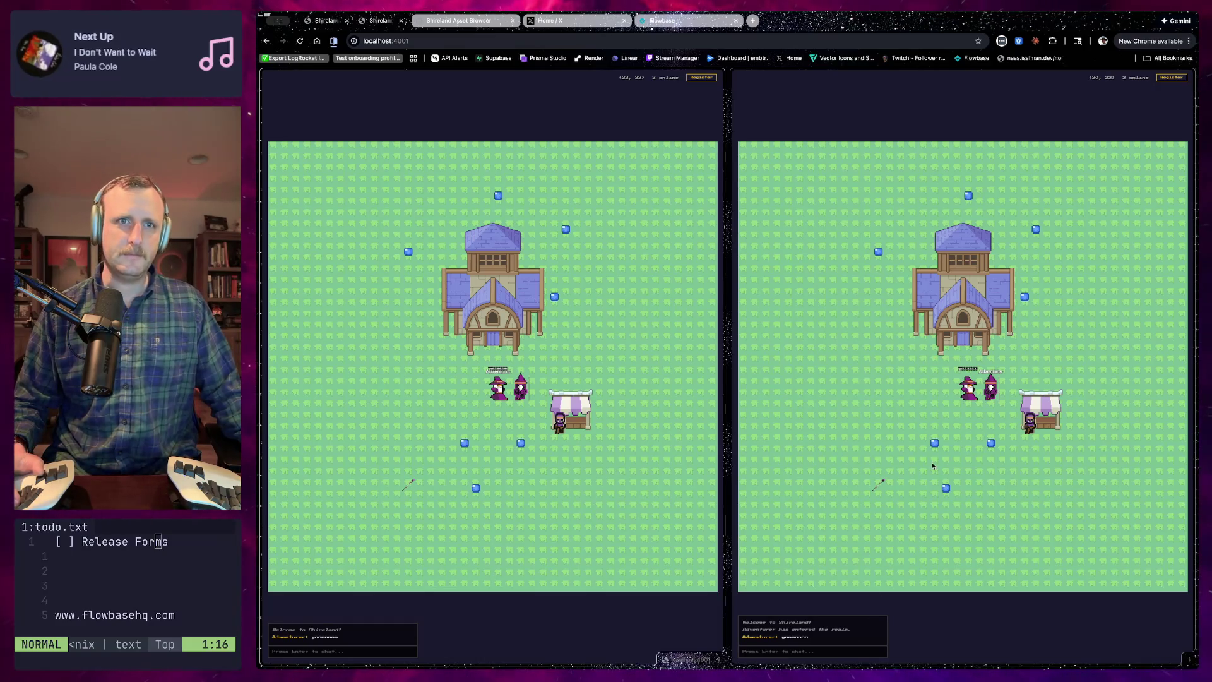
# Walk the character down and left across the grass and open the backpack inventory
pyautogui.press('Down')
pyautogui.press('Down')
pyautogui.press('Down')
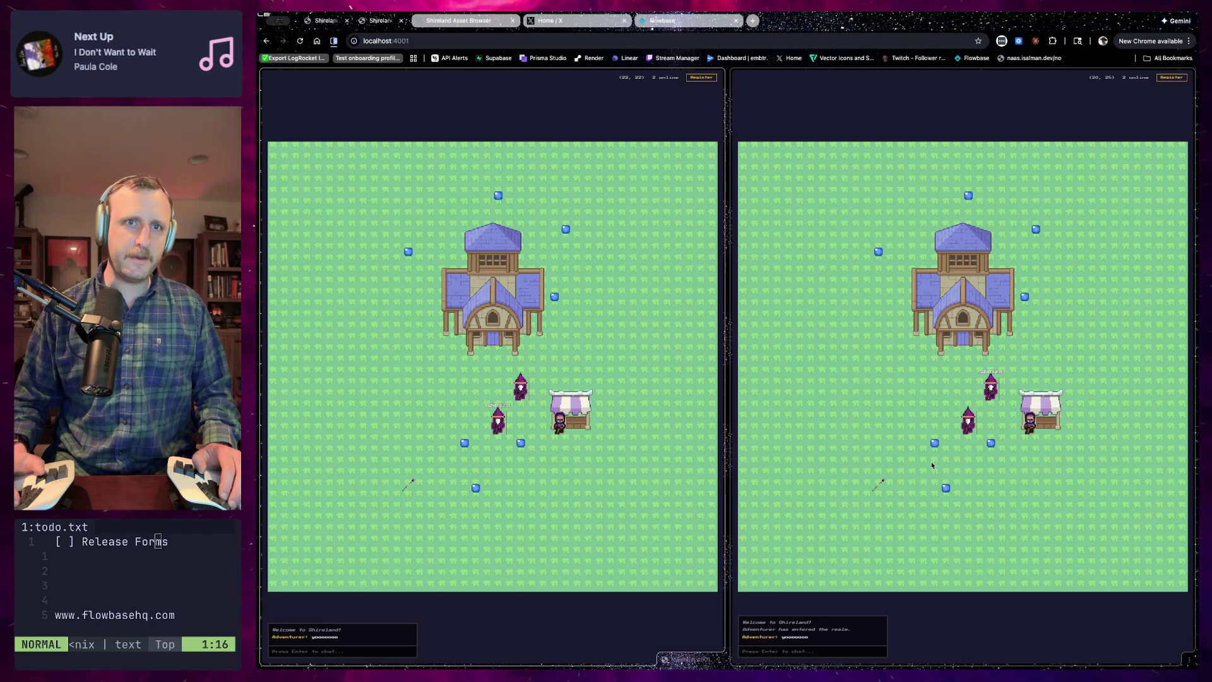
pyautogui.press('Left')
pyautogui.press('Left')
pyautogui.press('Left')
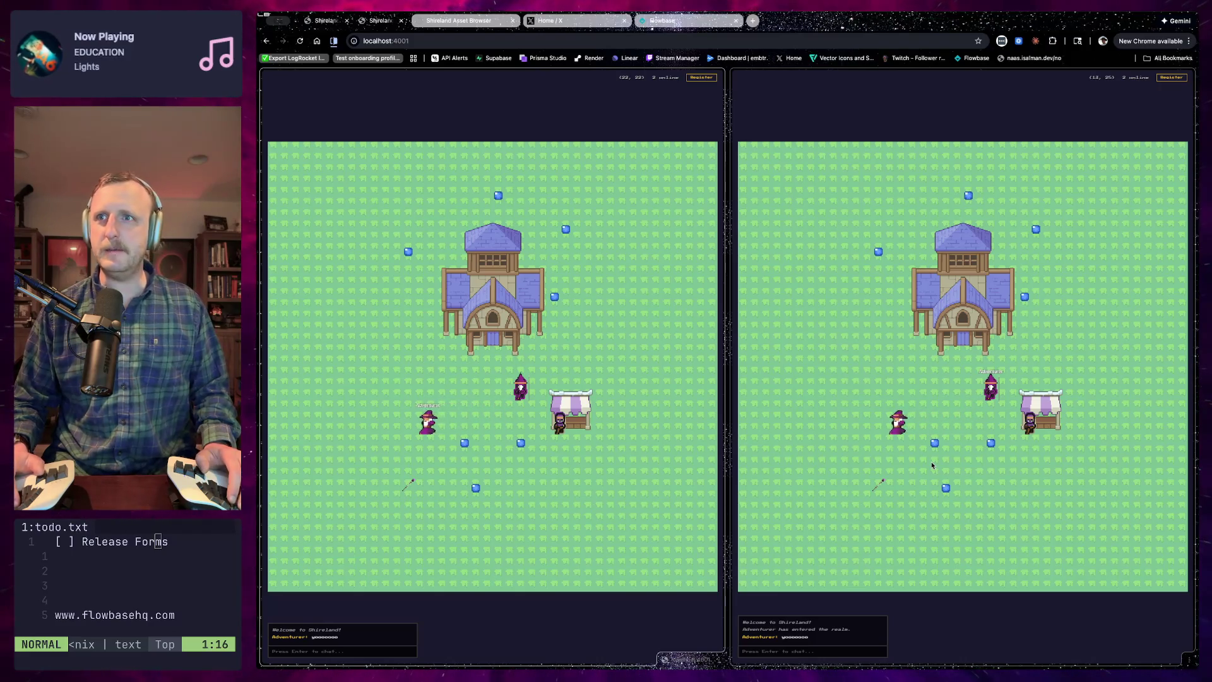
pyautogui.press('Left')
pyautogui.press('Left')
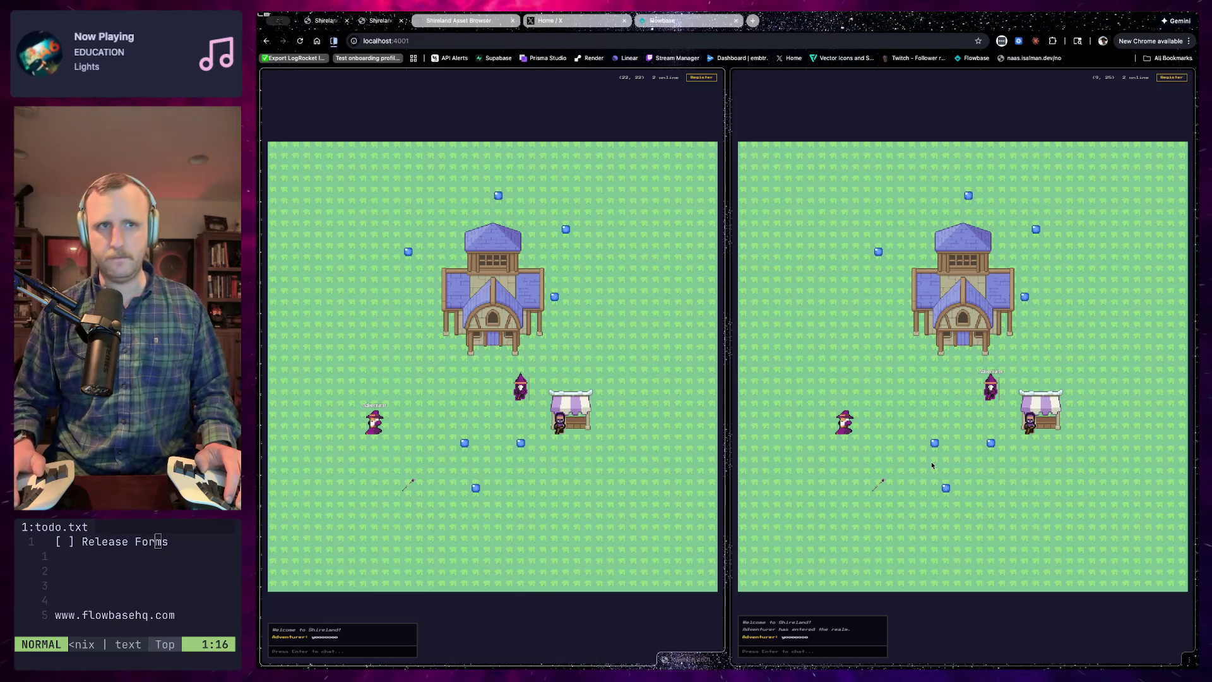
pyautogui.press('i')
pyautogui.click(931, 465)
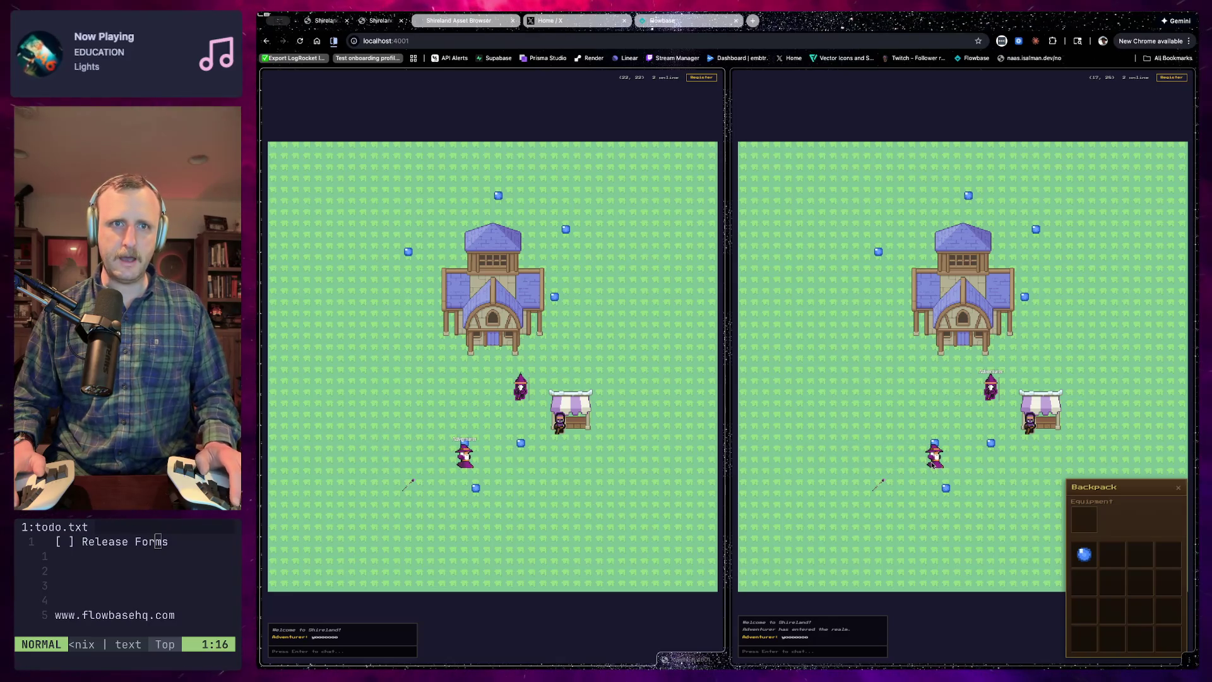
# Collect the first blue gem, then pick up and equip the staff
pyautogui.press('Up')
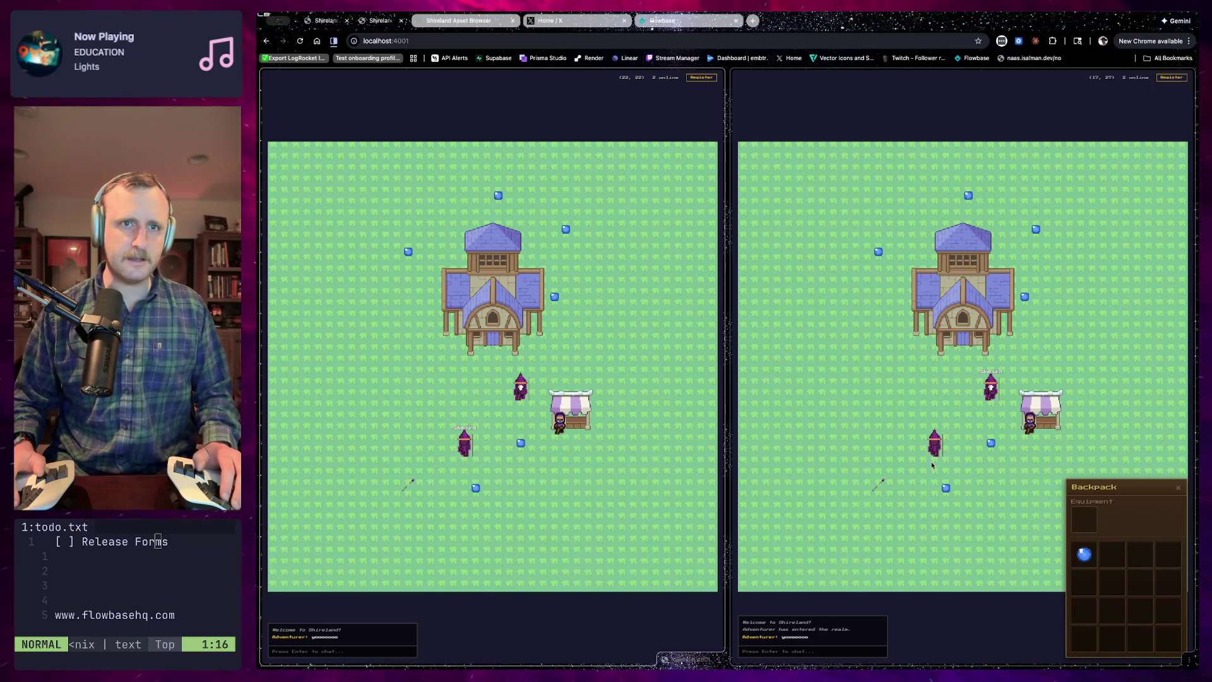
pyautogui.press('Up')
pyautogui.press('Right')
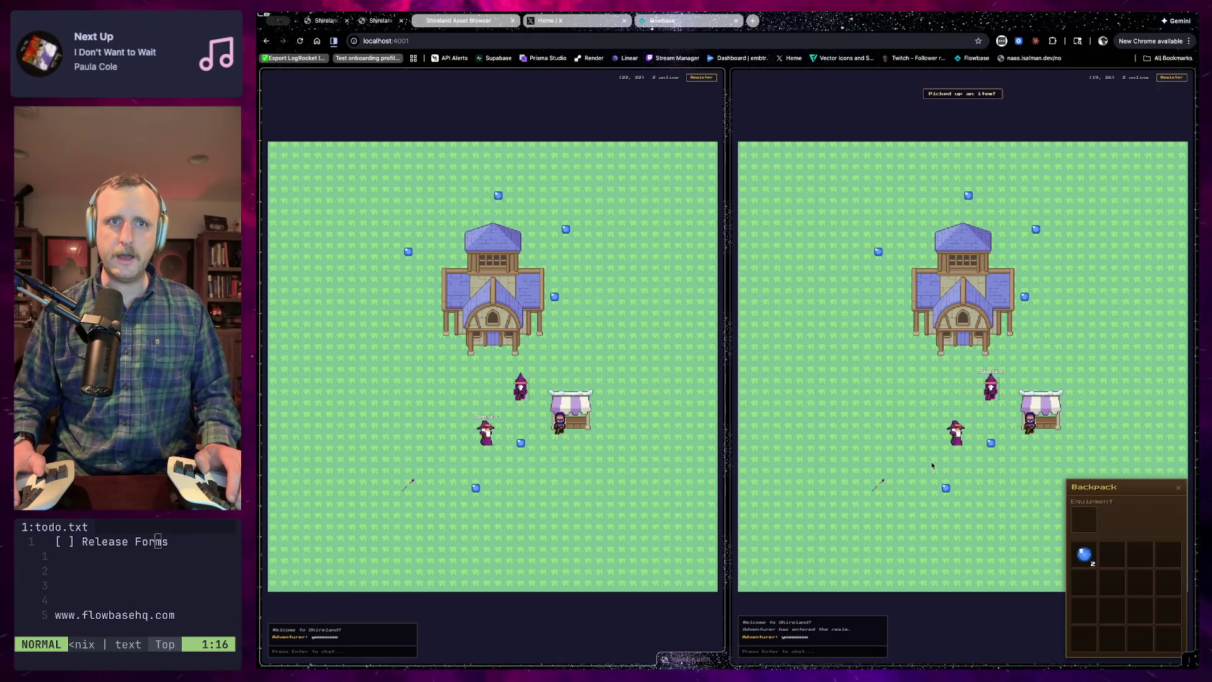
pyautogui.press('Down')
pyautogui.press('Left')
pyautogui.press('Left')
pyautogui.press('Left')
pyautogui.press('Down')
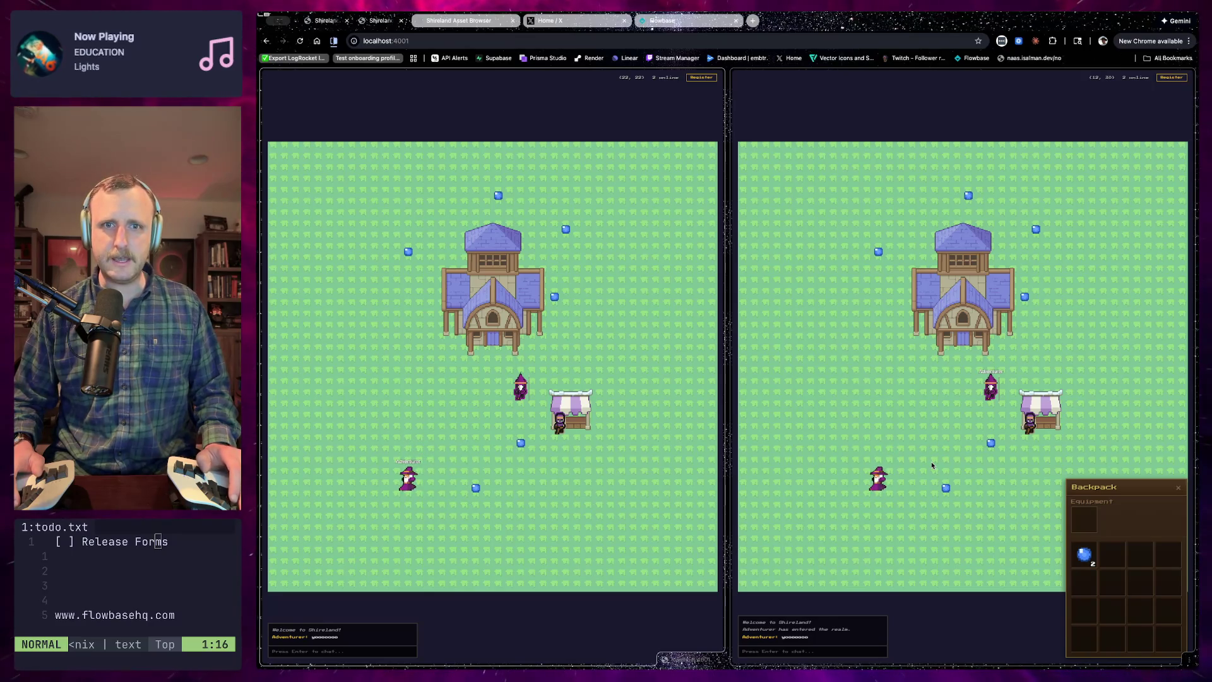
pyautogui.press('e')
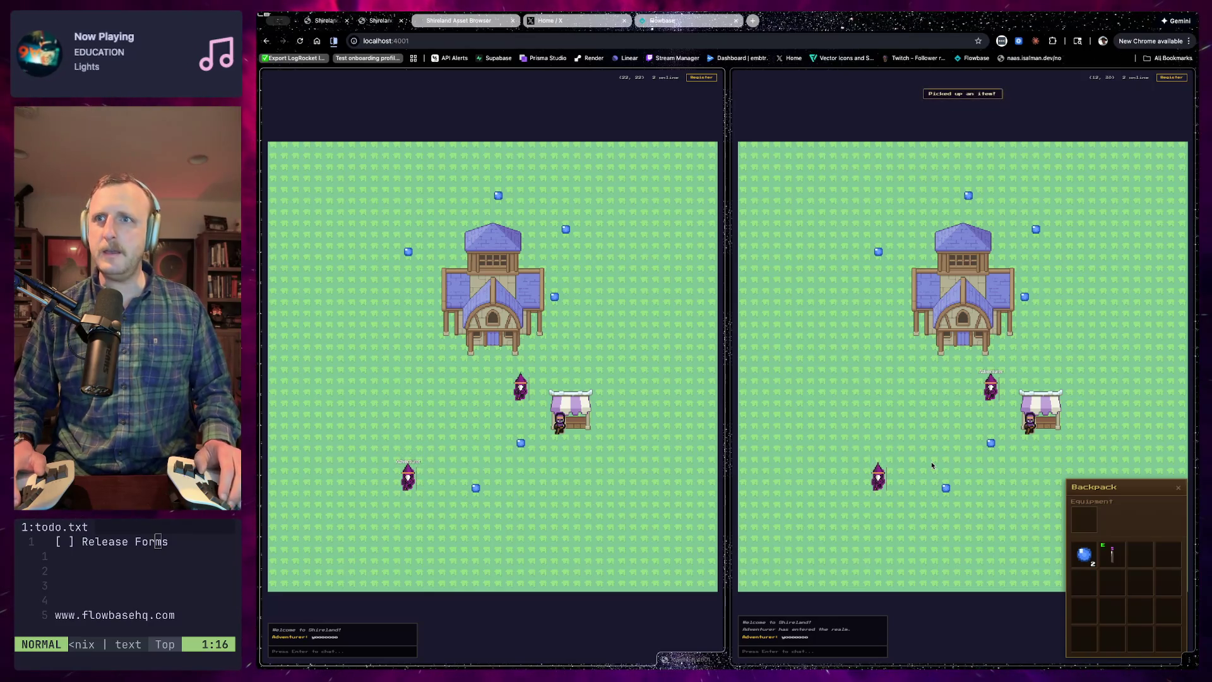
# Collect the gem left of the house and the bottom gem
pyautogui.press('Up')
pyautogui.press('Up')
pyautogui.press('Up')
pyautogui.press('Up')
pyautogui.press('Up')
pyautogui.press('Up')
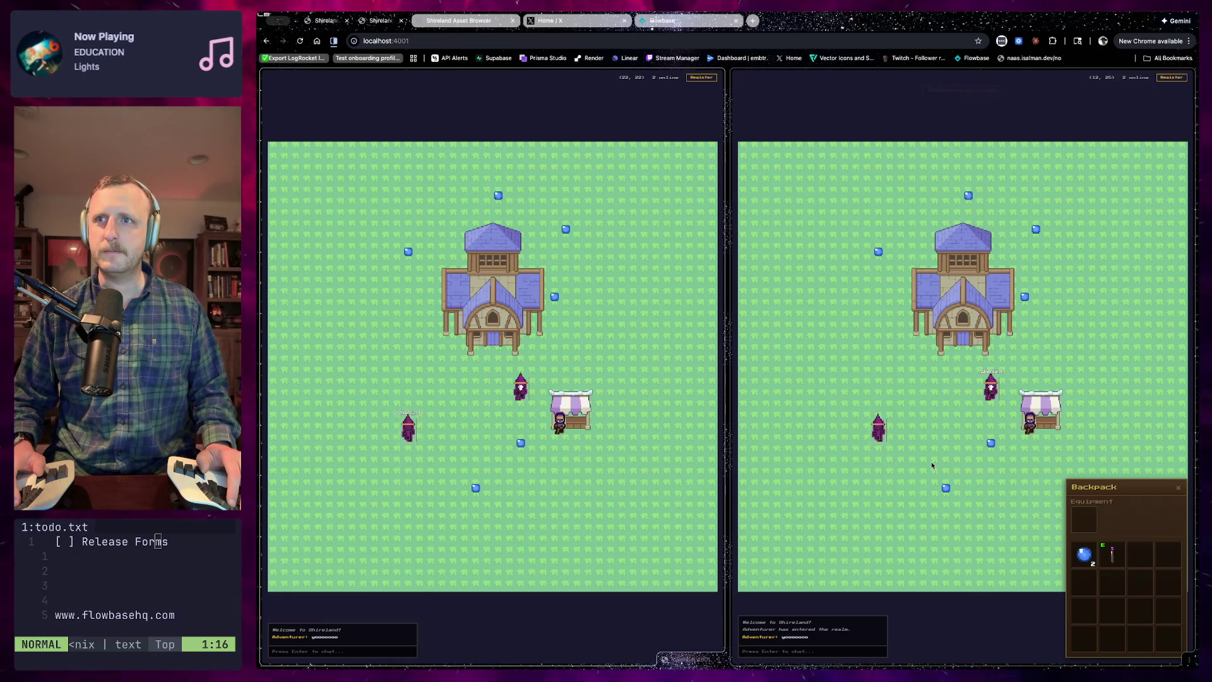
pyautogui.press('Right')
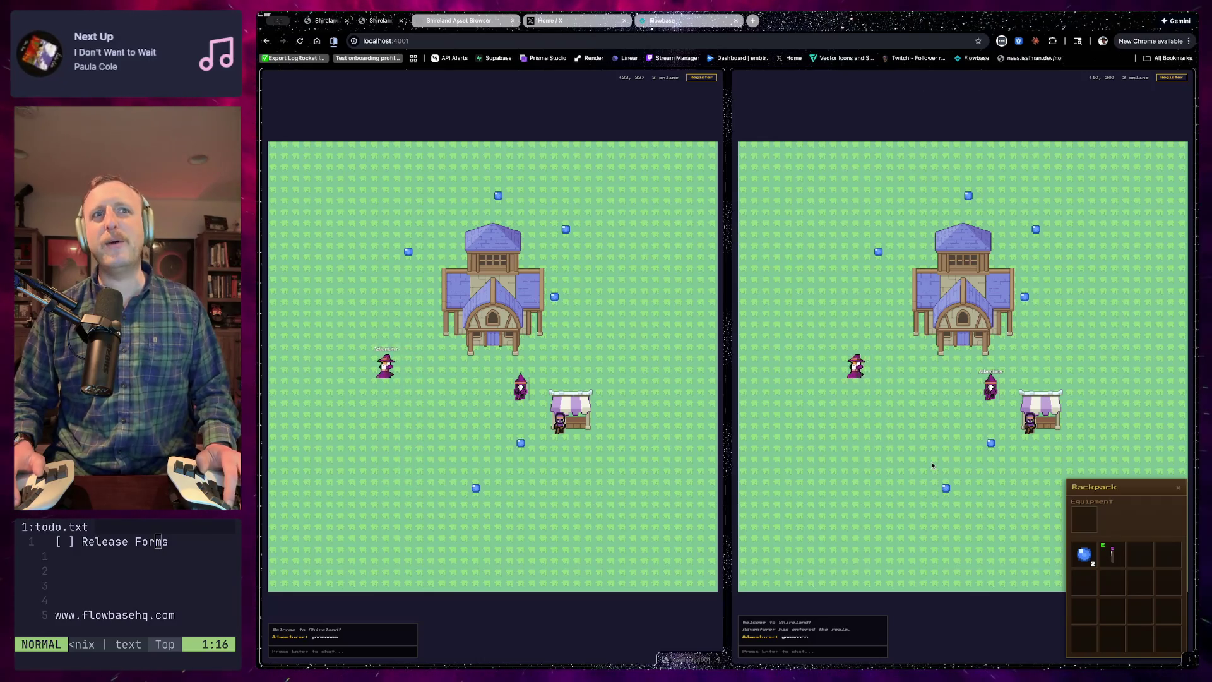
pyautogui.press('Up')
pyautogui.press('Up')
pyautogui.press('Up')
pyautogui.press('Up')
pyautogui.press('Up')
pyautogui.press('Up')
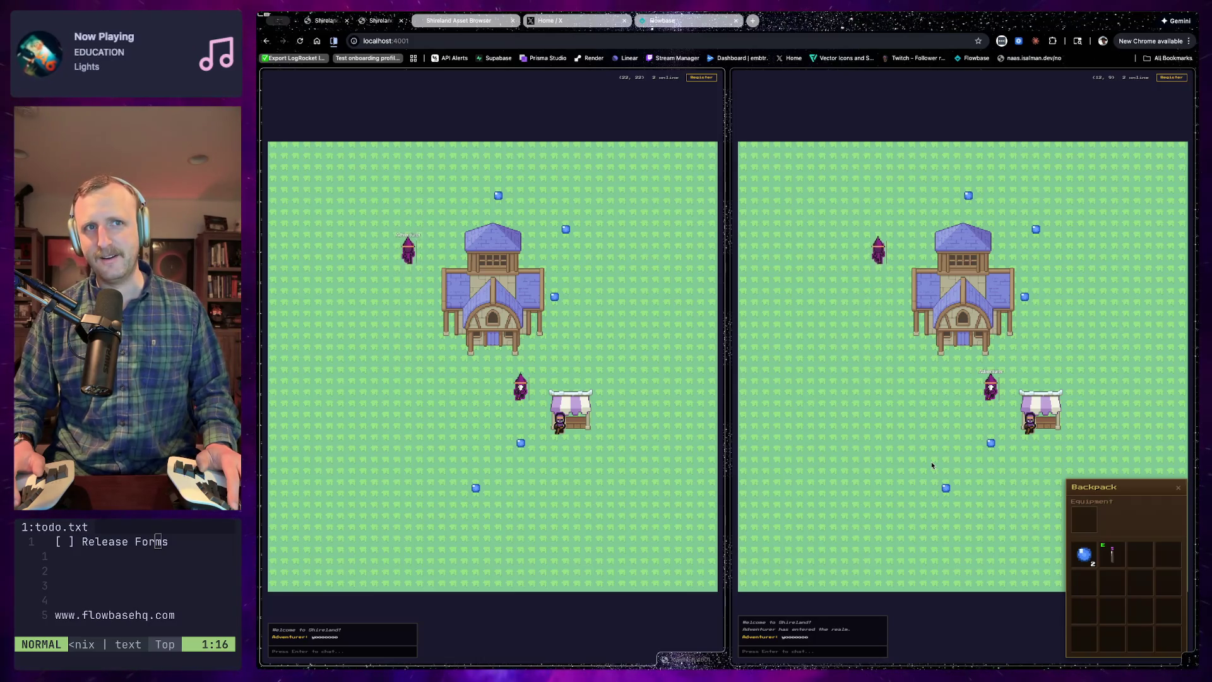
pyautogui.press('Down')
pyautogui.press('Down')
pyautogui.press('Down')
pyautogui.press('Down')
pyautogui.press('Down')
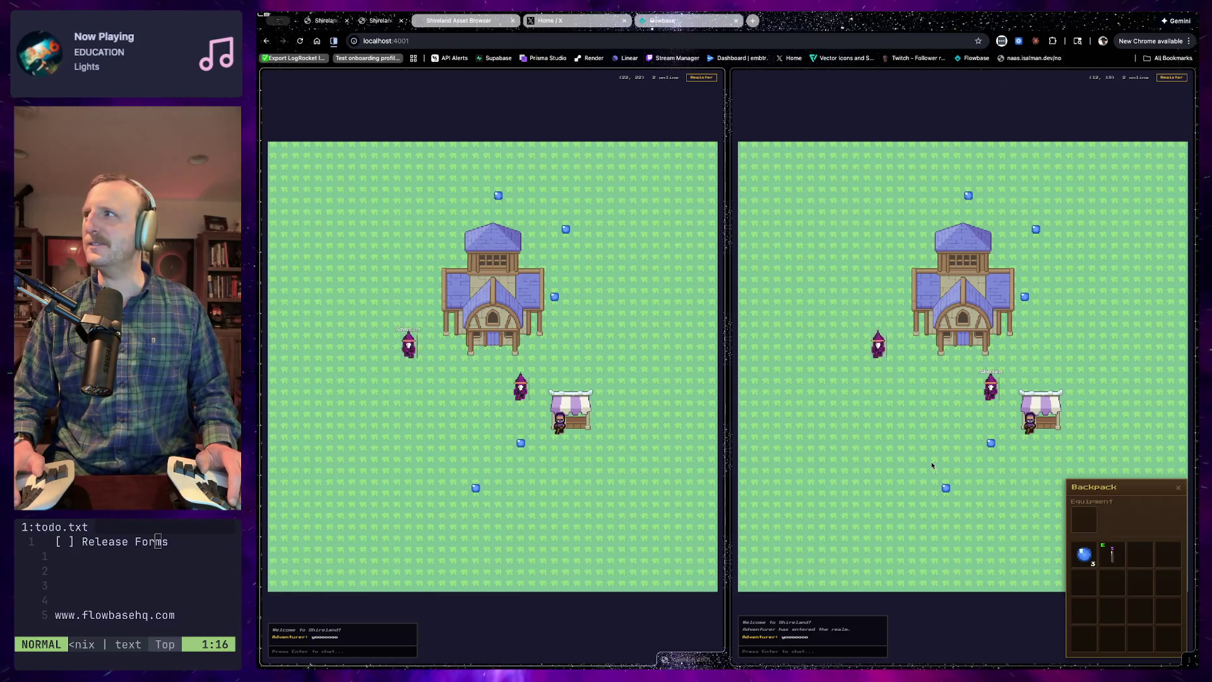
pyautogui.press('Down')
pyautogui.press('Down')
pyautogui.press('Down')
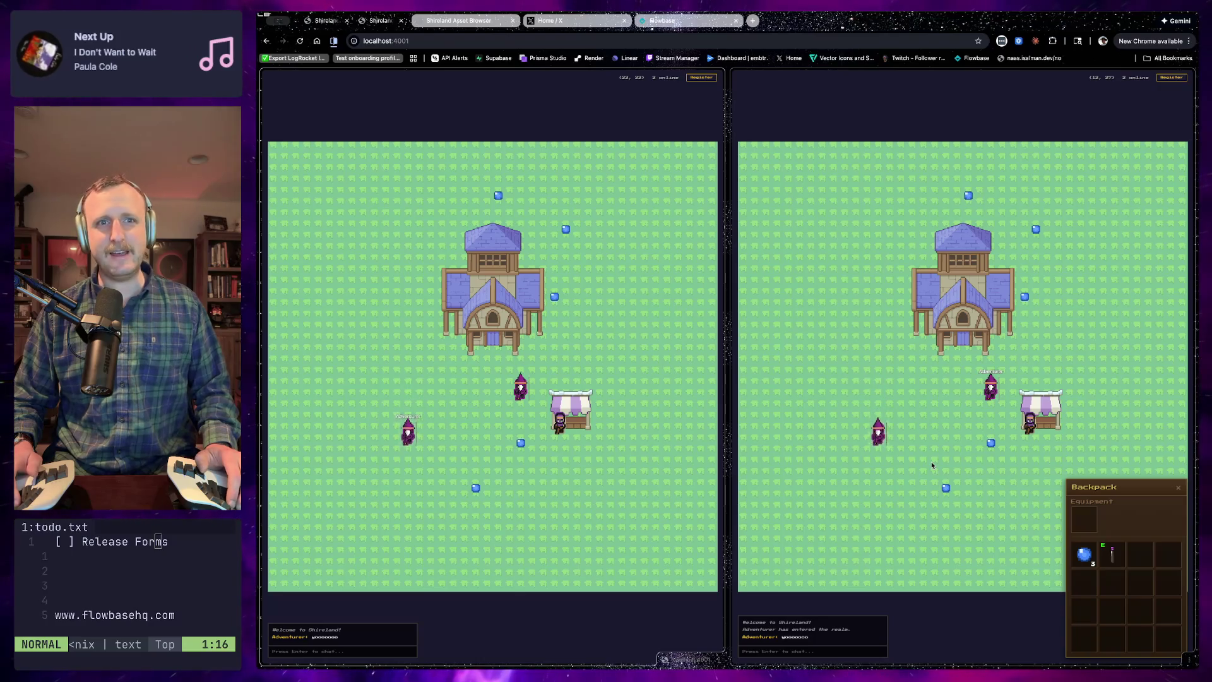
pyautogui.press('Down')
pyautogui.press('Down')
pyautogui.press('Down')
pyautogui.press('Right')
pyautogui.press('Right')
pyautogui.press('Right')
pyautogui.press('Right')
pyautogui.press('Up')
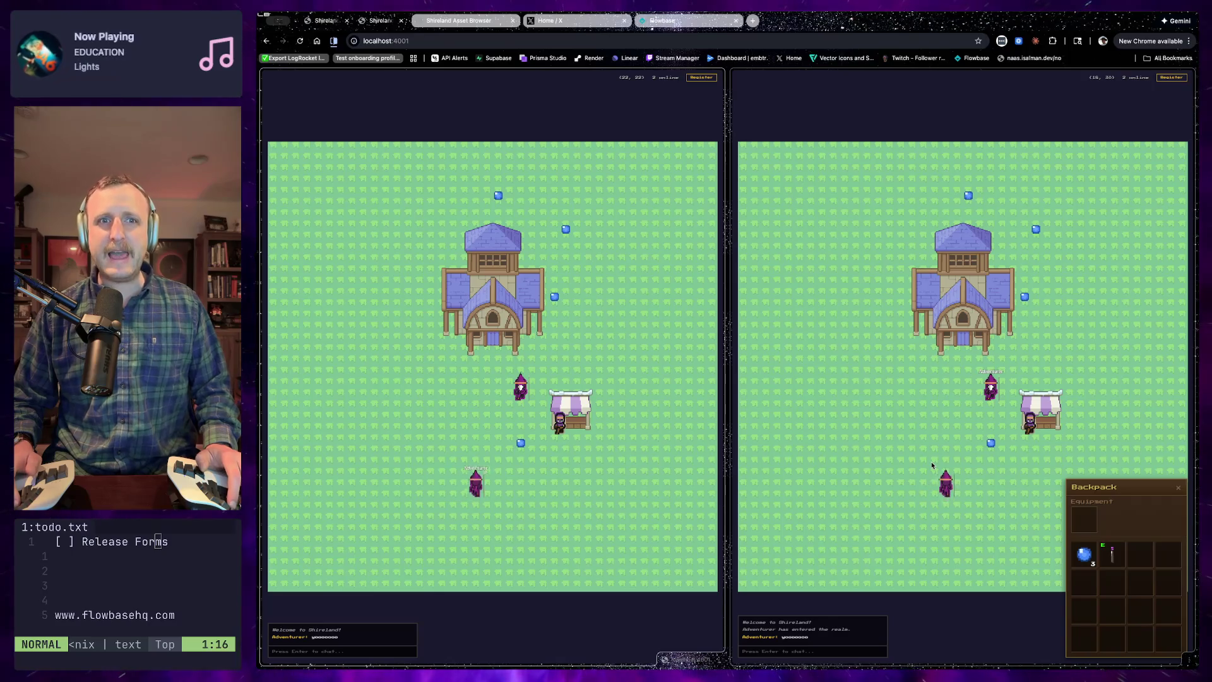
# Walk the wizard up to the top of the map and collect the top gem
pyautogui.press('Up')
pyautogui.press('Up')
pyautogui.press('Up')
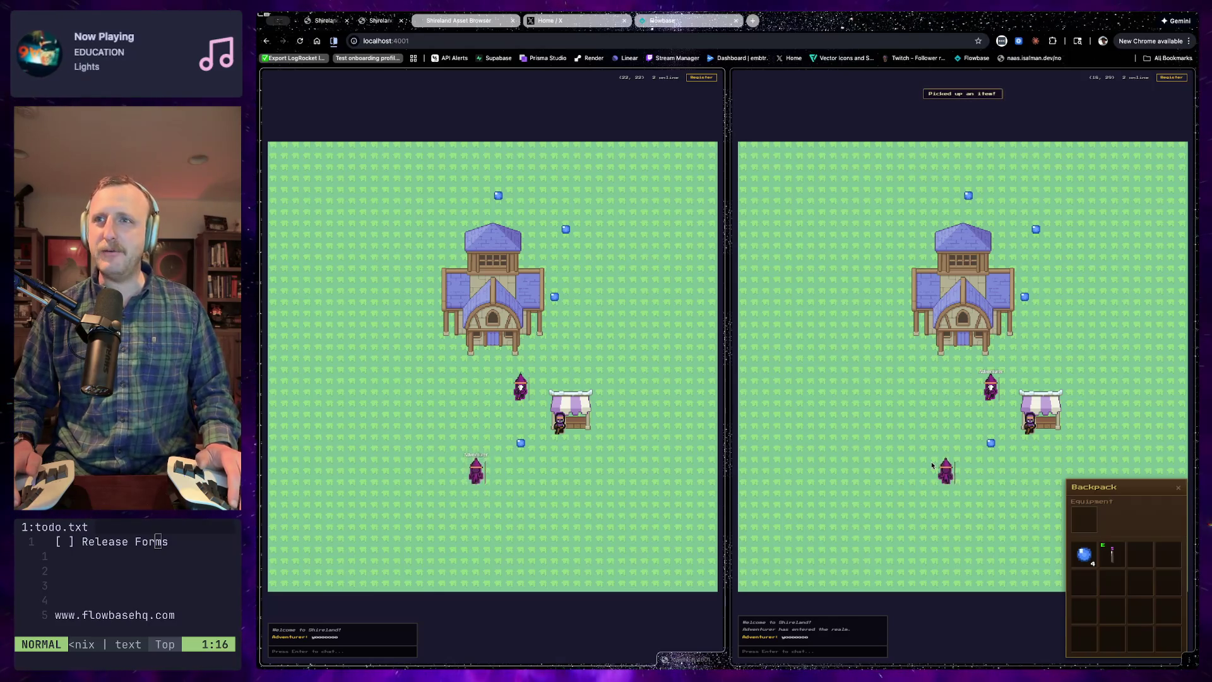
pyautogui.press('Left')
pyautogui.press('Left')
pyautogui.press('Left')
pyautogui.press('Left')
pyautogui.press('Up')
pyautogui.press('Left')
pyautogui.press('Up')
pyautogui.press('Left')
pyautogui.press('Up')
pyautogui.press('Left')
pyautogui.press('Up')
pyautogui.press('Left')
pyautogui.press('Up')
pyautogui.press('Left')
pyautogui.press('Up')
pyautogui.press('Up')
pyautogui.press('Up')
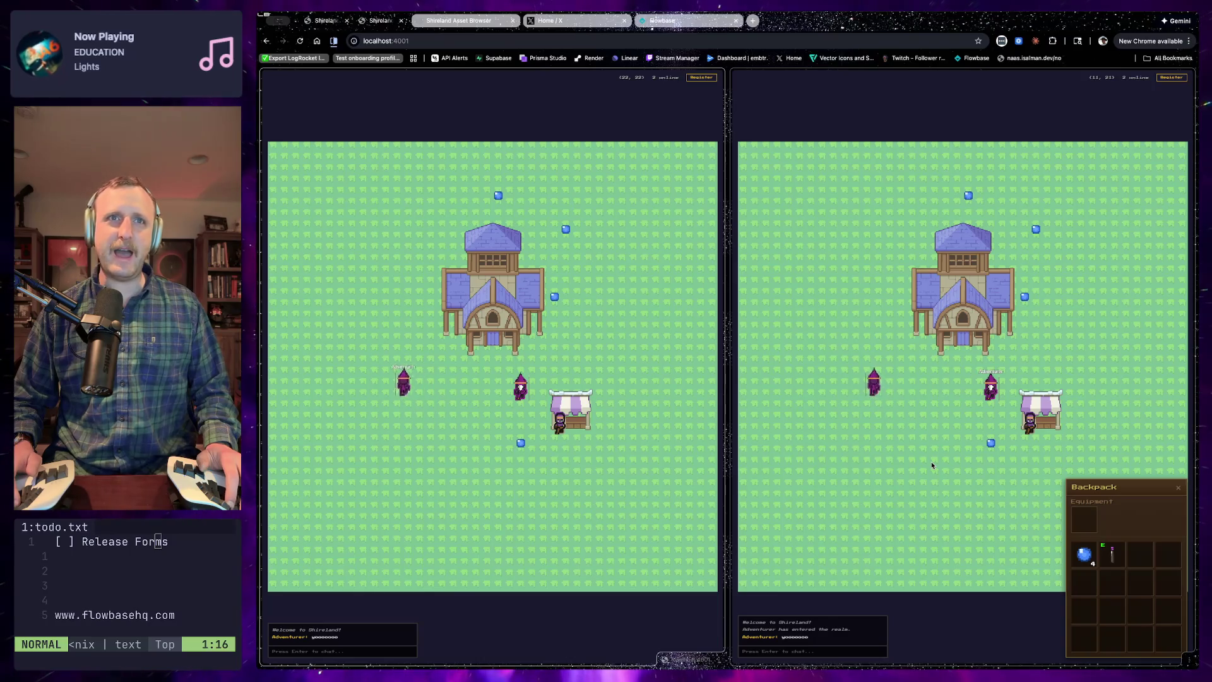
pyautogui.press('Left')
pyautogui.press('Up')
pyautogui.press('Up')
pyautogui.press('Up')
pyautogui.press('Right')
pyautogui.press('Up')
pyautogui.press('Right')
pyautogui.press('Up')
pyautogui.press('Up')
pyautogui.press('Up')
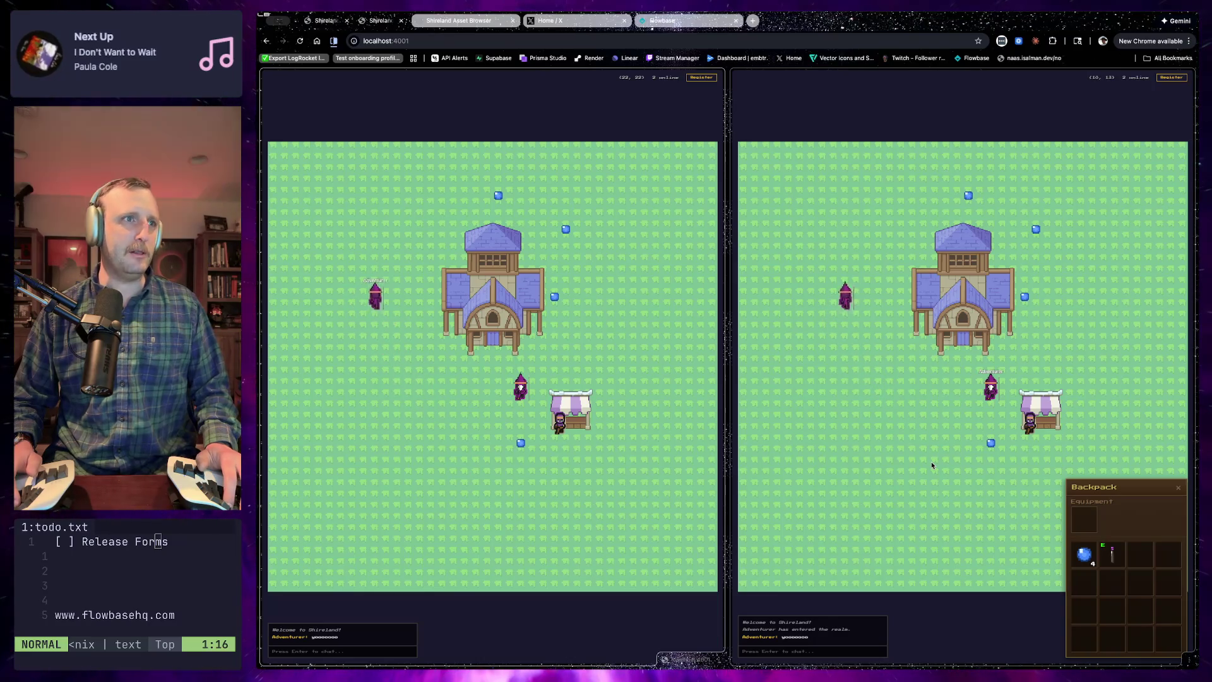
pyautogui.press('Up')
pyautogui.press('Up')
pyautogui.press('Up')
pyautogui.press('Down')
pyautogui.press('Down')
pyautogui.press('Up')
pyautogui.press('Up')
pyautogui.press('Up')
pyautogui.press('Right')
pyautogui.press('Right')
pyautogui.press('Right')
pyautogui.press('Down')
pyautogui.press('Right')
pyautogui.press('Right')
pyautogui.press('Right')
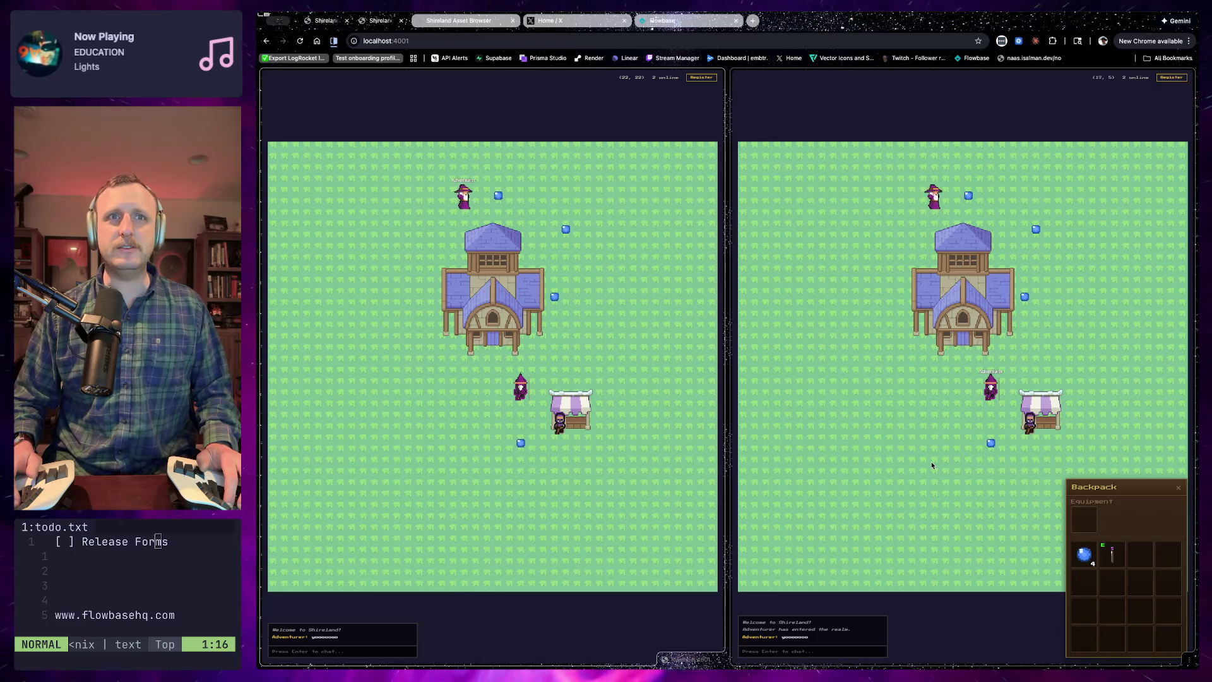
pyautogui.press('Up')
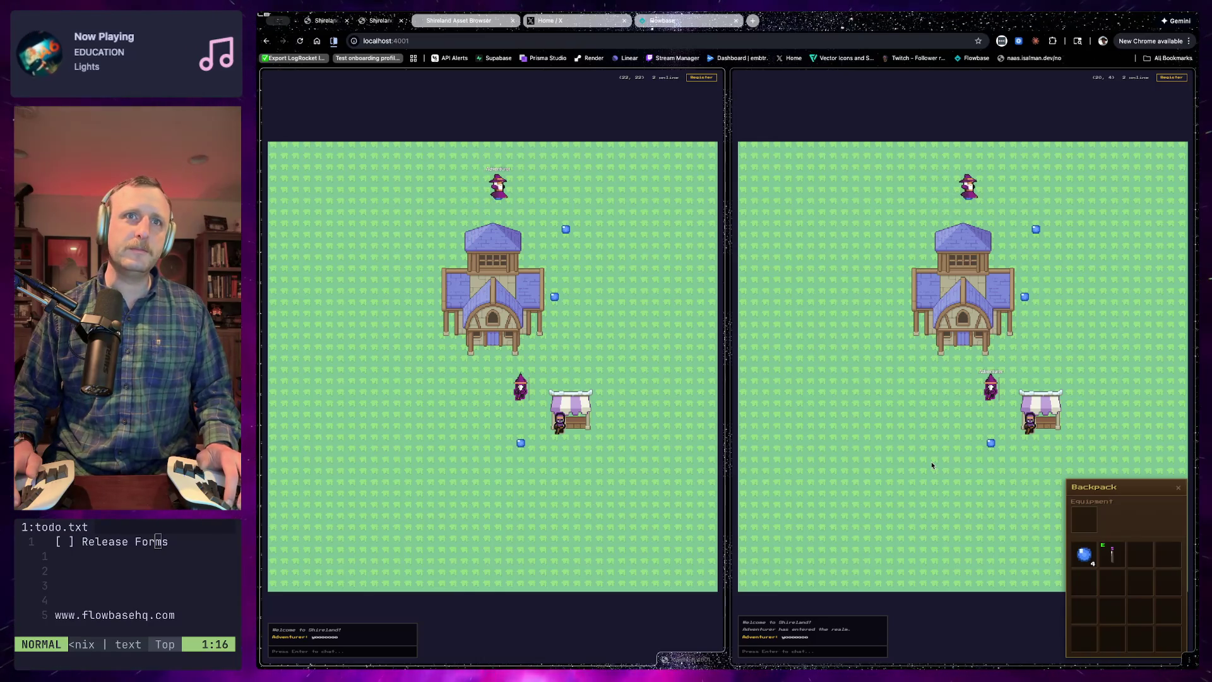
pyautogui.press('Left')
pyautogui.press('Left')
pyautogui.press('Left')
# Re-enter town with the saved wizard and walk left and down toward a gem
pyautogui.press('Down')
pyautogui.press('Down')
pyautogui.press('Down')
pyautogui.press('Down')
pyautogui.press('Down')
pyautogui.press('Down')
pyautogui.press('Down')
pyautogui.press('Down')
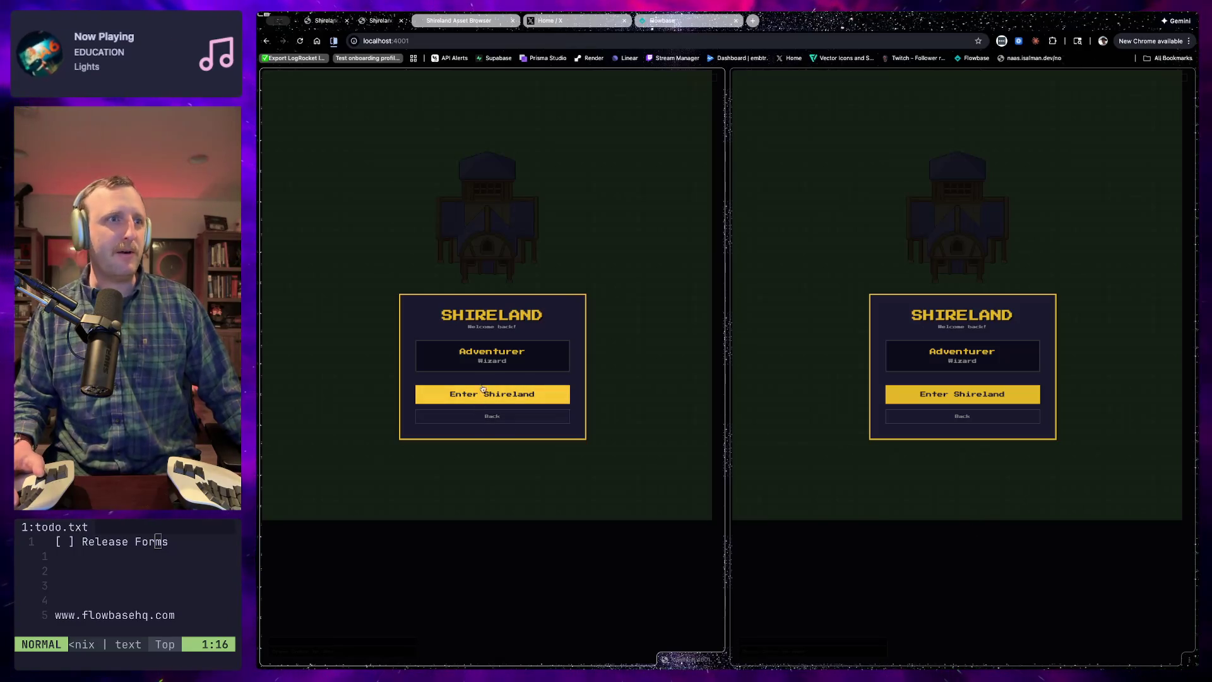
pyautogui.click(498, 396)
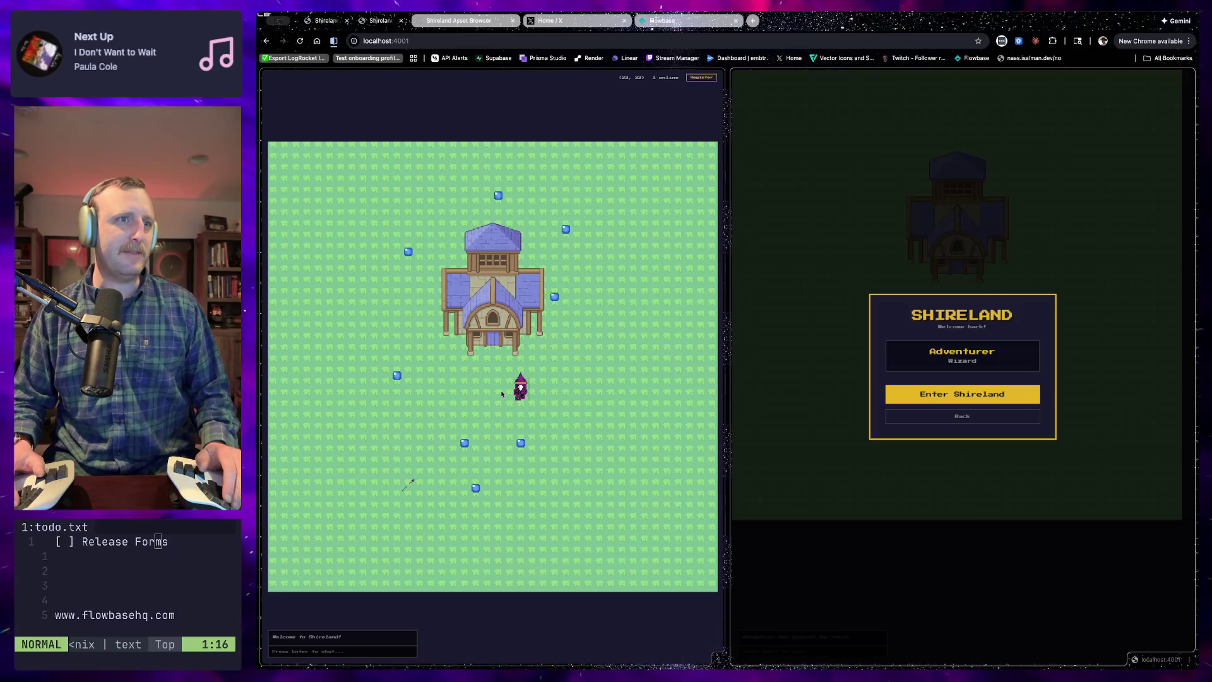
pyautogui.press('Left')
pyautogui.press('Left')
pyautogui.press('Left')
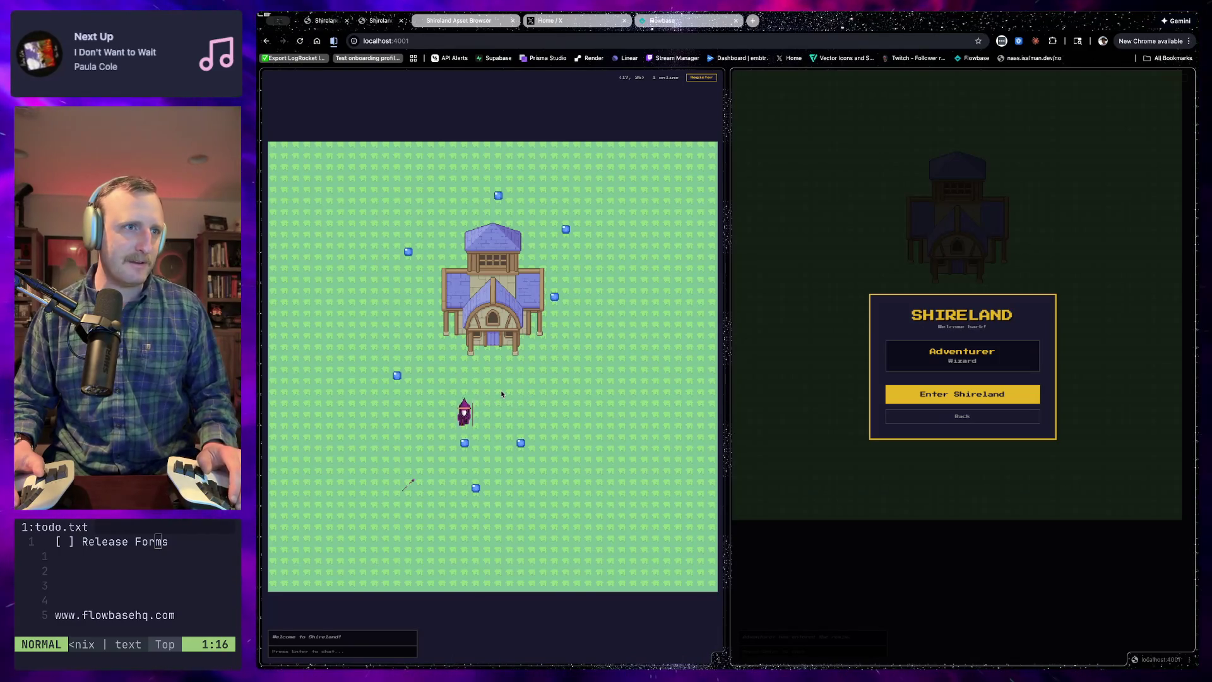
pyautogui.press('Down')
pyautogui.press('Down')
# Walk the wizard over a crystal and the lower-left staff, then north toward the house
pyautogui.press('Left')
pyautogui.press('Left')
pyautogui.press('Left')
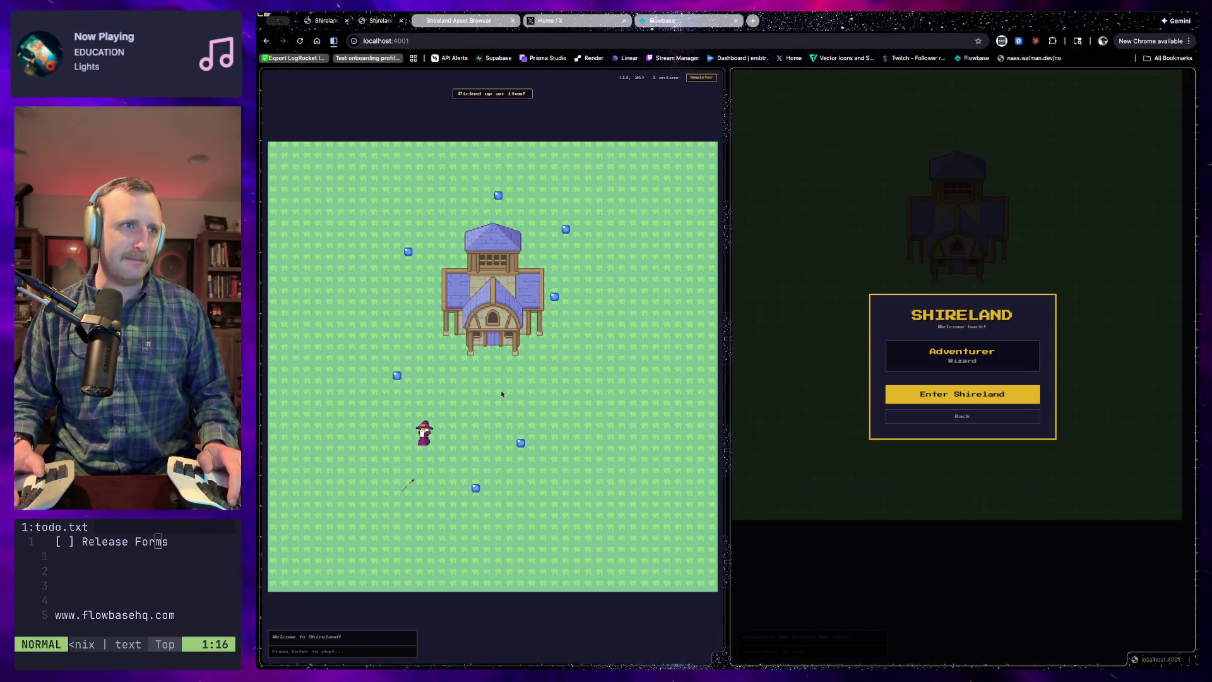
pyautogui.press('Up')
pyautogui.press('Up')
pyautogui.press('Up')
pyautogui.press('Up')
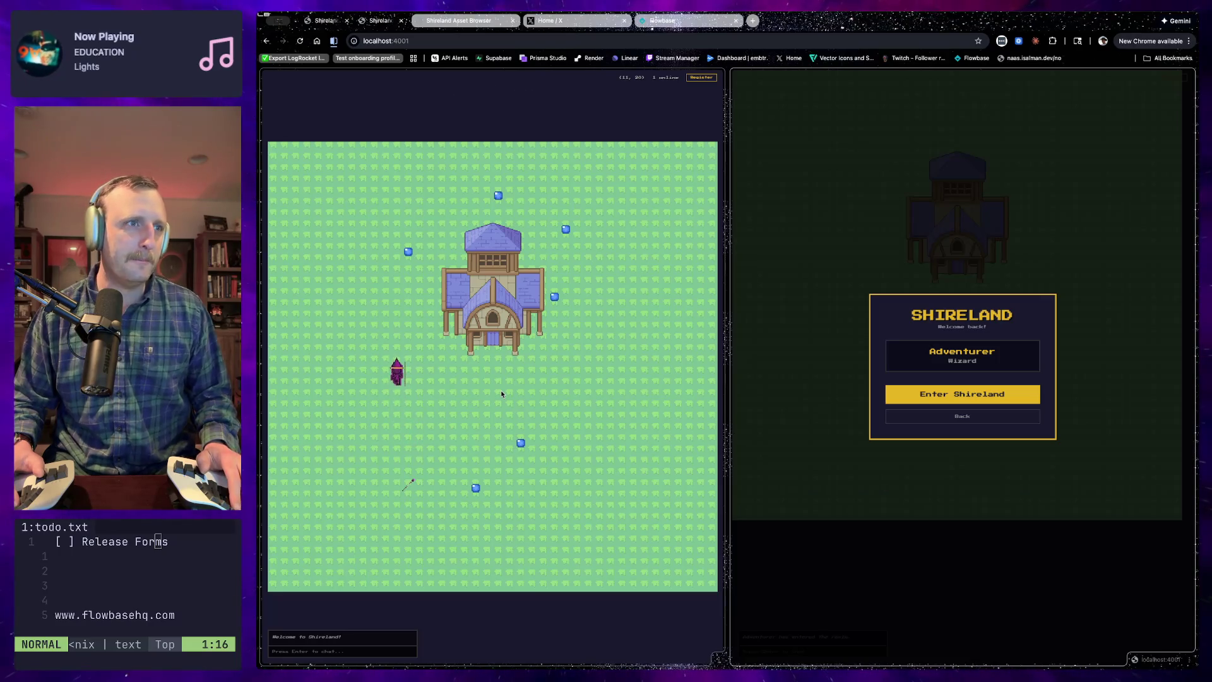
pyautogui.press('Down')
pyautogui.press('Down')
pyautogui.press('Down')
pyautogui.press('Down')
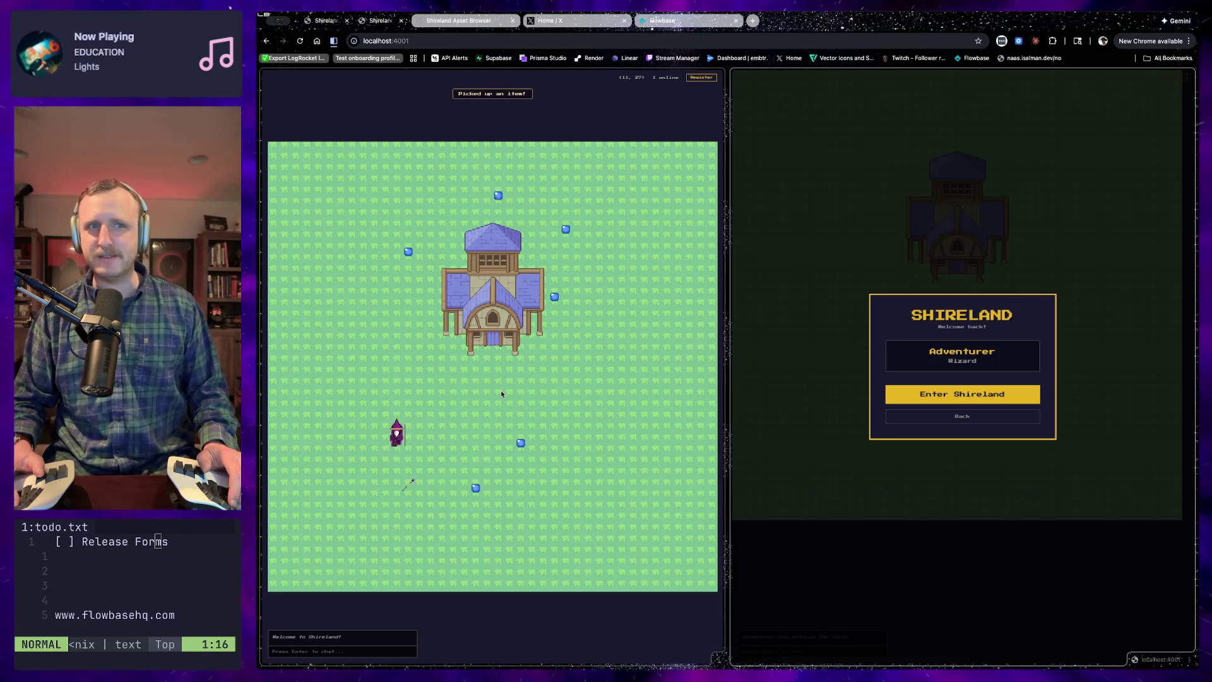
pyautogui.press('Right')
pyautogui.press('Down')
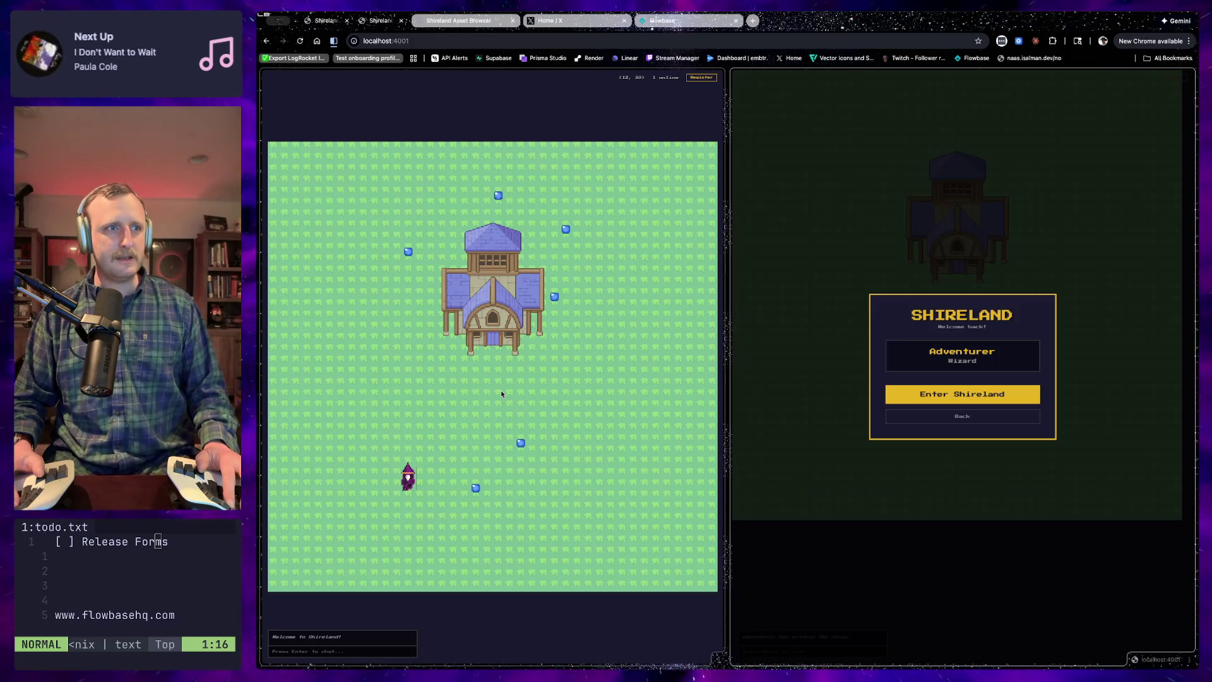
pyautogui.press('Up')
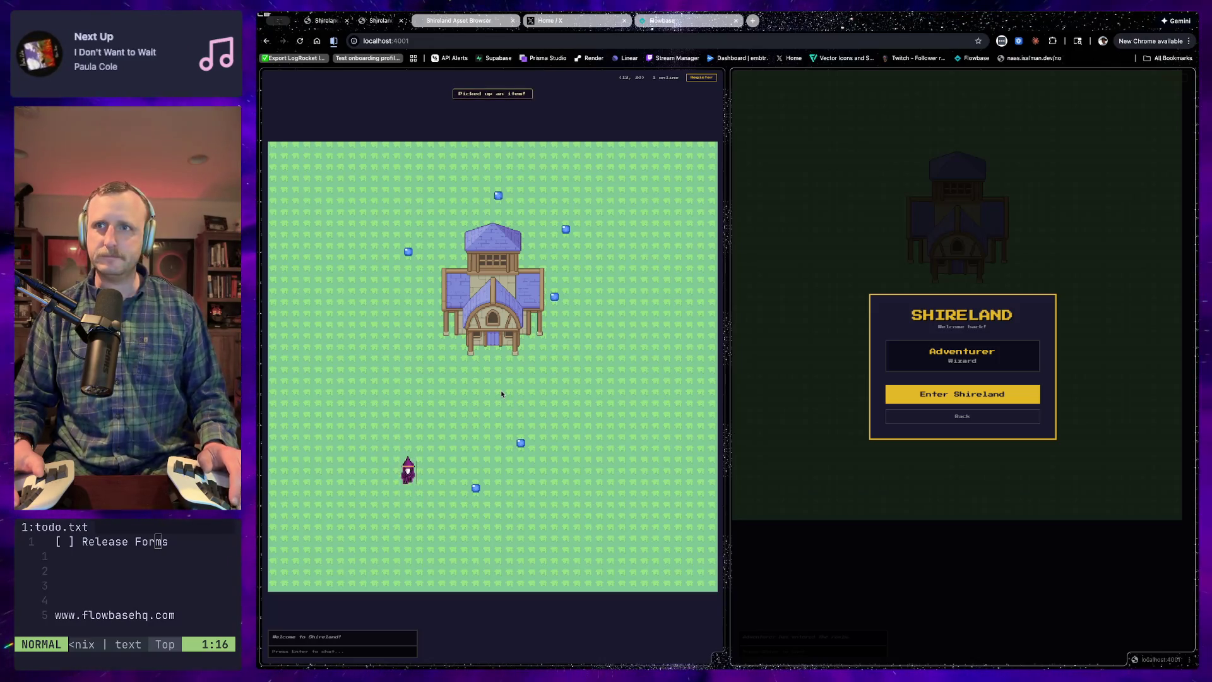
pyautogui.press('Up')
pyautogui.press('Up')
pyautogui.press('Up')
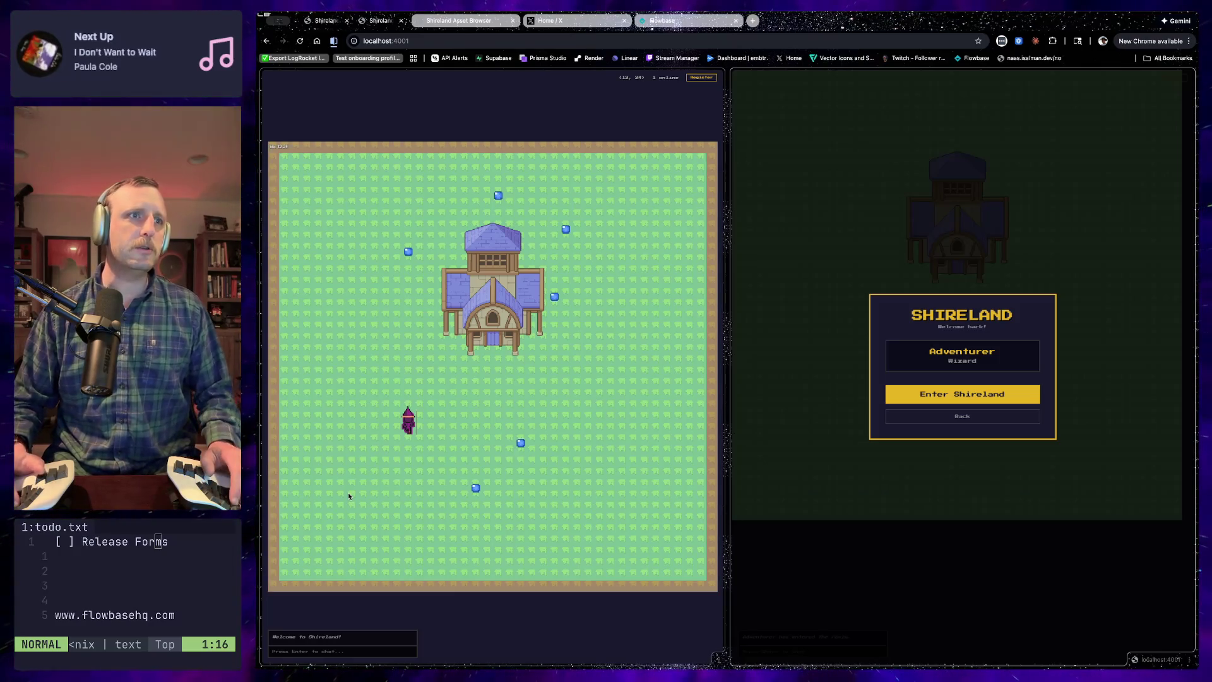
# Walk the wizard north to the house and try stepping through its door
pyautogui.press('Up')
pyautogui.press('Up')
pyautogui.press('Up')
pyautogui.press('Up')
pyautogui.press('Up')
pyautogui.press('Up')
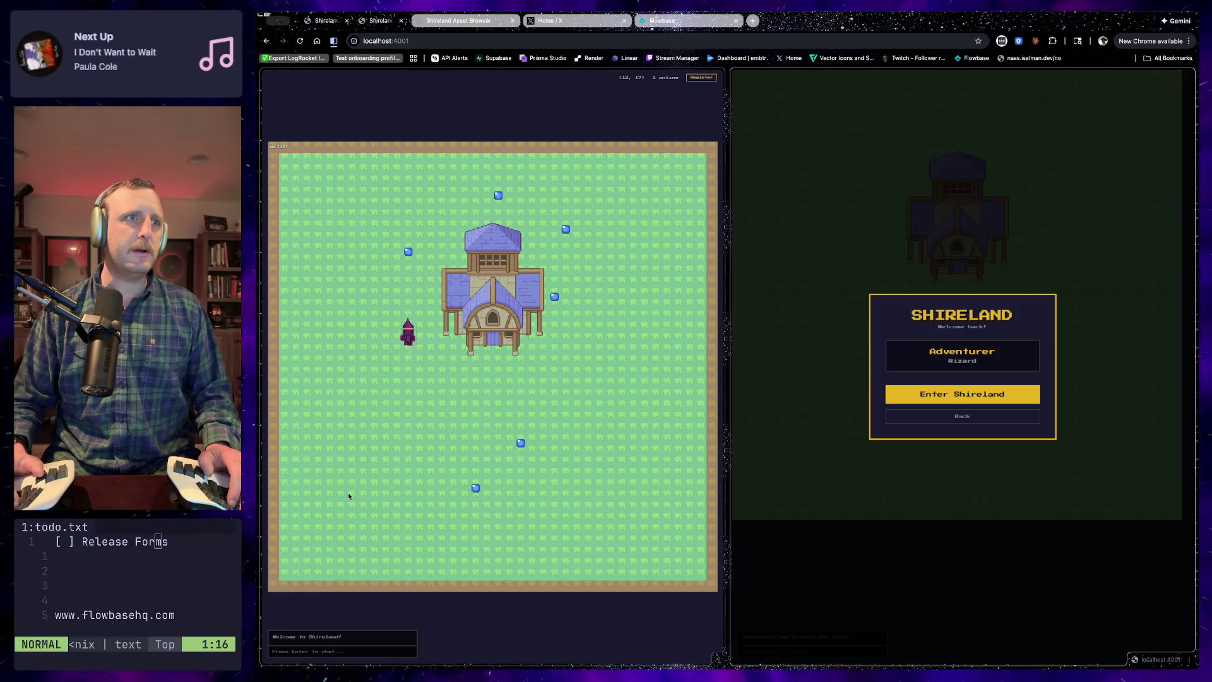
pyautogui.press('Right')
pyautogui.press('Right')
pyautogui.press('Right')
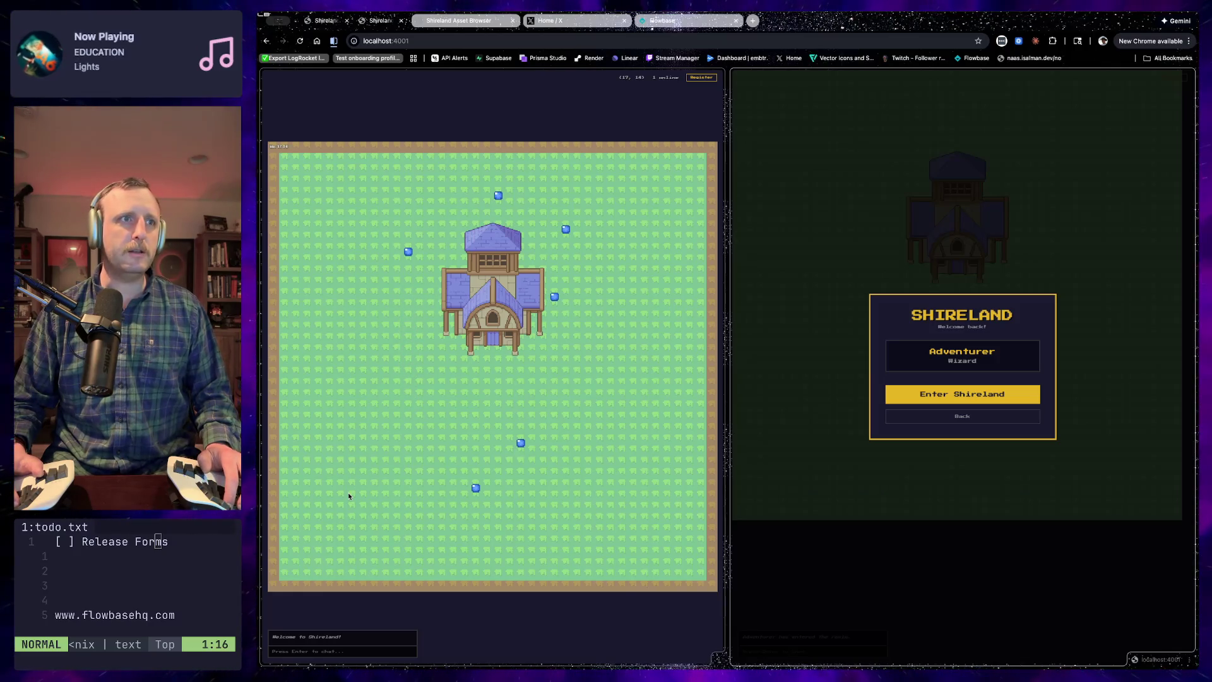
pyautogui.press('Down')
pyautogui.press('Right')
pyautogui.press('Right')
pyautogui.press('Right')
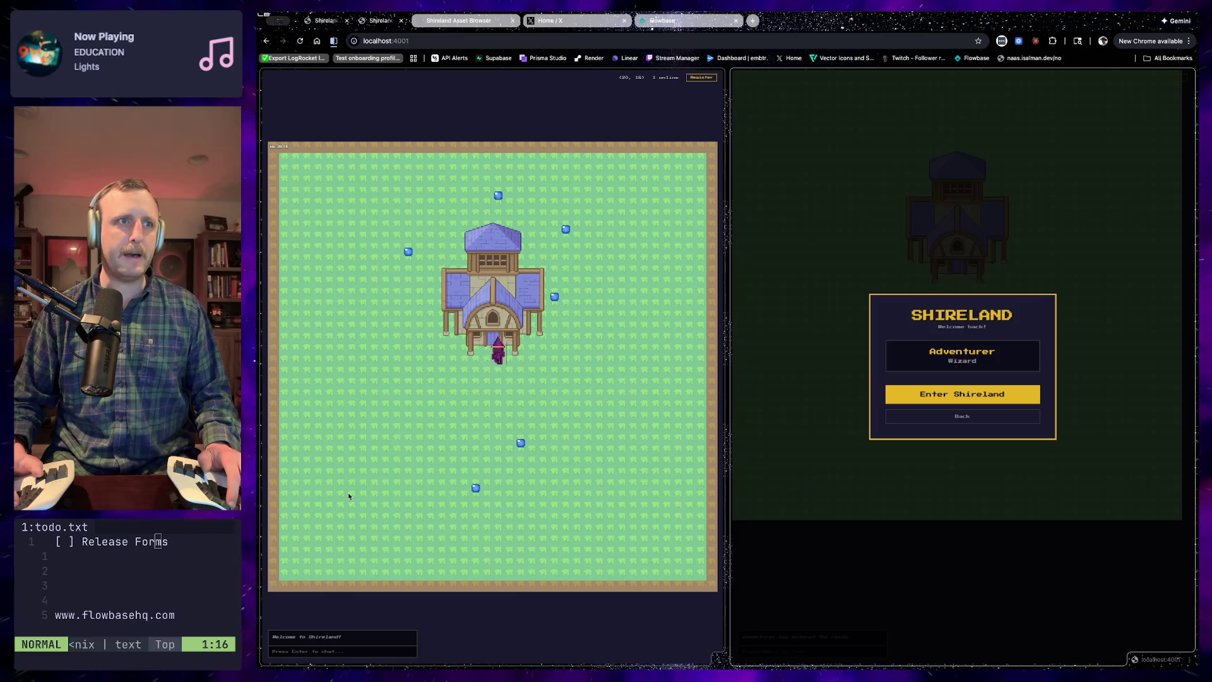
pyautogui.press('Up')
pyautogui.press('Left')
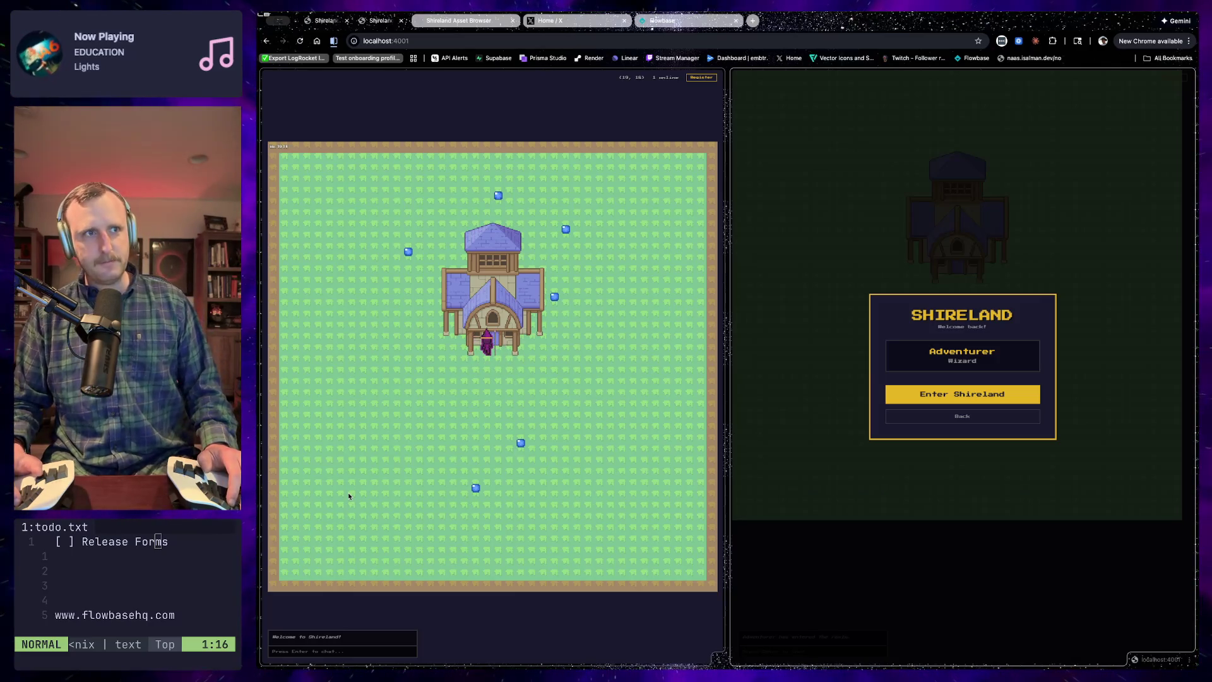
pyautogui.press('Down')
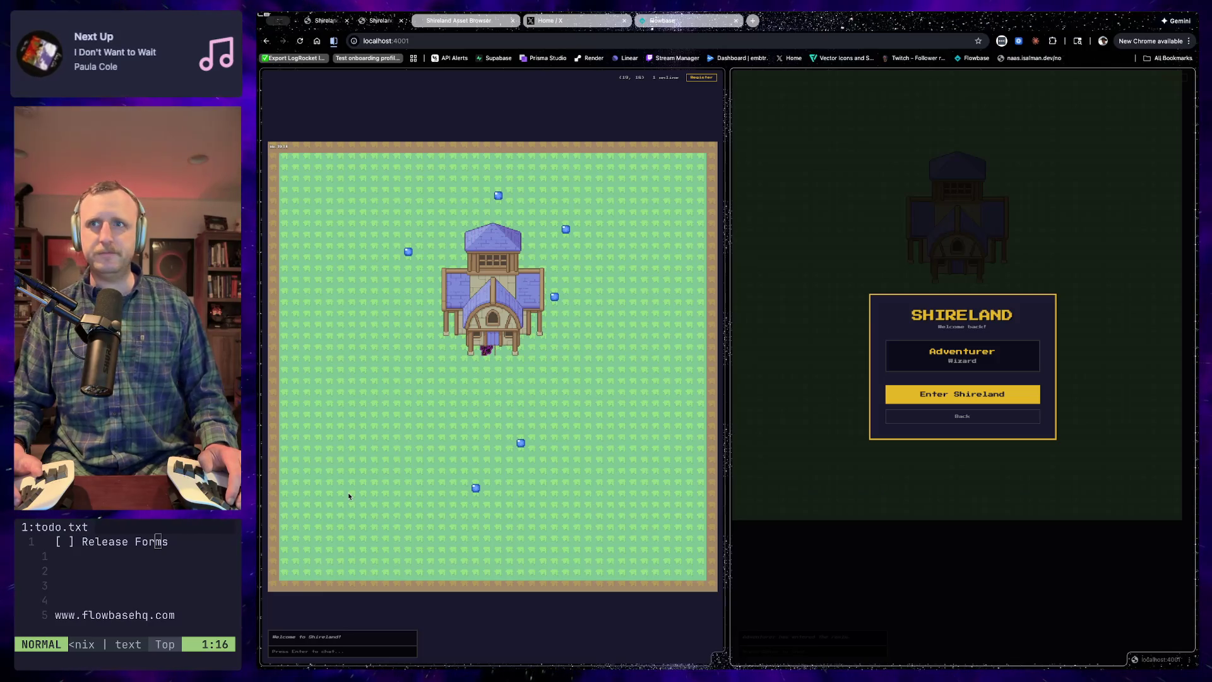
pyautogui.press('Down')
pyautogui.press('Down')
pyautogui.press('Down')
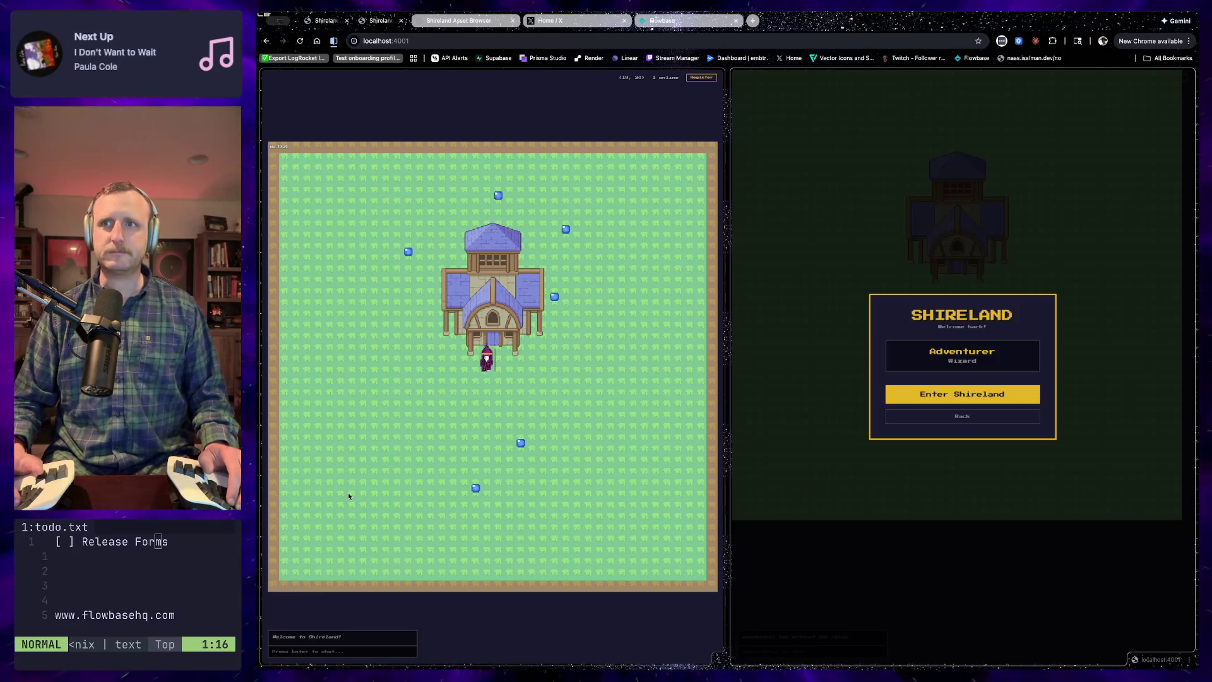
pyautogui.press('Right')
pyautogui.press('Left')
pyautogui.press('Left')
pyautogui.press('Left')
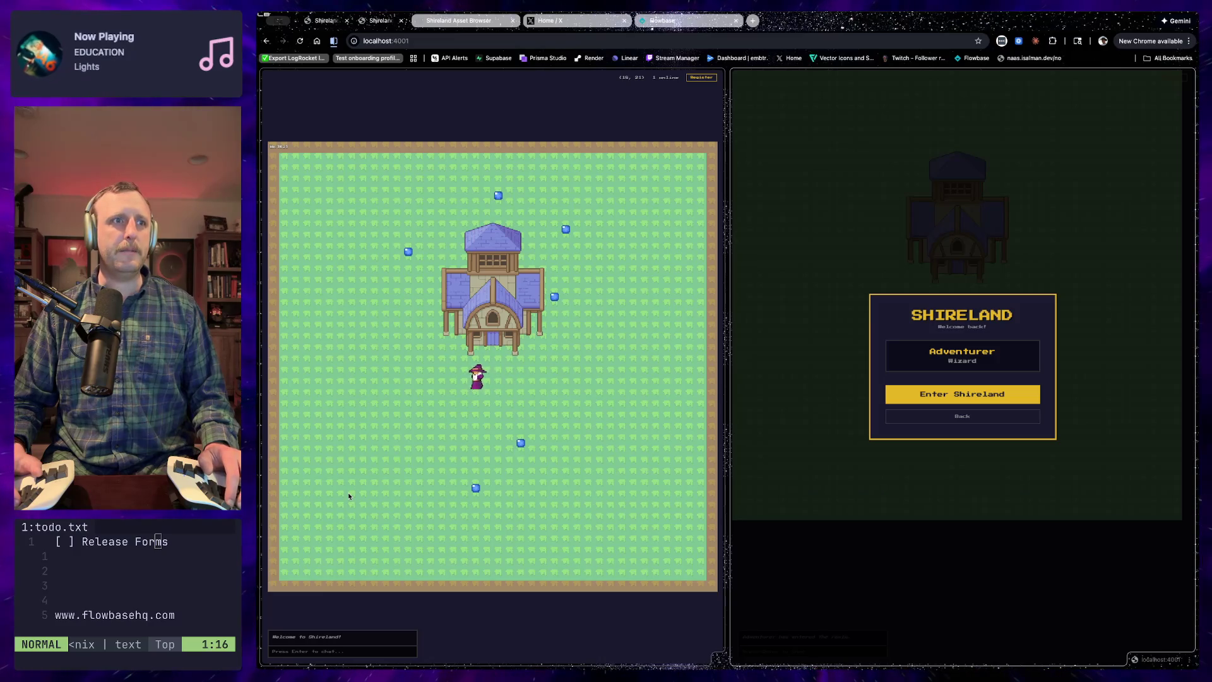
pyautogui.press('Right')
pyautogui.press('Right')
pyautogui.press('Right')
pyautogui.press('Down')
pyautogui.press('Down')
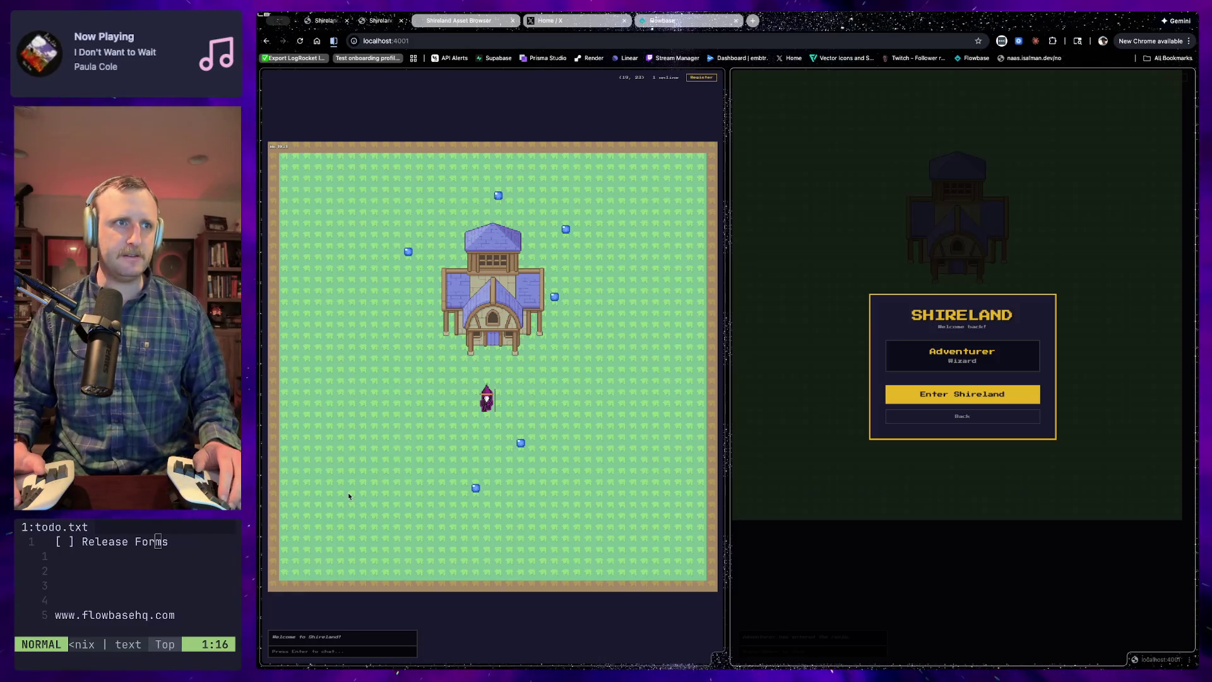
# Walk the wizard in and out of the house doorway several times, ending below the house
pyautogui.press('Right')
pyautogui.press('Right')
pyautogui.press('Left')
pyautogui.press('Left')
pyautogui.press('Down')
pyautogui.press('Down')
pyautogui.press('Down')
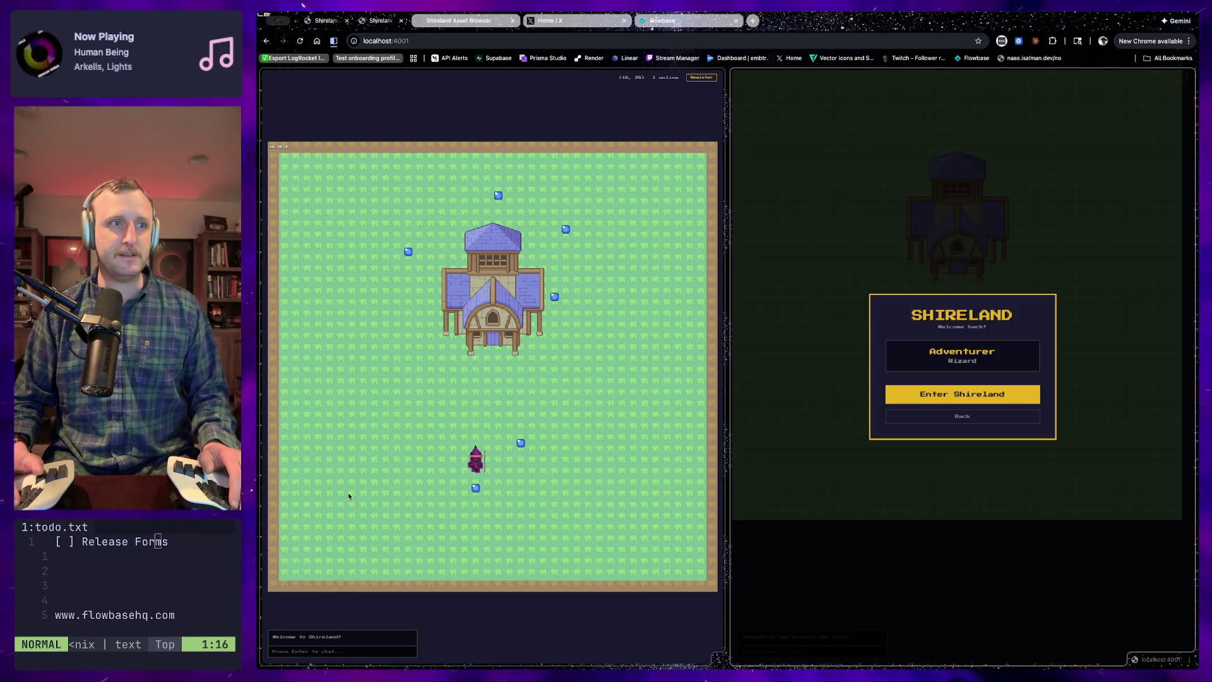
pyautogui.press('Up')
pyautogui.press('Down')
pyautogui.press('Down')
pyautogui.press('Down')
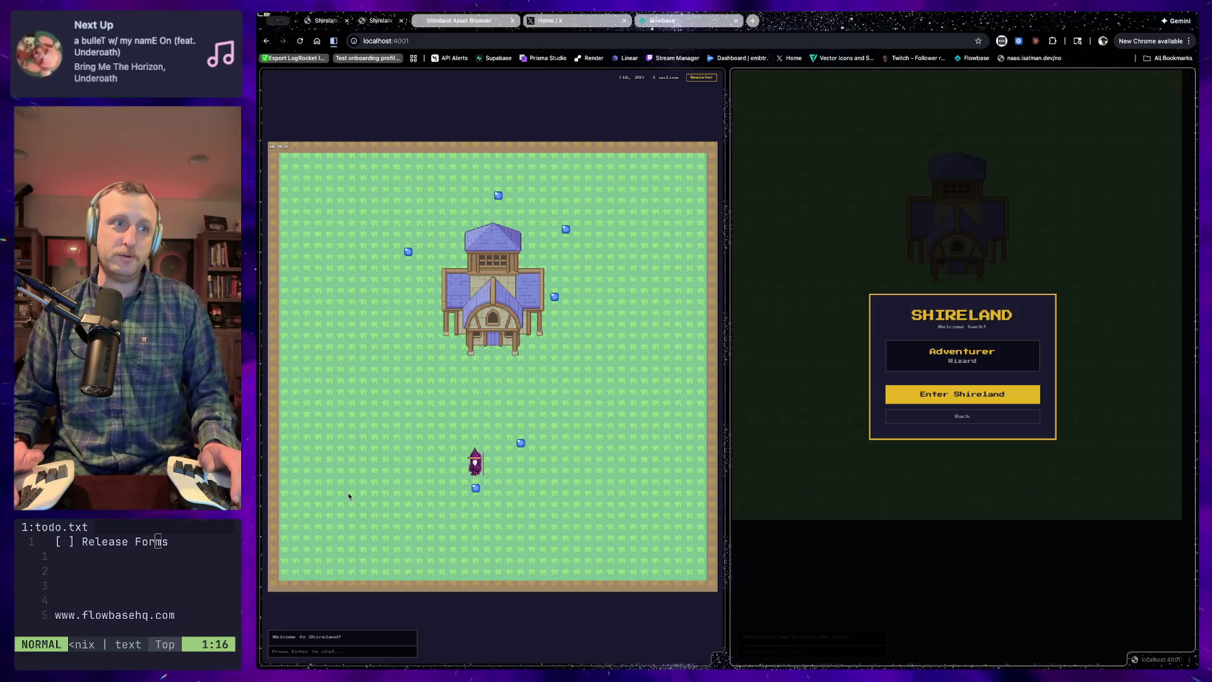
pyautogui.press('Up')
pyautogui.press('Up')
pyautogui.press('Up')
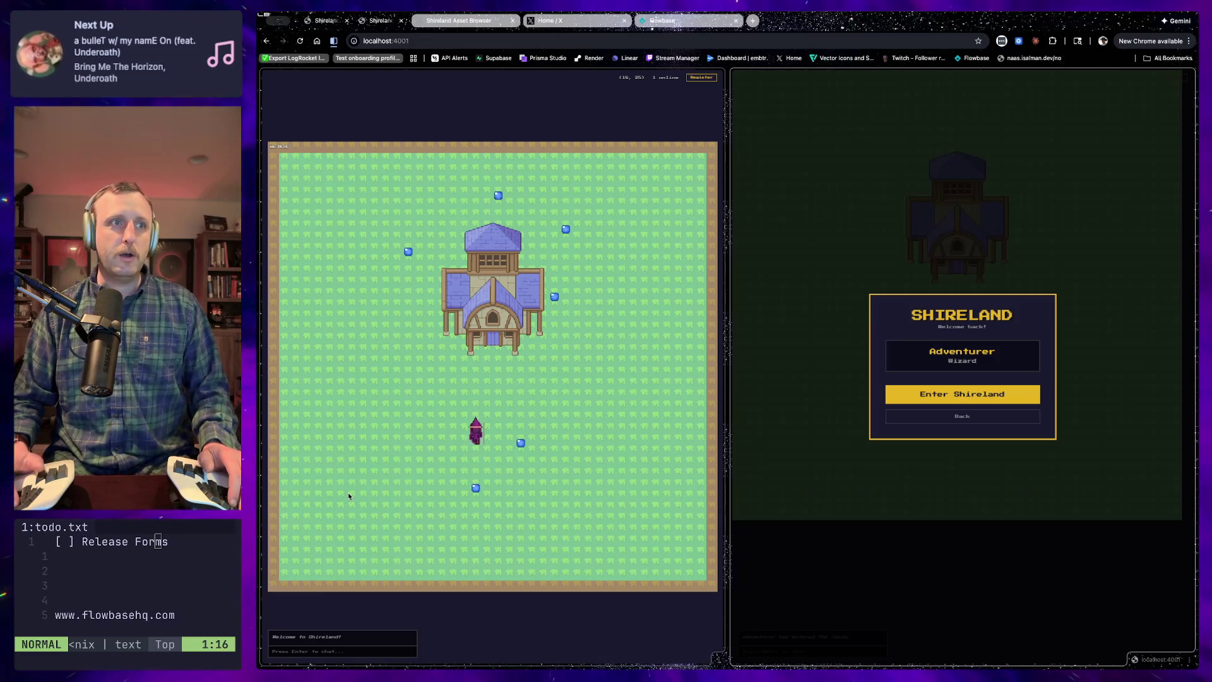
pyautogui.press('Up')
pyautogui.press('Up')
pyautogui.press('Up')
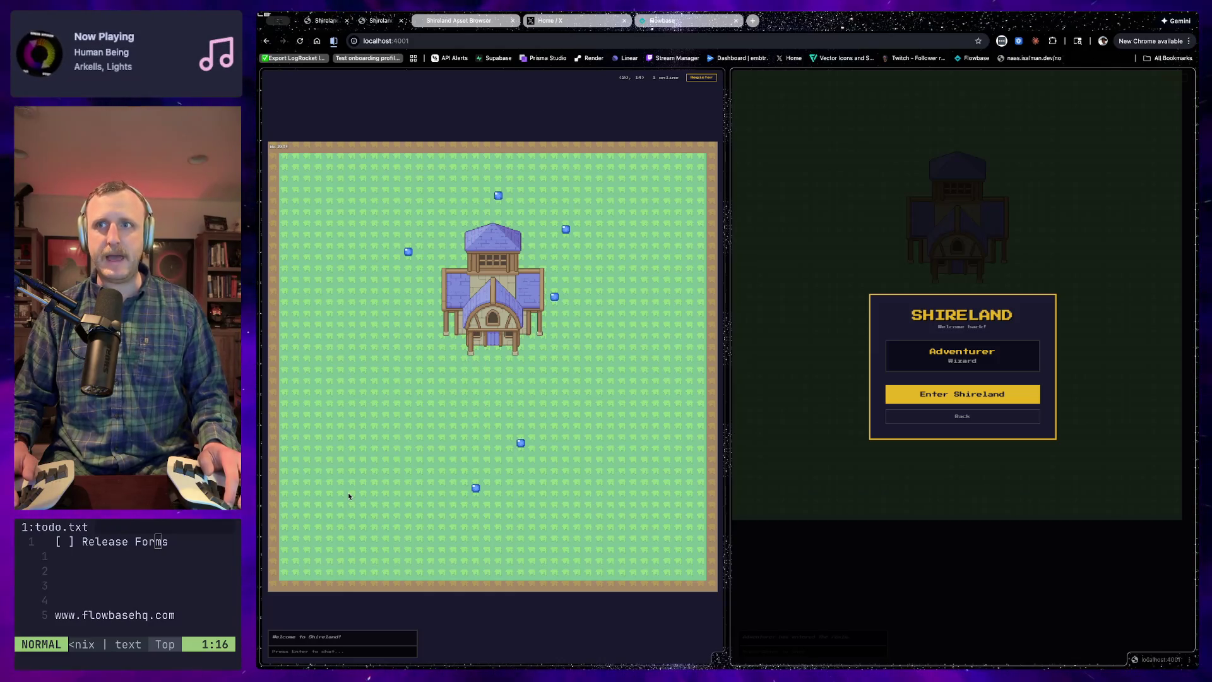
pyautogui.press('Down')
pyautogui.press('Down')
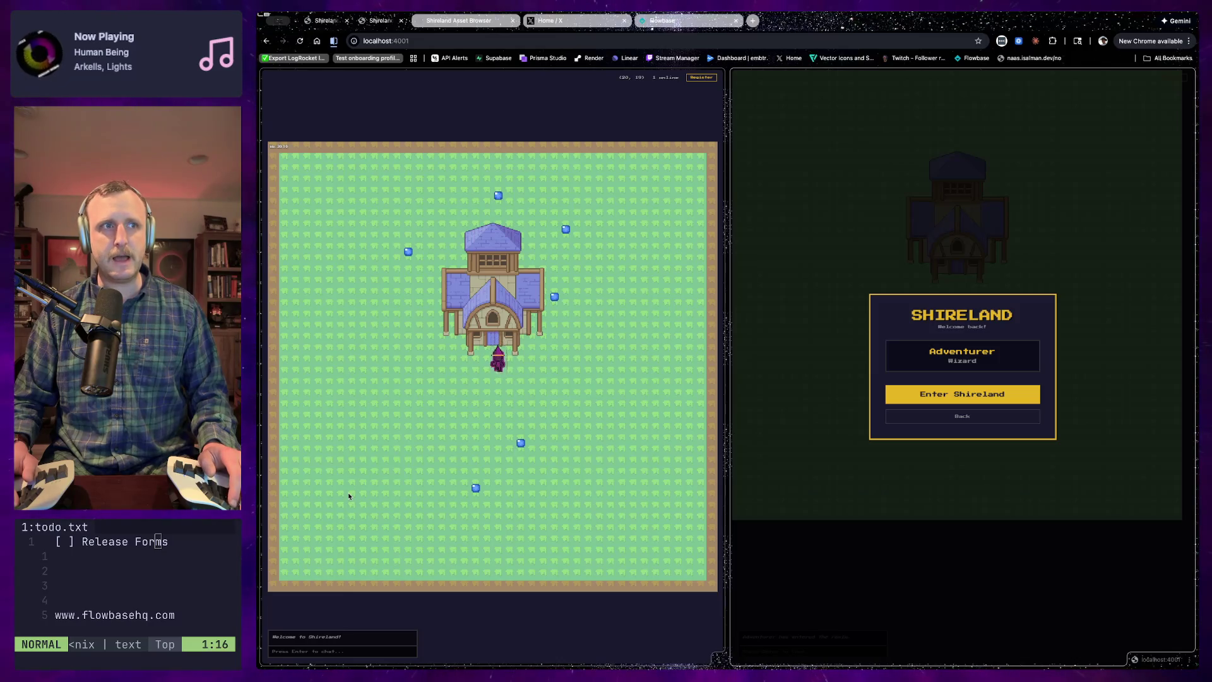
pyautogui.press('Up')
pyautogui.press('Up')
pyautogui.press('Up')
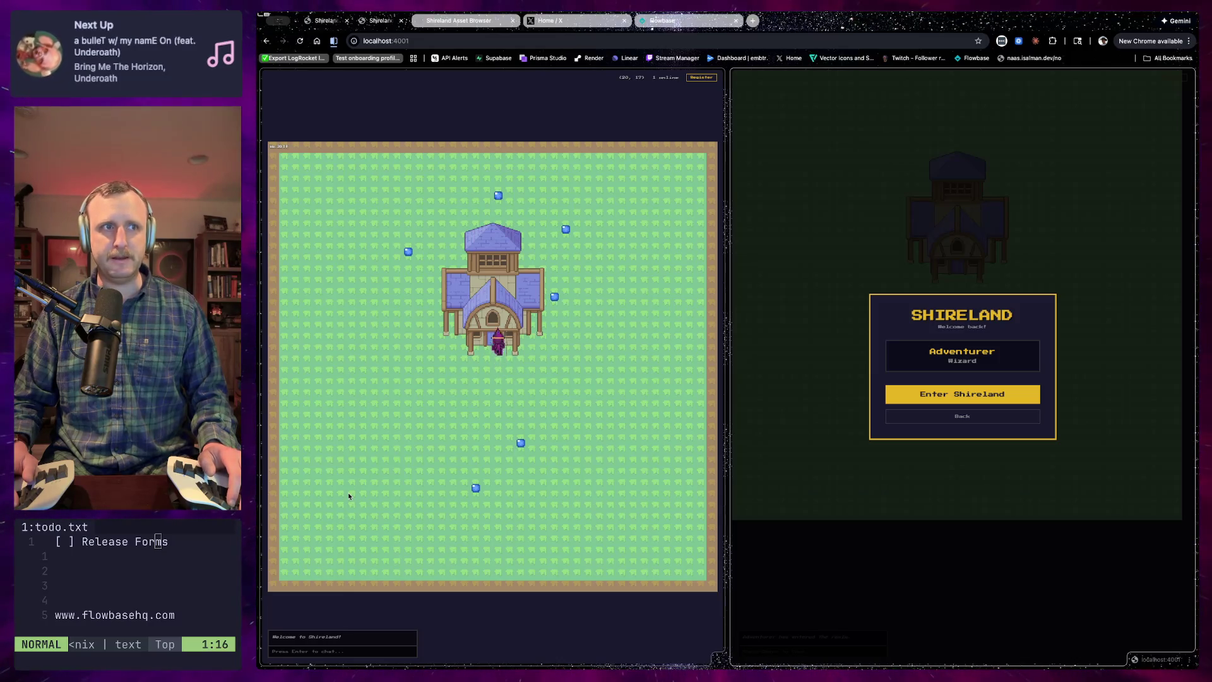
pyautogui.press('Left')
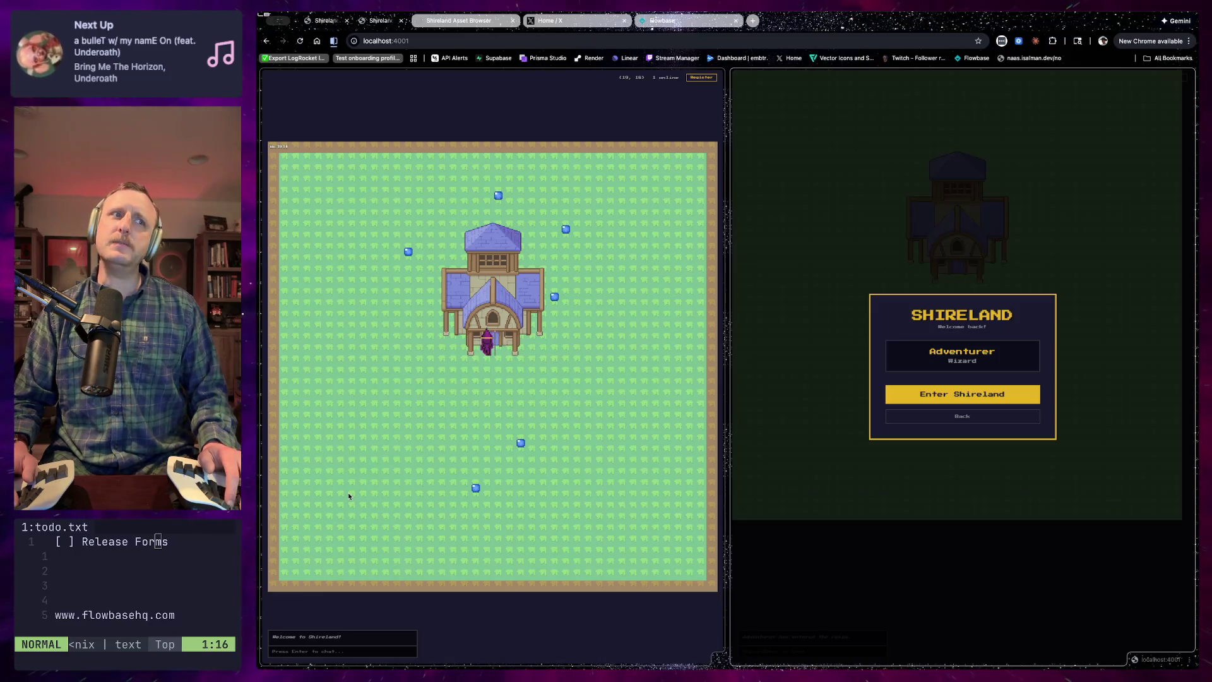
pyautogui.press('Down')
pyautogui.press('Down')
pyautogui.press('Down')
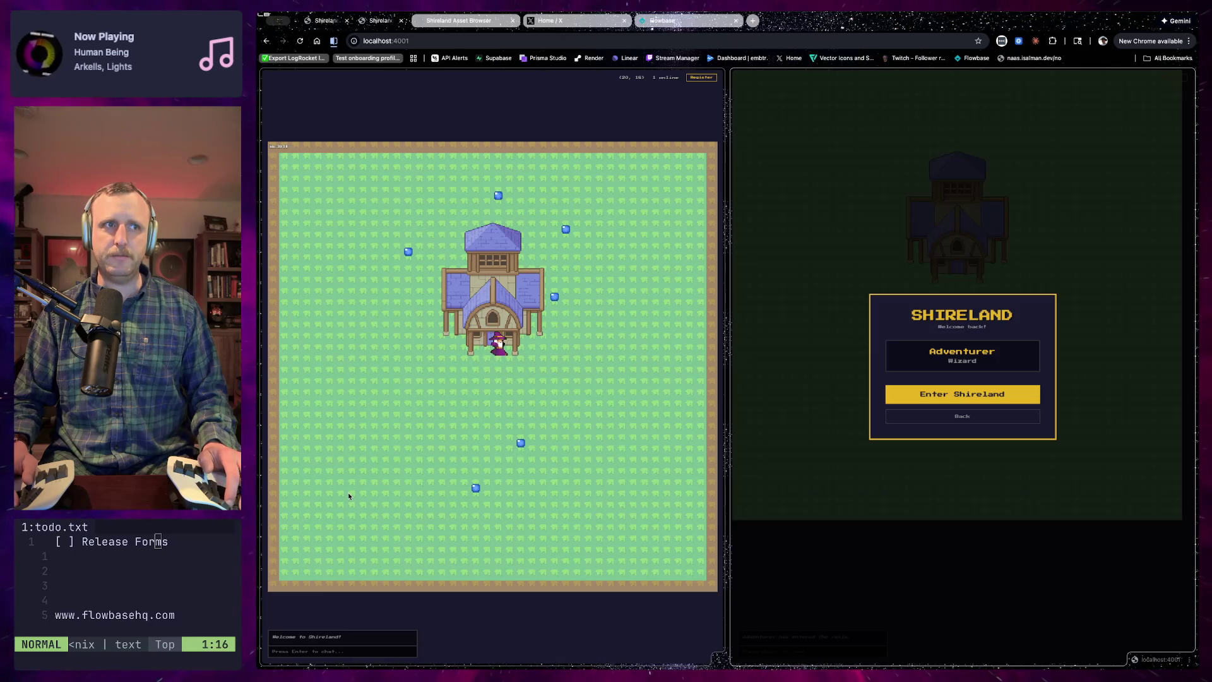
pyautogui.press('Up')
pyautogui.press('Up')
pyautogui.press('Left')
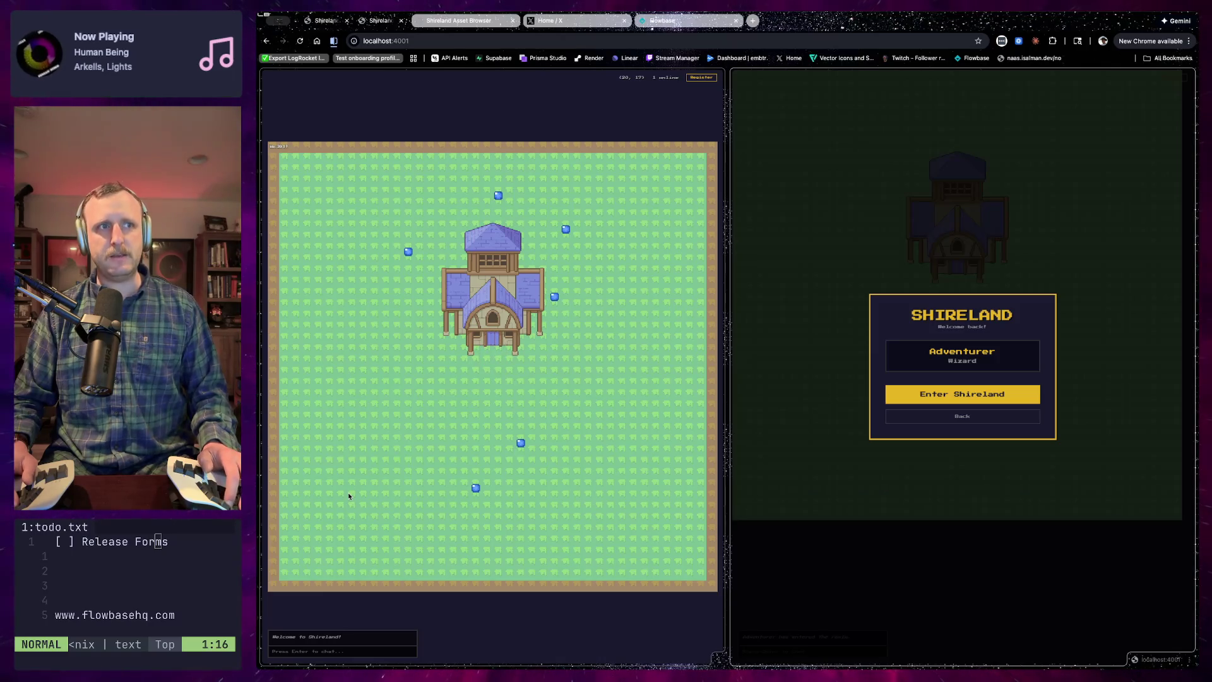
pyautogui.press('Down')
pyautogui.press('Down')
pyautogui.press('Up')
pyautogui.press('Up')
pyautogui.press('Left')
pyautogui.press('Left')
pyautogui.press('Down')
pyautogui.press('Down')
pyautogui.press('Down')
pyautogui.press('Down')
pyautogui.press('Down')
pyautogui.press('Down')
pyautogui.press('Down')
pyautogui.press('Down')
pyautogui.press('Down')
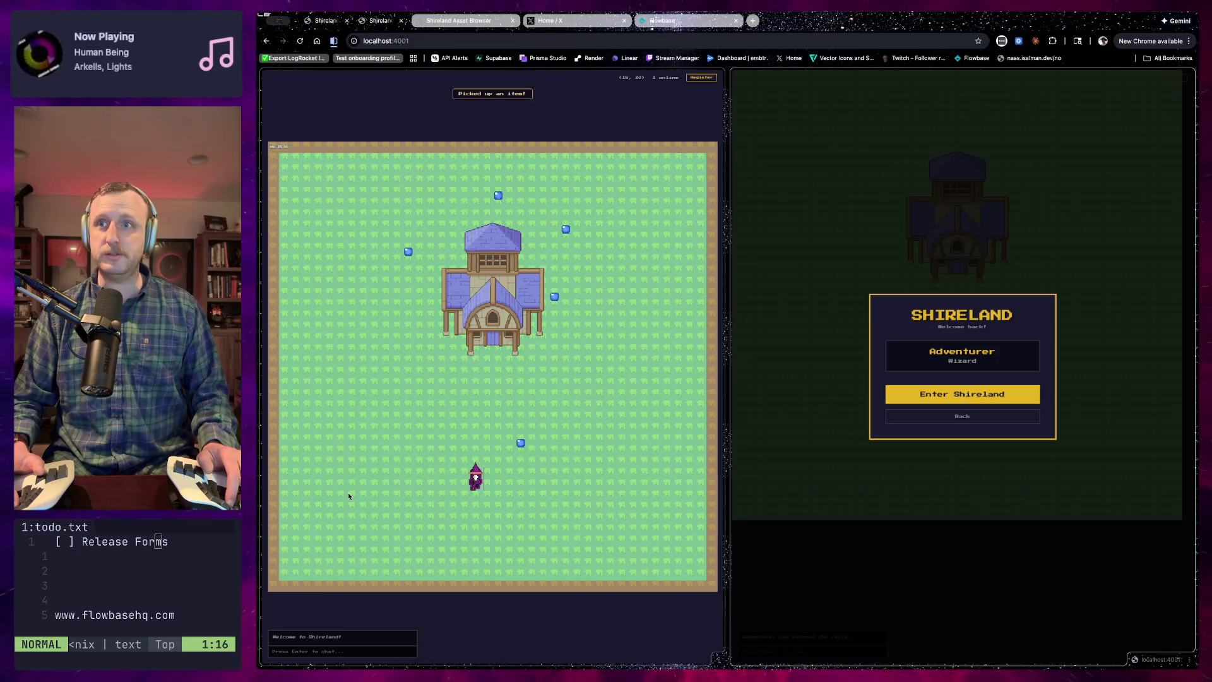
# Collect the crystals beside the house and open the Backpack showing 5 blue crystals and the staff
pyautogui.press('Up')
pyautogui.press('Up')
pyautogui.press('Up')
pyautogui.press('Right')
pyautogui.press('Right')
pyautogui.press('Right')
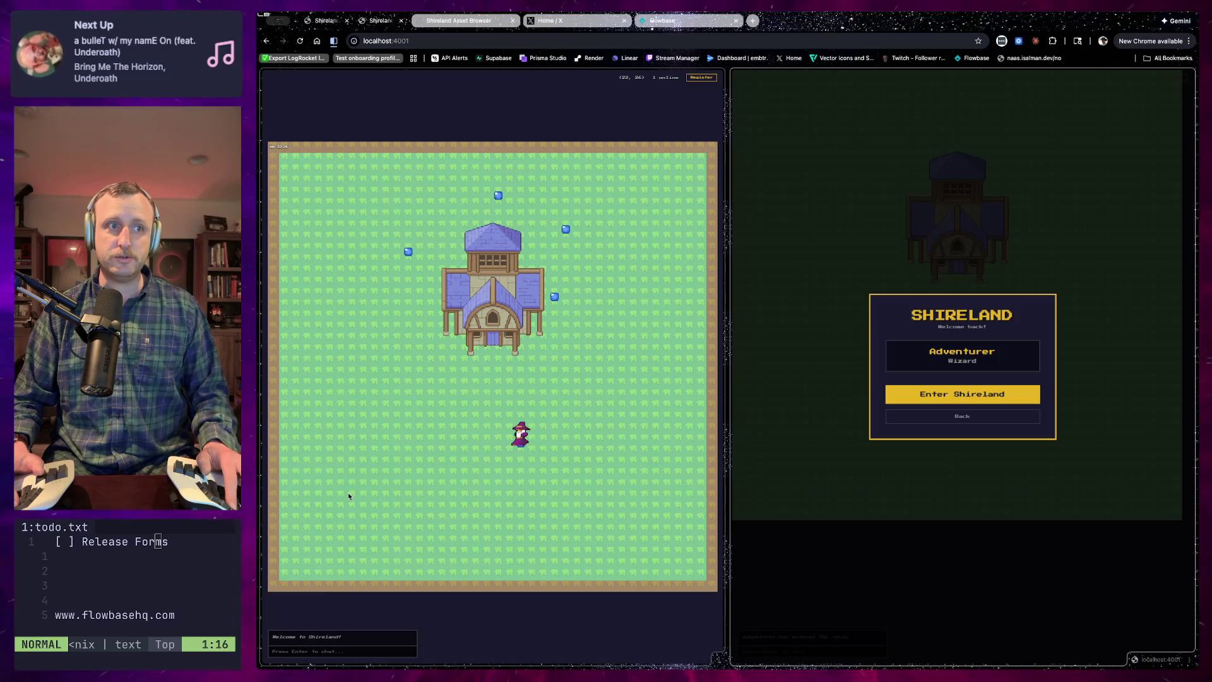
pyautogui.press('Up')
pyautogui.press('Up')
pyautogui.press('Up')
pyautogui.press('Right')
pyautogui.press('Right')
pyautogui.press('Right')
pyautogui.press('Up')
pyautogui.press('Up')
pyautogui.press('Up')
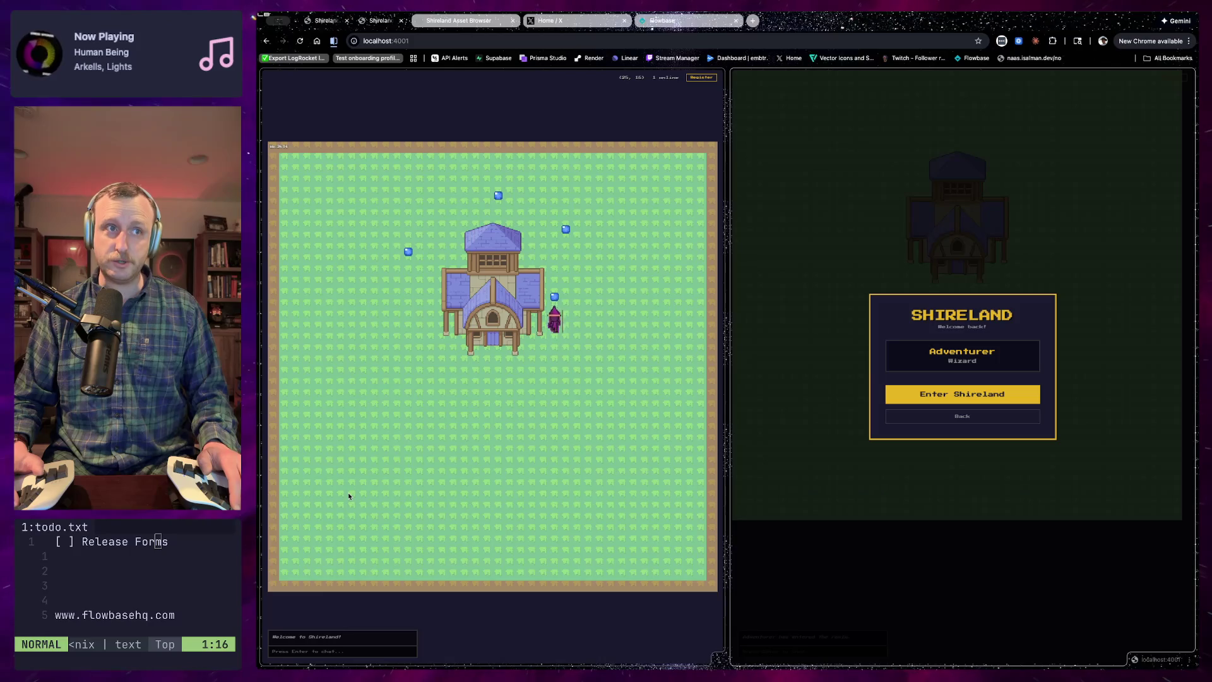
pyautogui.press('Up')
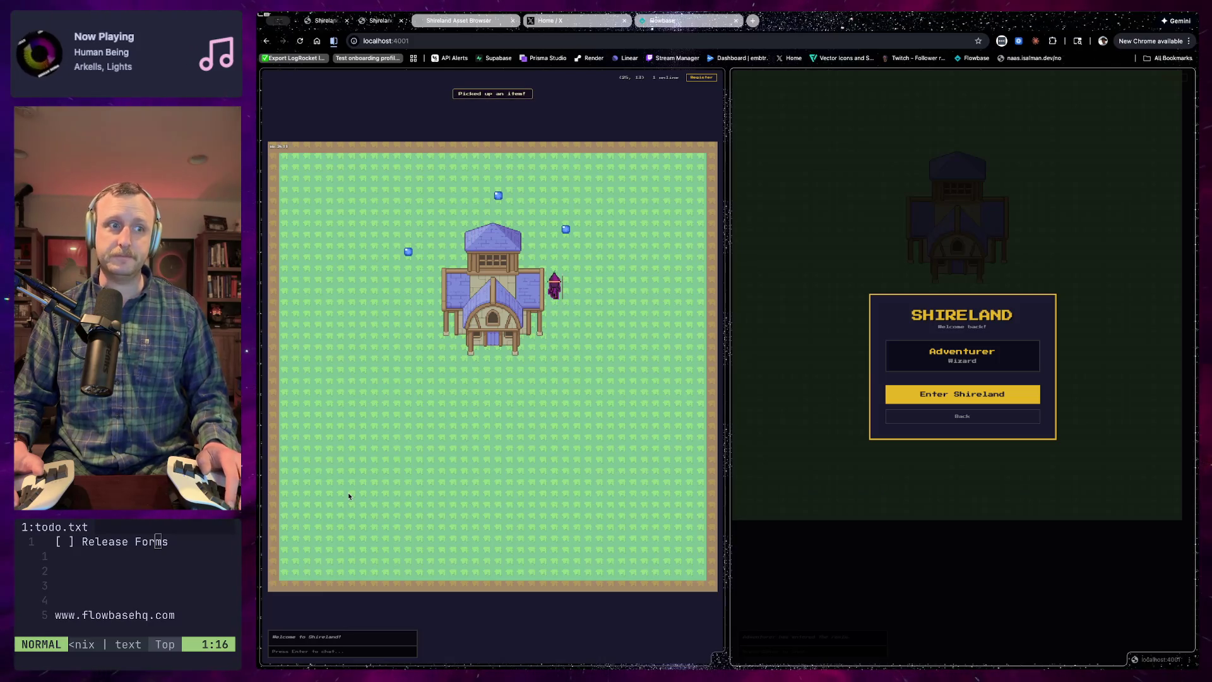
pyautogui.press('i')
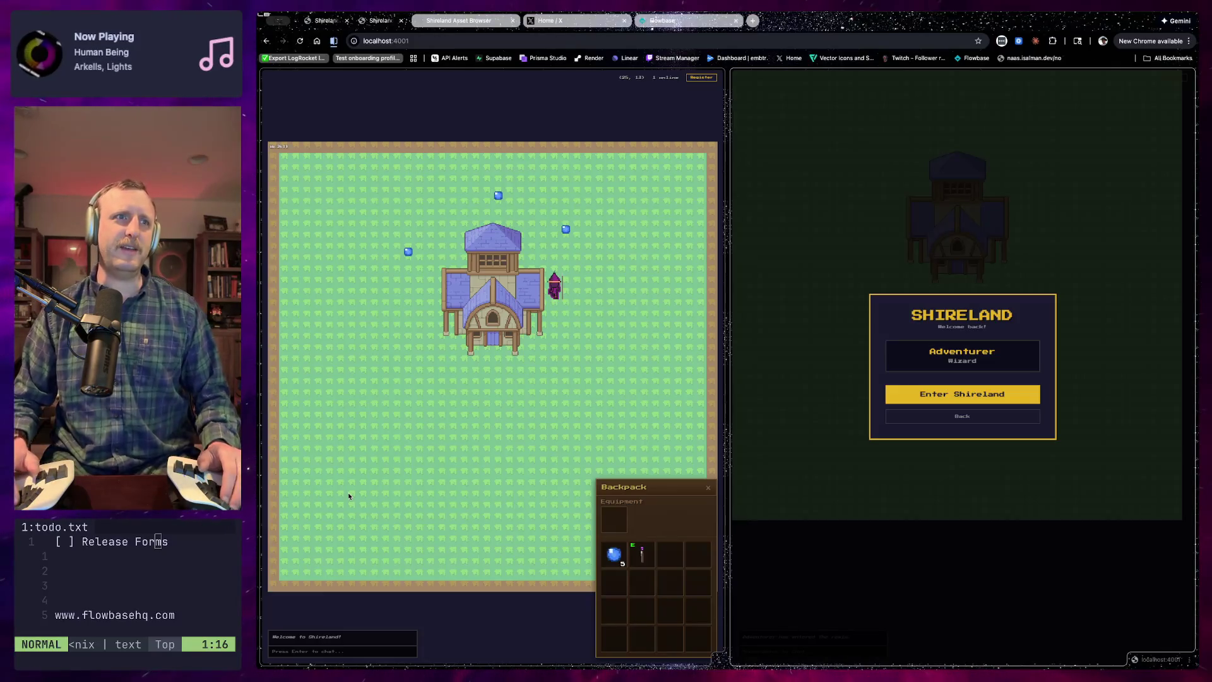
# Close the split-view login pane, reload the game page and re-enter Shireland
pyautogui.press('Right')
pyautogui.press('Down')
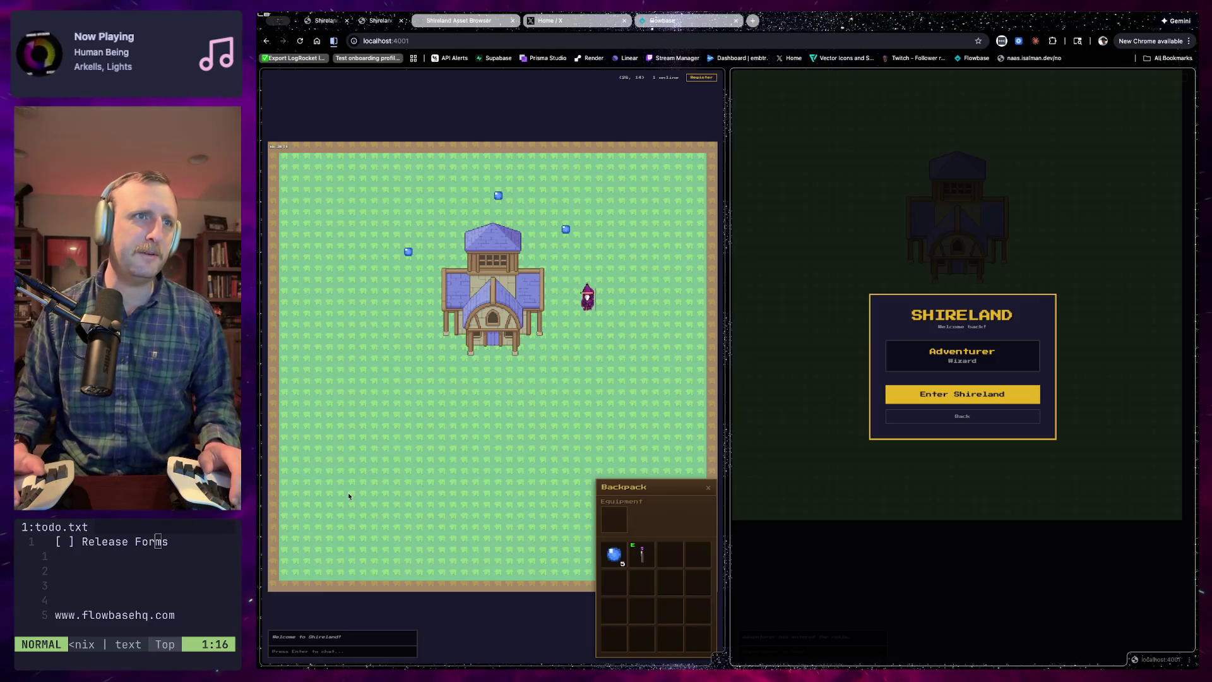
pyautogui.click(1186, 661)
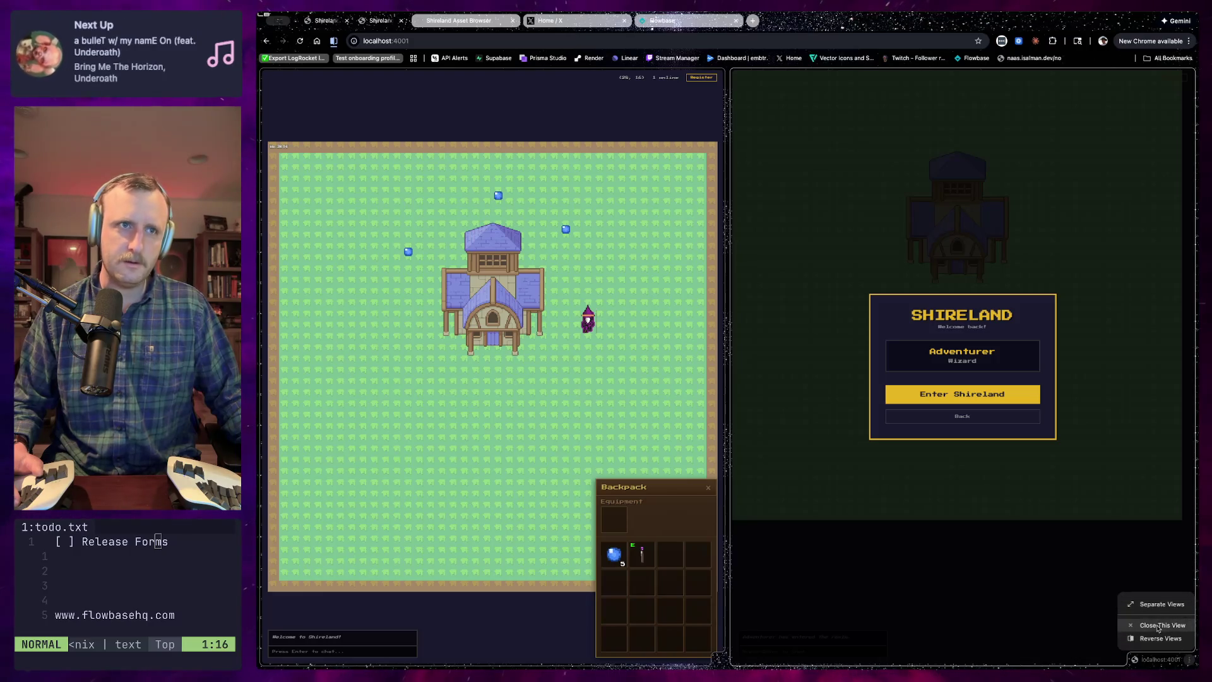
pyautogui.click(1159, 625)
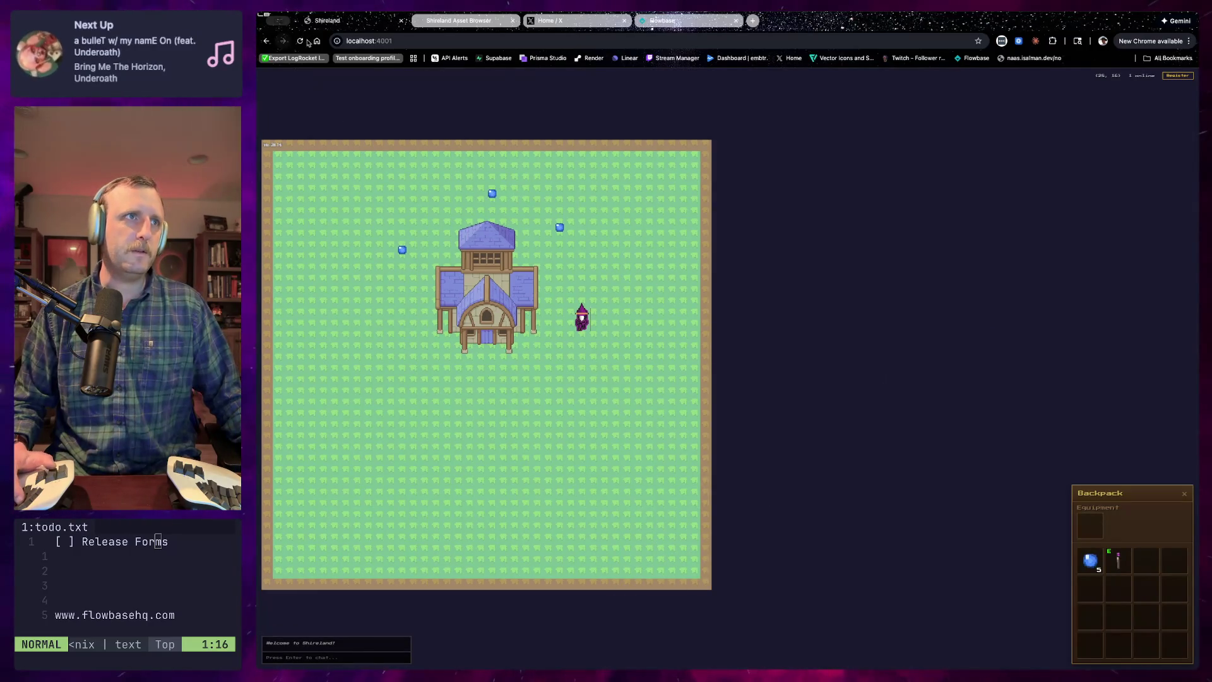
pyautogui.click(305, 41)
pyautogui.click(728, 388)
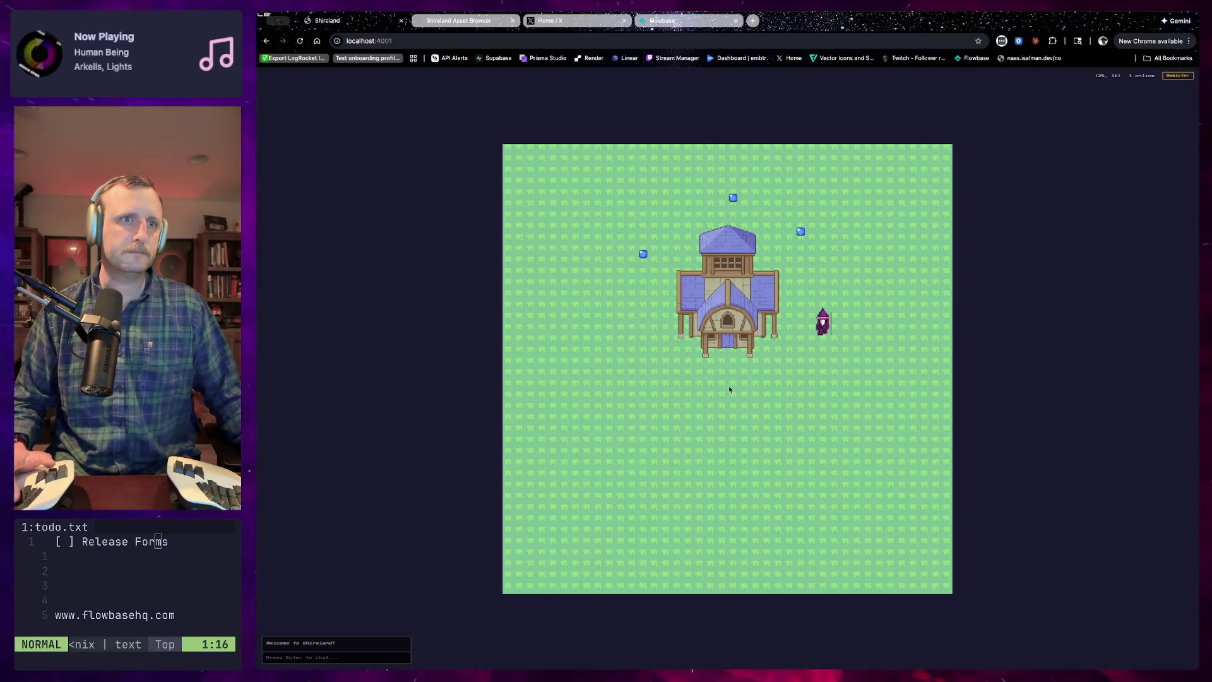
# Walk the wizard below the house to tile (15, 20) and zoom the page to 250%
pyautogui.hotkey('ctrl', '=')
pyautogui.hotkey('ctrl', '=')
pyautogui.hotkey('ctrl', '=')
pyautogui.press('Down')
pyautogui.press('Down')
pyautogui.press('Down')
pyautogui.press('Left')
pyautogui.press('Left')
pyautogui.press('Left')
pyautogui.press('Left')
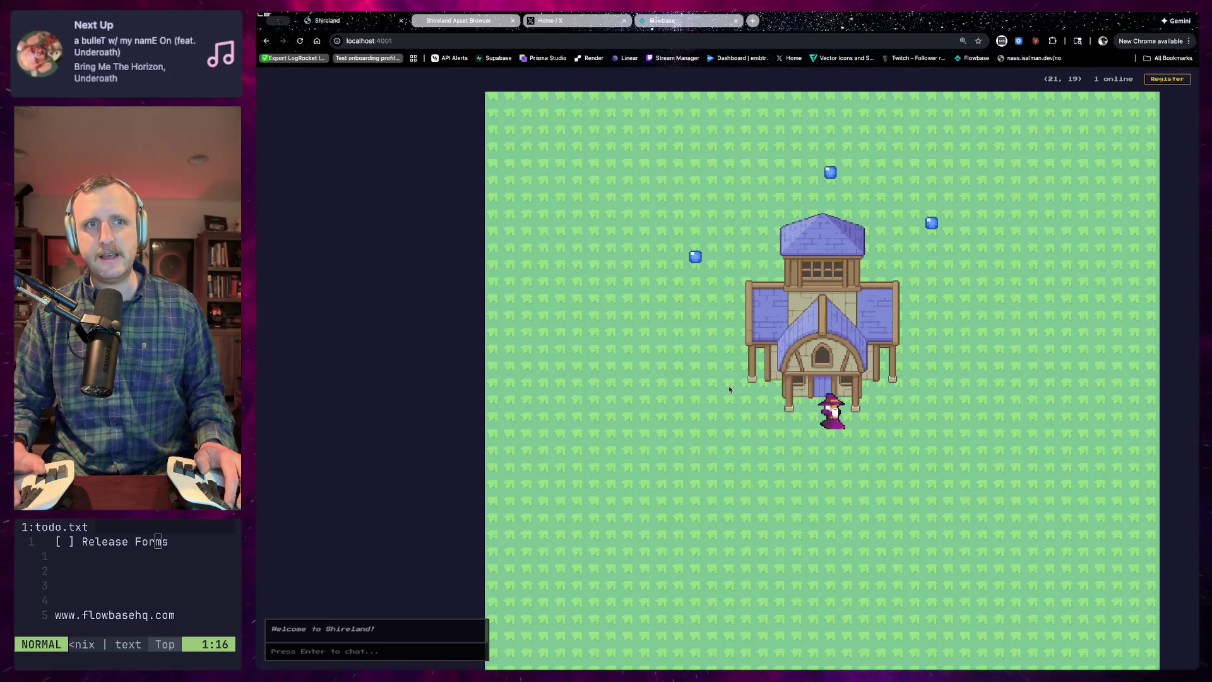
pyautogui.press('Left')
pyautogui.press('Left')
pyautogui.press('Left')
pyautogui.press('Left')
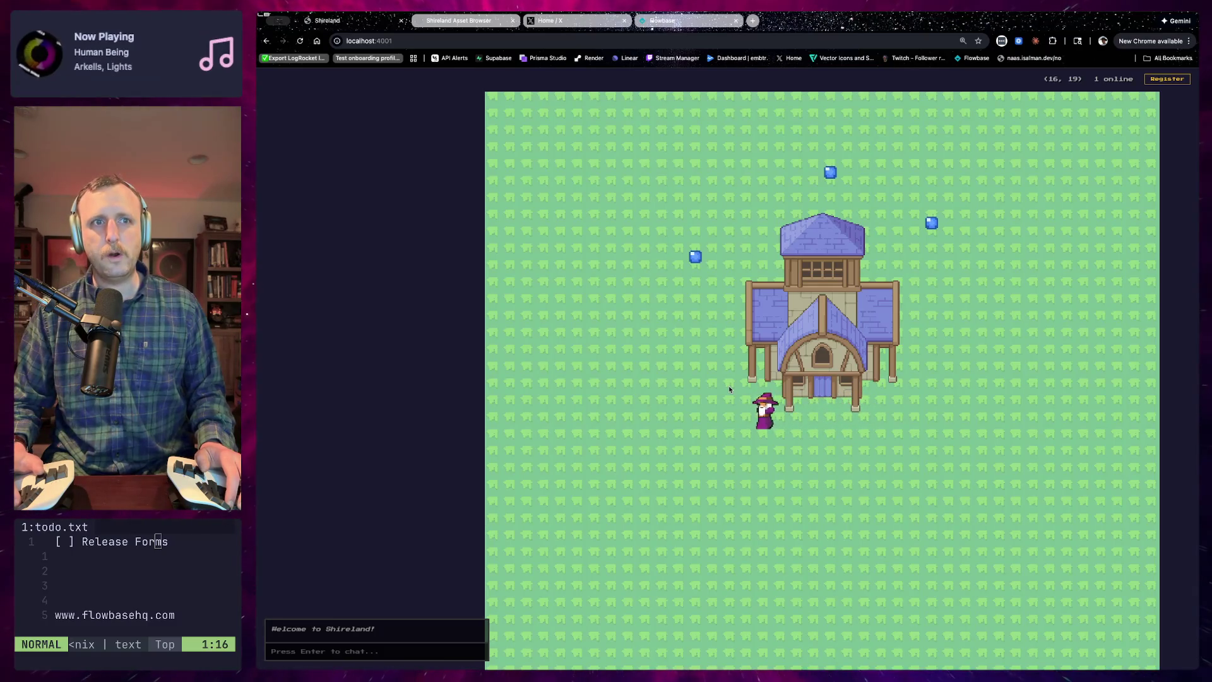
pyautogui.press('Right')
pyautogui.press('Right')
pyautogui.press('Right')
pyautogui.press('Right')
pyautogui.press('Right')
pyautogui.press('Down')
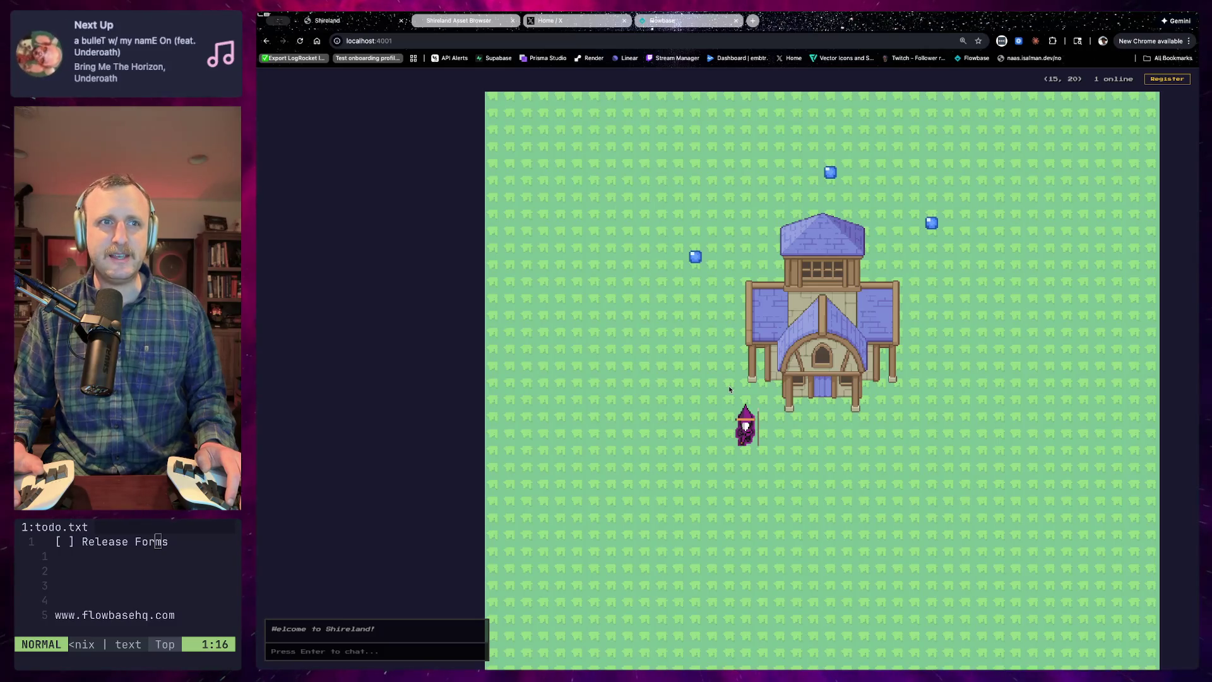
pyautogui.press('super+equal')
pyautogui.press('super+equal')
pyautogui.press('super+equal')
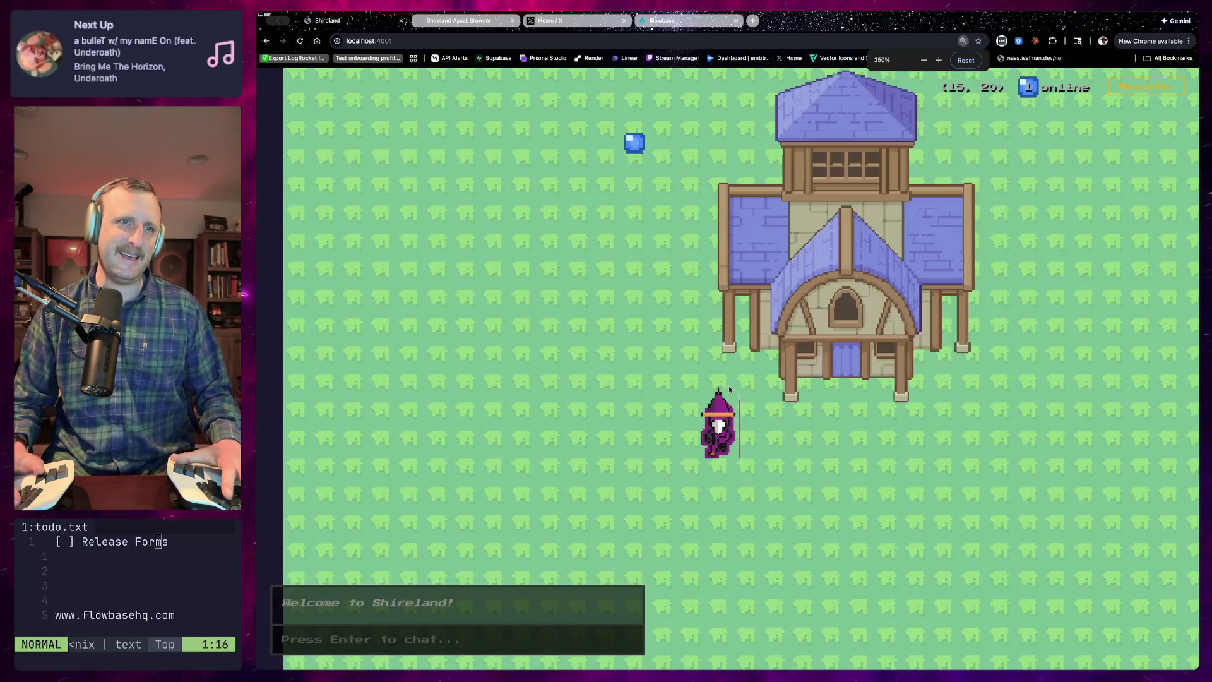
# Walk the wizard onto a blue gem and check the gem count in the inventory
pyautogui.press('Down')
pyautogui.press('Down')
pyautogui.press('Left')
pyautogui.press('Left')
pyautogui.press('Left')
pyautogui.press('Left')
pyautogui.press('Right')
pyautogui.press('Right')
pyautogui.press('Left')
pyautogui.press('Left')
pyautogui.press('Left')
pyautogui.press('Up')
pyautogui.press('Up')
pyautogui.press('Up')
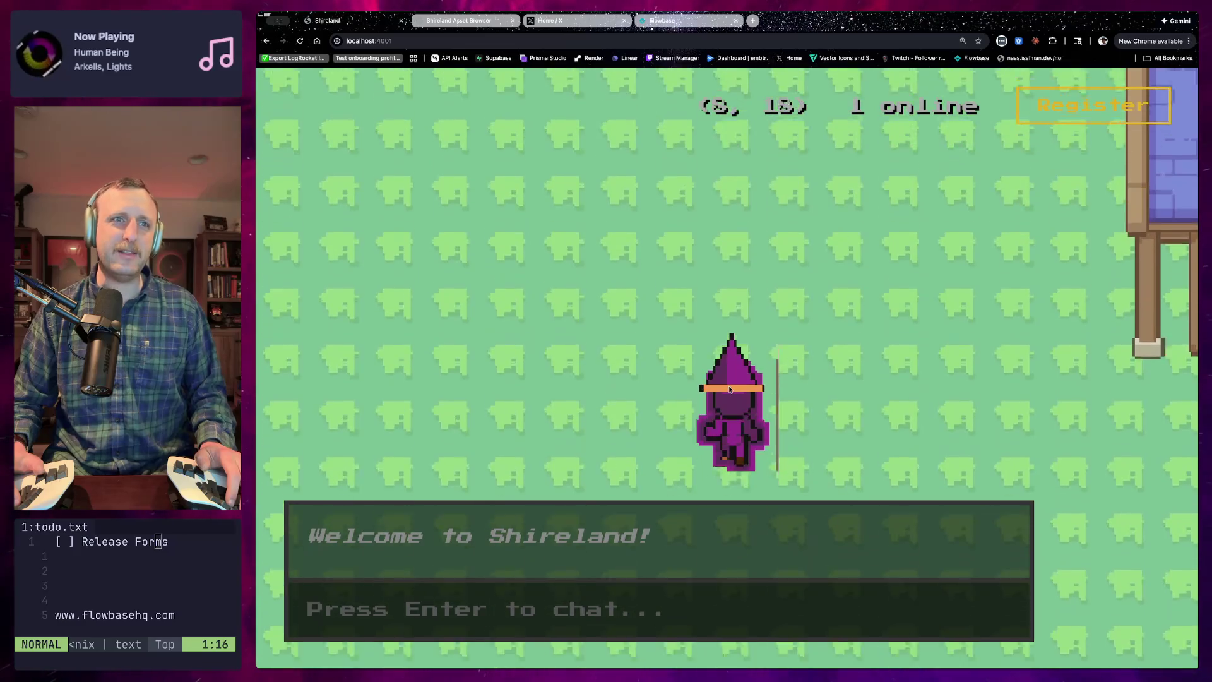
pyautogui.press('Up')
pyautogui.press('Up')
pyautogui.press('Up')
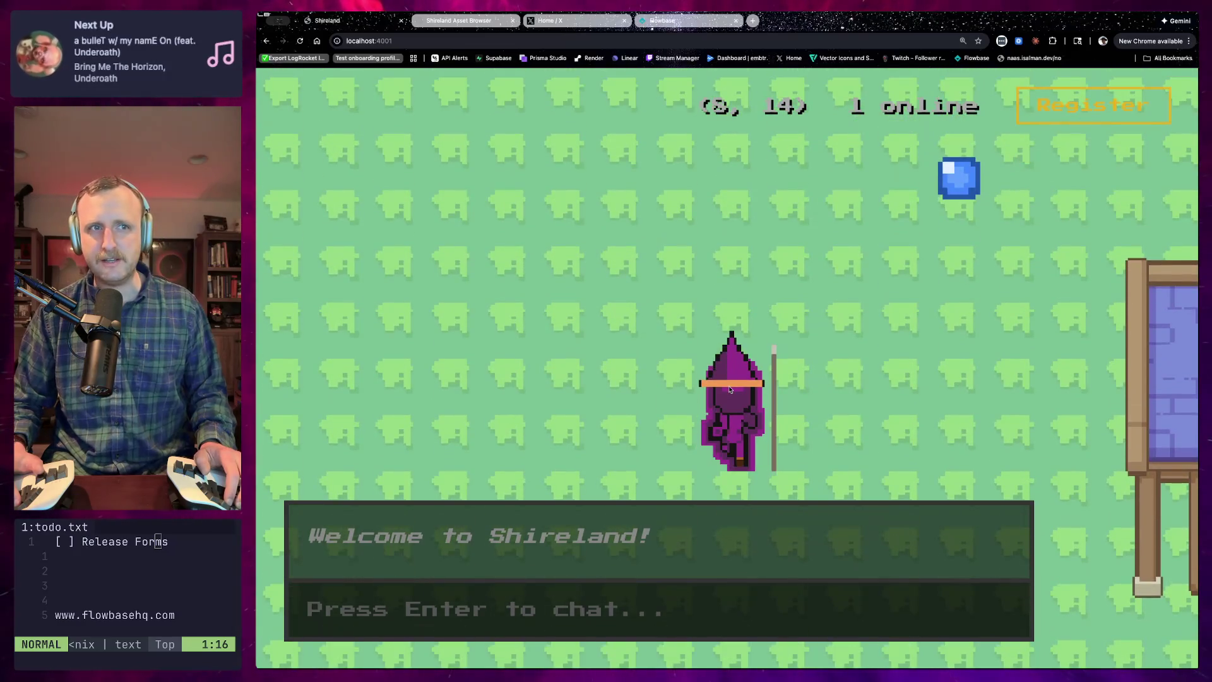
pyautogui.press('Down')
pyautogui.press('Down')
pyautogui.press('Down')
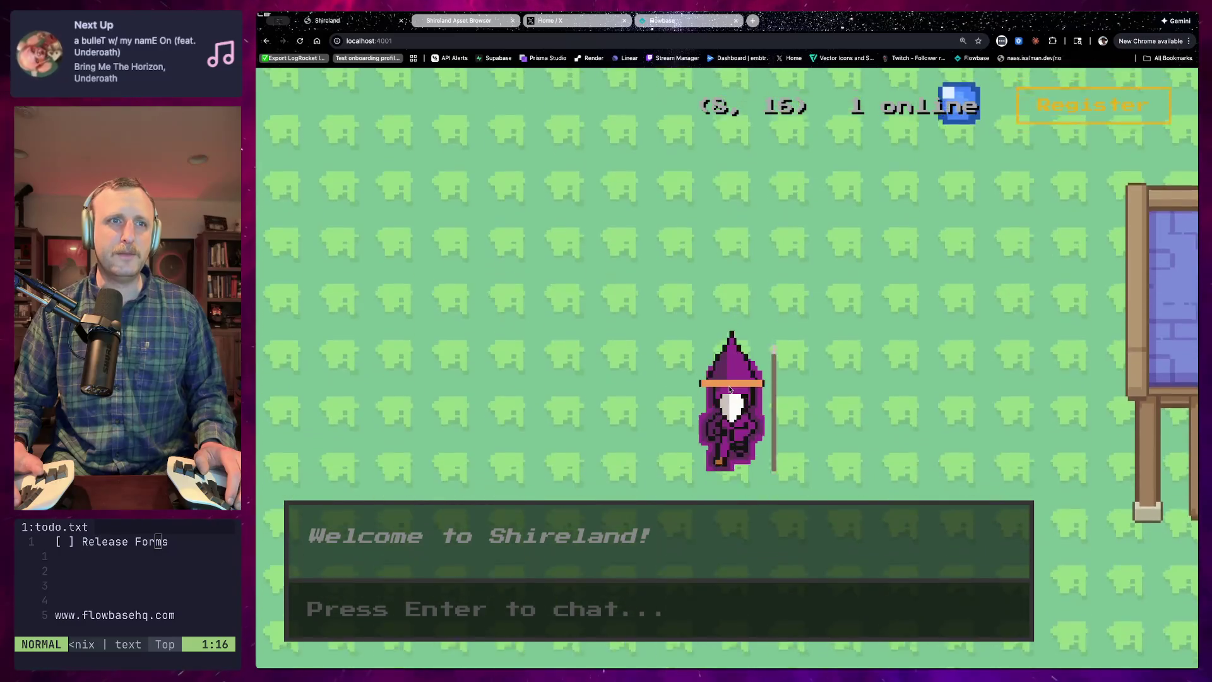
pyautogui.press('Down')
pyautogui.press('Down')
pyautogui.press('Down')
pyautogui.press('Down')
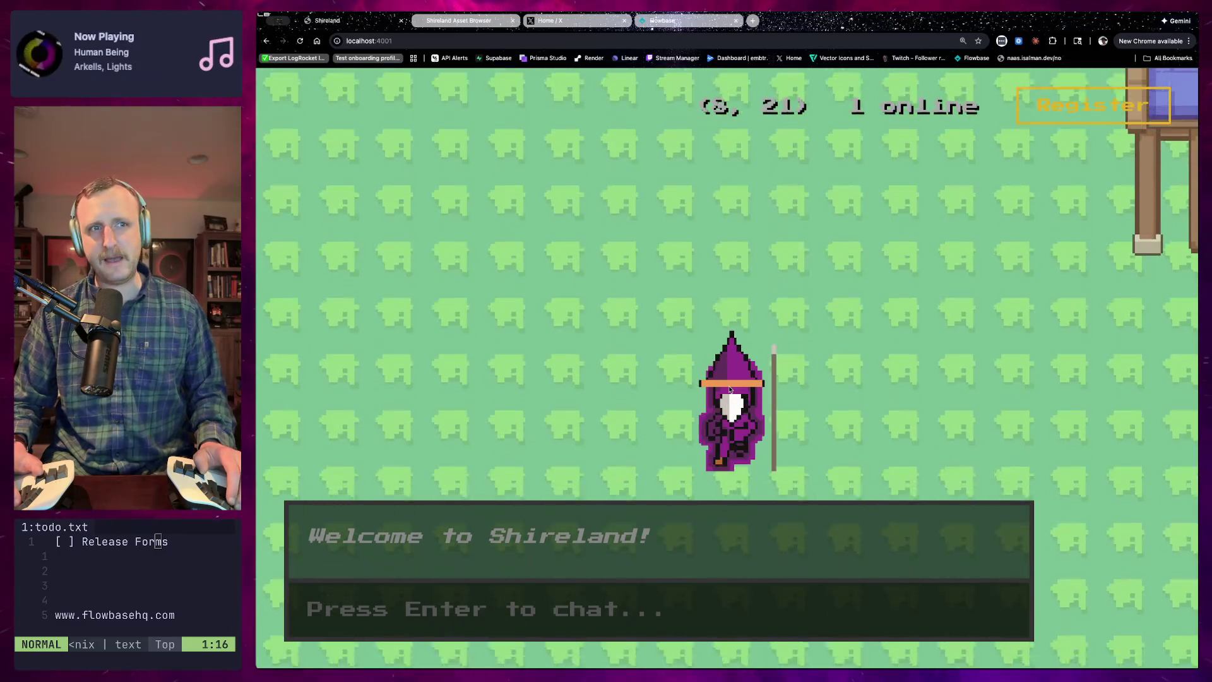
pyautogui.press('Up')
pyautogui.press('Up')
pyautogui.press('Up')
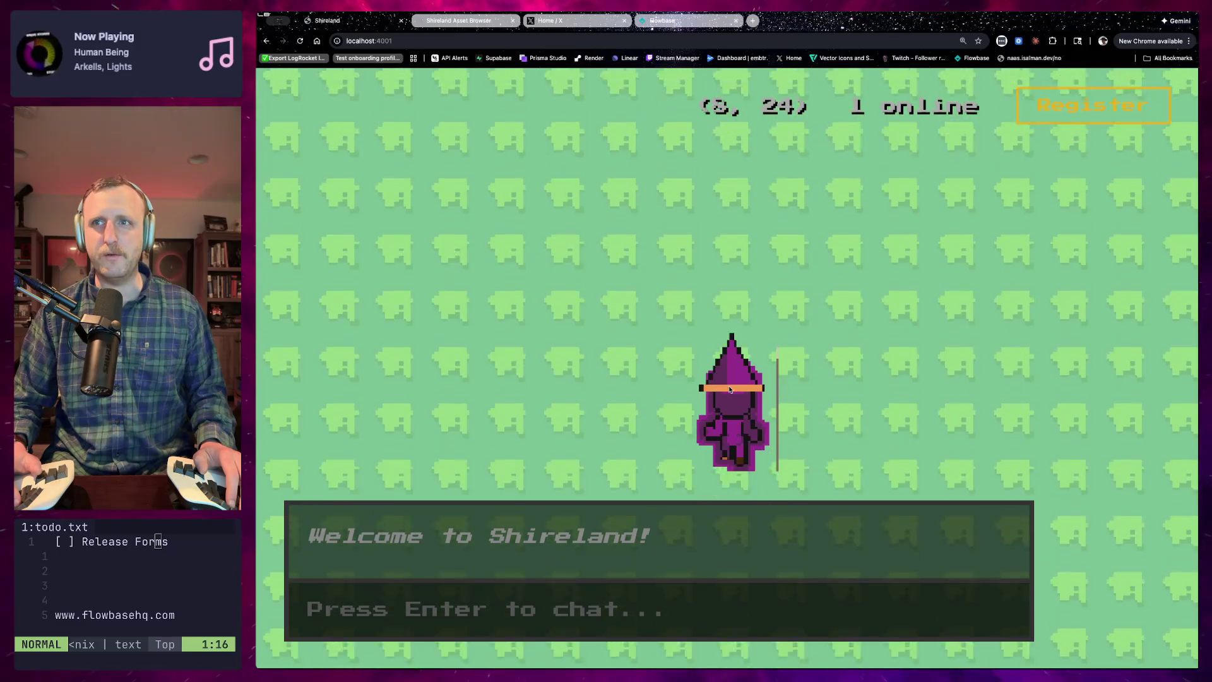
pyautogui.press('Up')
pyautogui.press('Up')
pyautogui.press('Up')
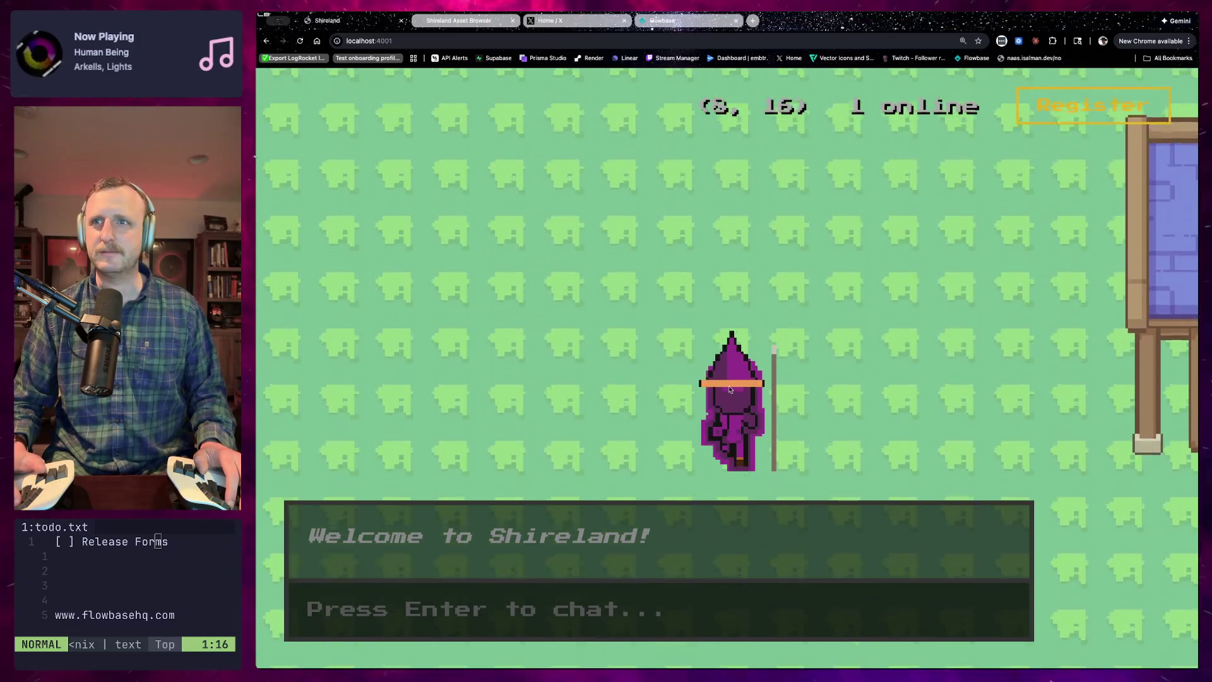
pyautogui.press('Up')
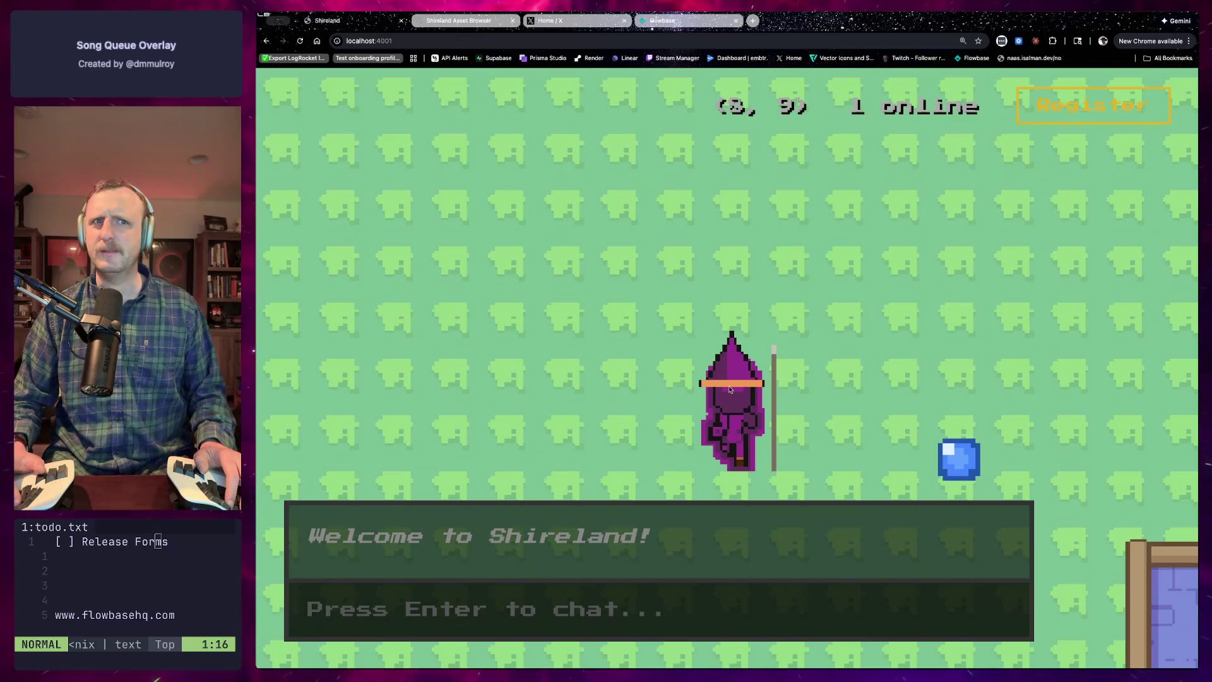
pyautogui.press('Right')
pyautogui.press('Right')
pyautogui.press('Right')
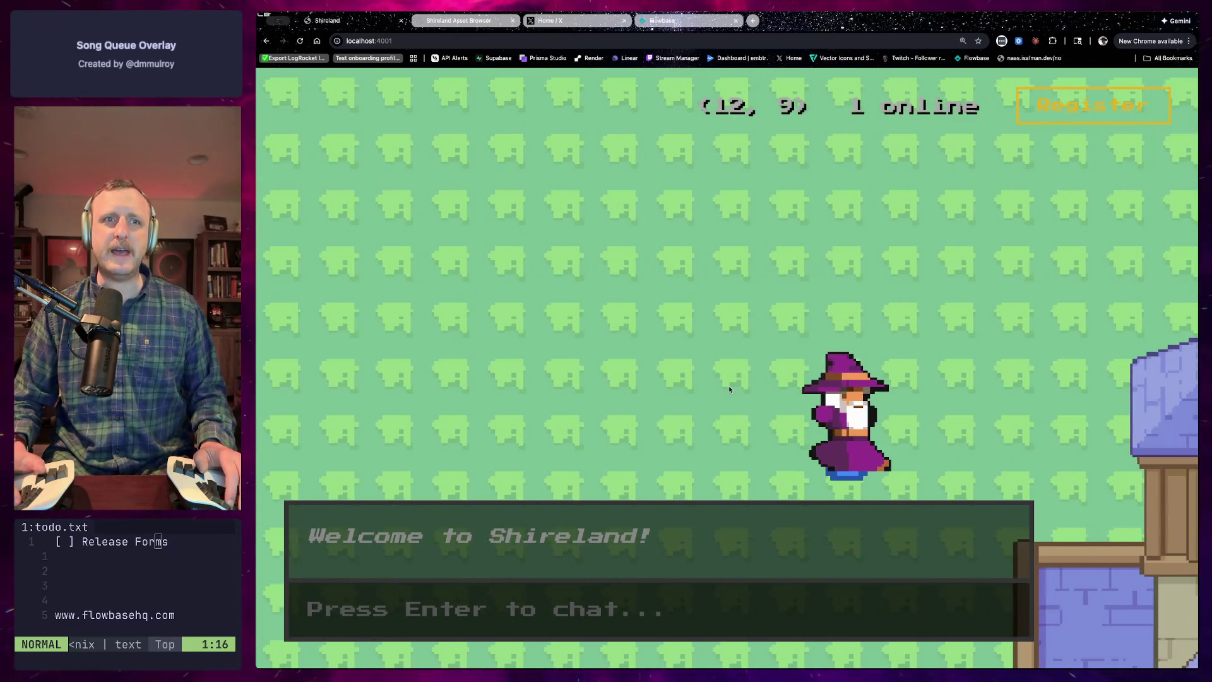
pyautogui.press('e')
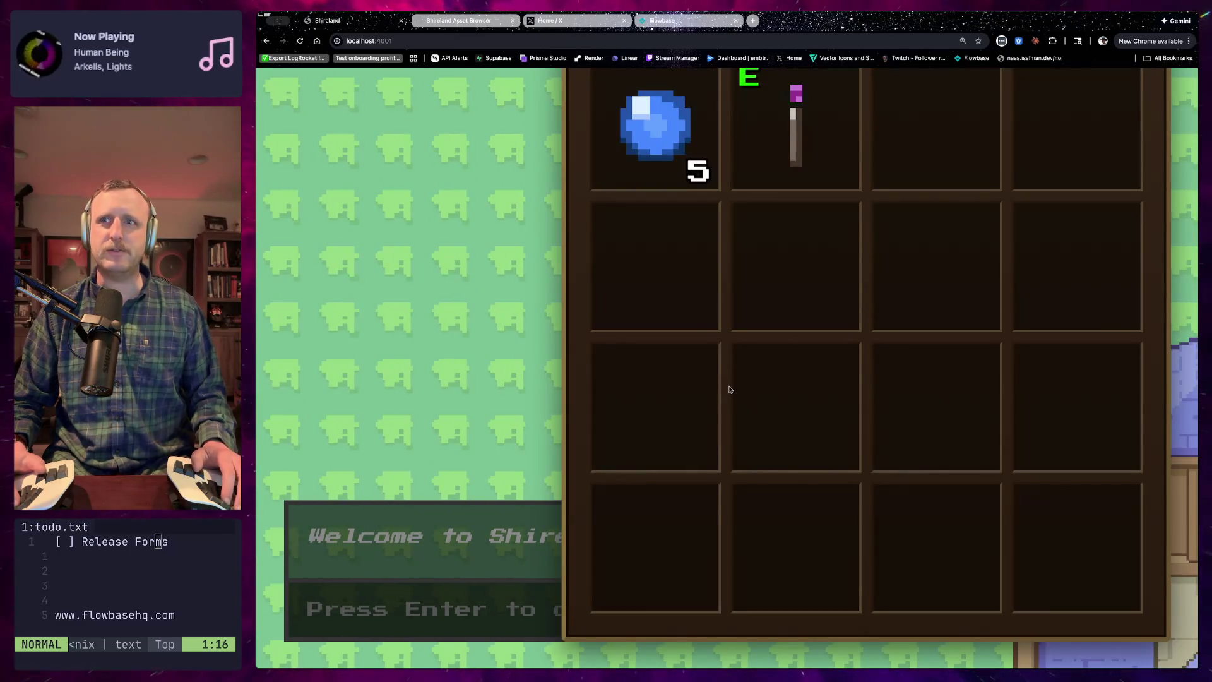
pyautogui.press('e')
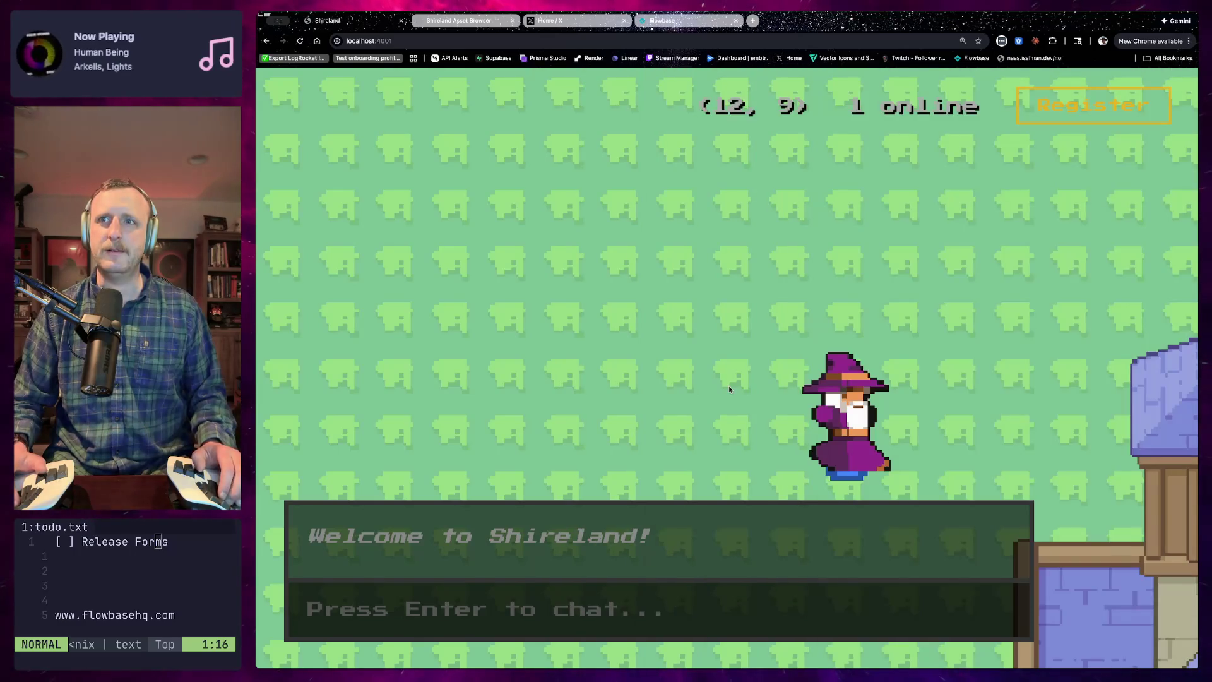
# Step onto the gem at (12, 10) and pick up the blue item
pyautogui.press('Right')
pyautogui.press('Right')
pyautogui.press('Left')
pyautogui.press('Left')
pyautogui.press('Down')
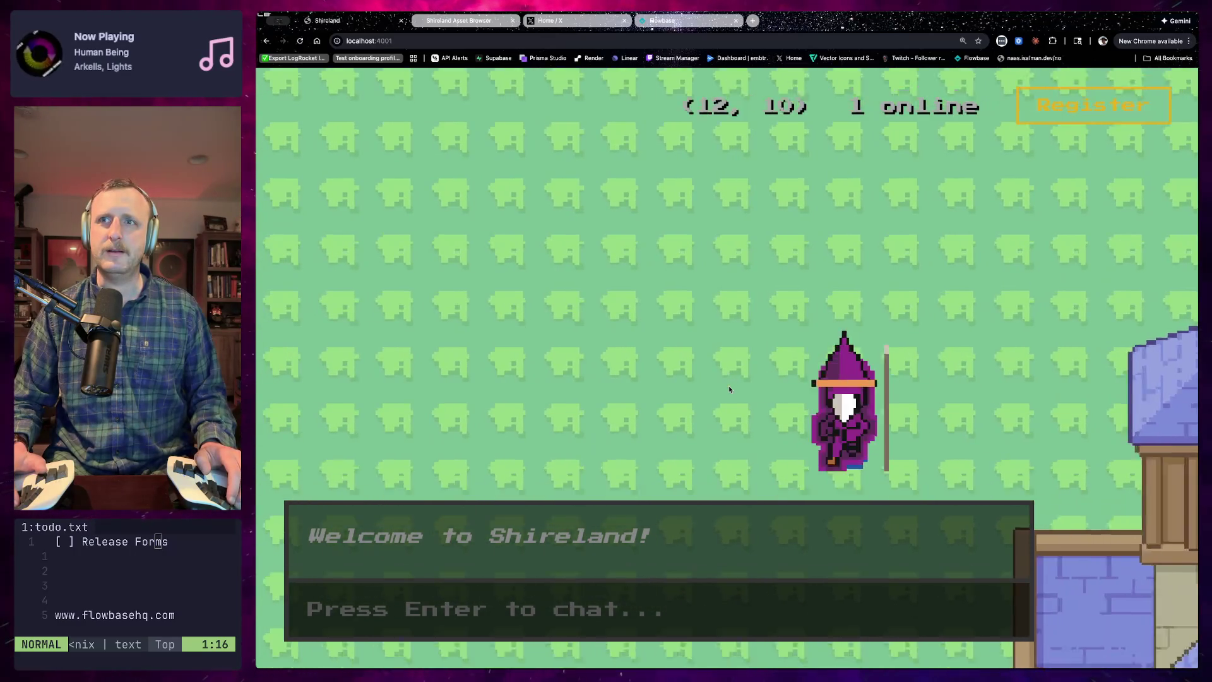
pyautogui.press('Down')
pyautogui.press('Down')
pyautogui.press('Up')
pyautogui.press('Up')
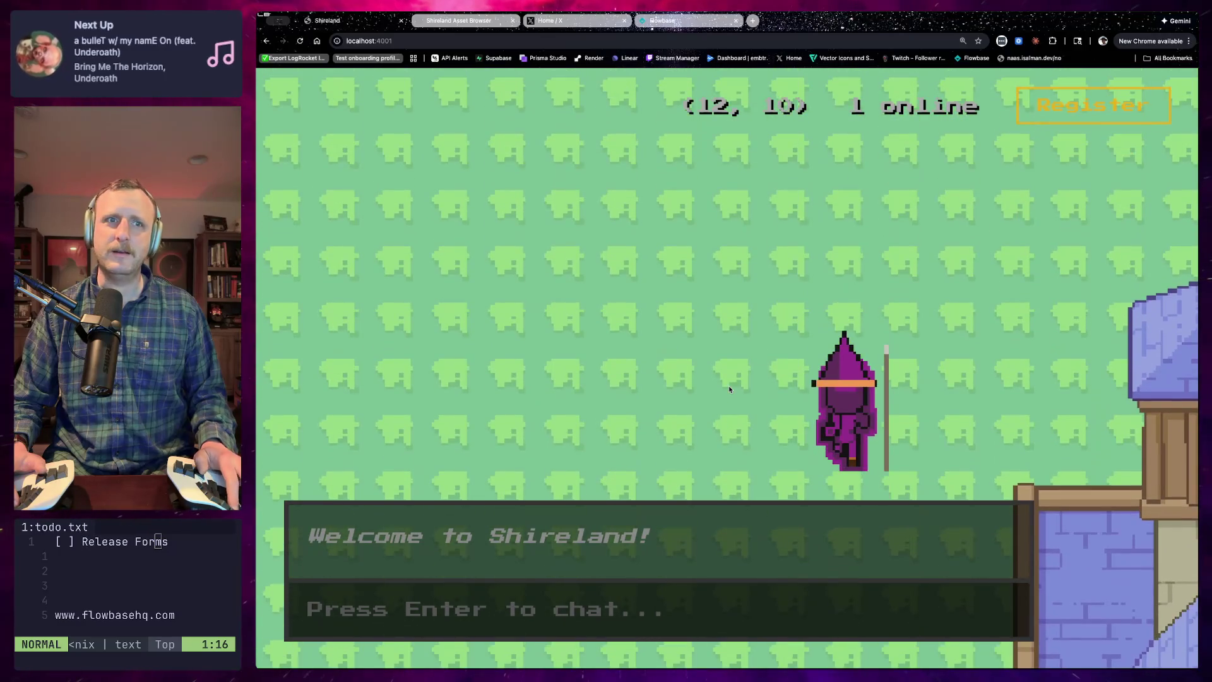
pyautogui.press('Down')
pyautogui.press('Up')
pyautogui.press('Up')
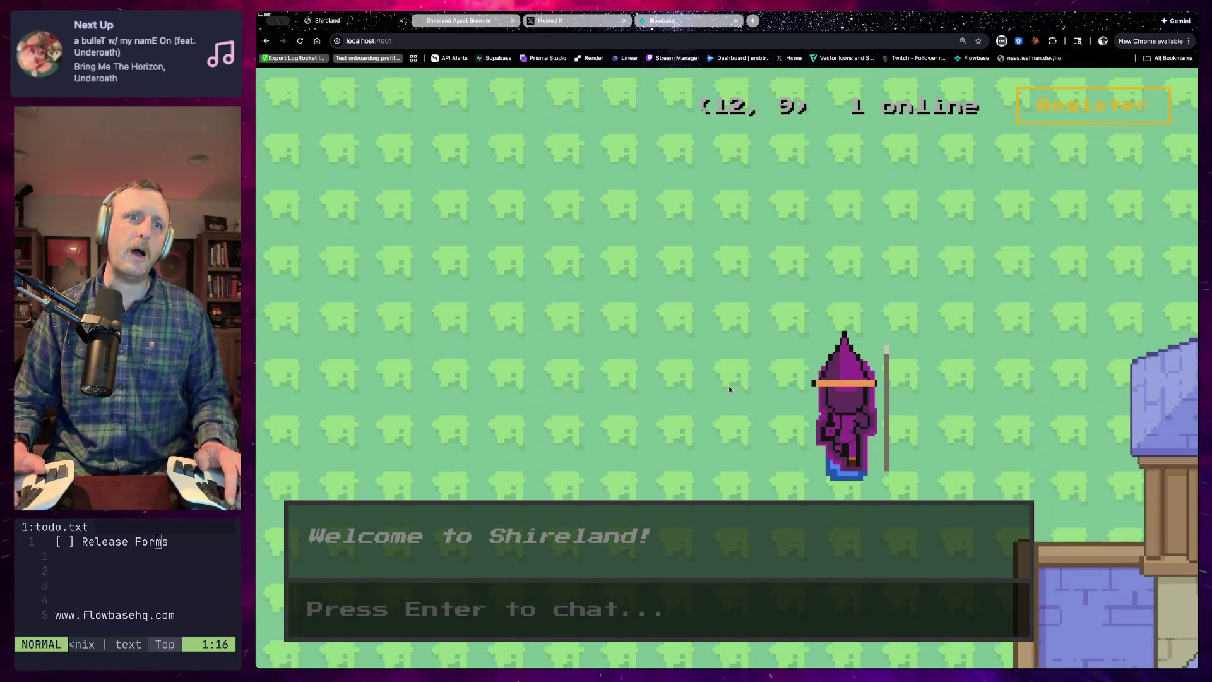
pyautogui.press('e')
# Walk the wizard down-left to (9, 16) beside the house and zoom the page out
pyautogui.press('Down')
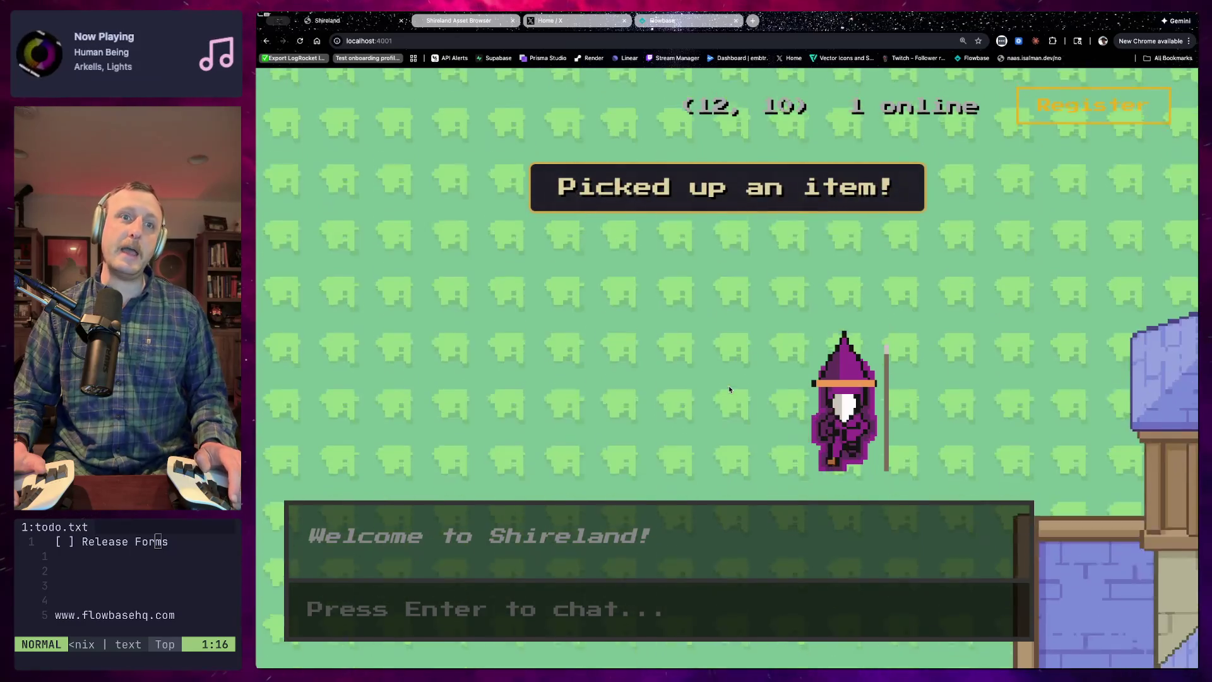
pyautogui.press('Down')
pyautogui.press('Down')
pyautogui.press('Left')
pyautogui.press('Down')
pyautogui.press('Down')
pyautogui.press('Left')
pyautogui.press('Left')
pyautogui.press('Down')
pyautogui.press('Down')
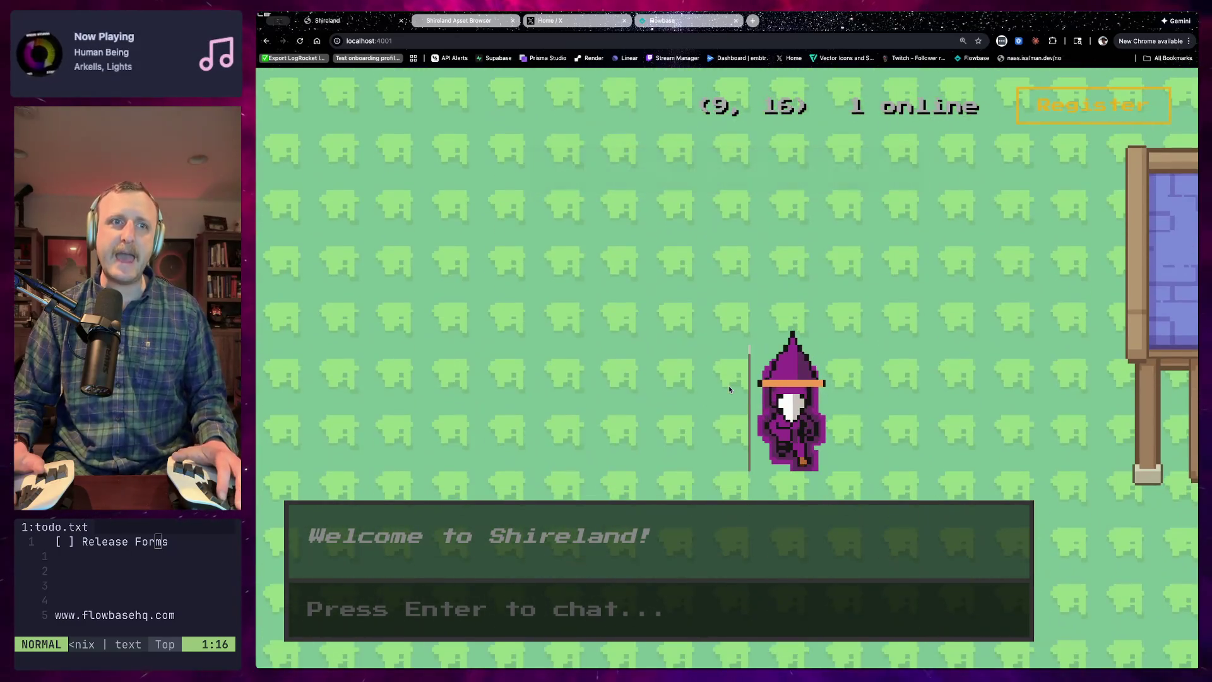
pyautogui.press('super+minus')
pyautogui.press('super+minus')
pyautogui.press('super+minus')
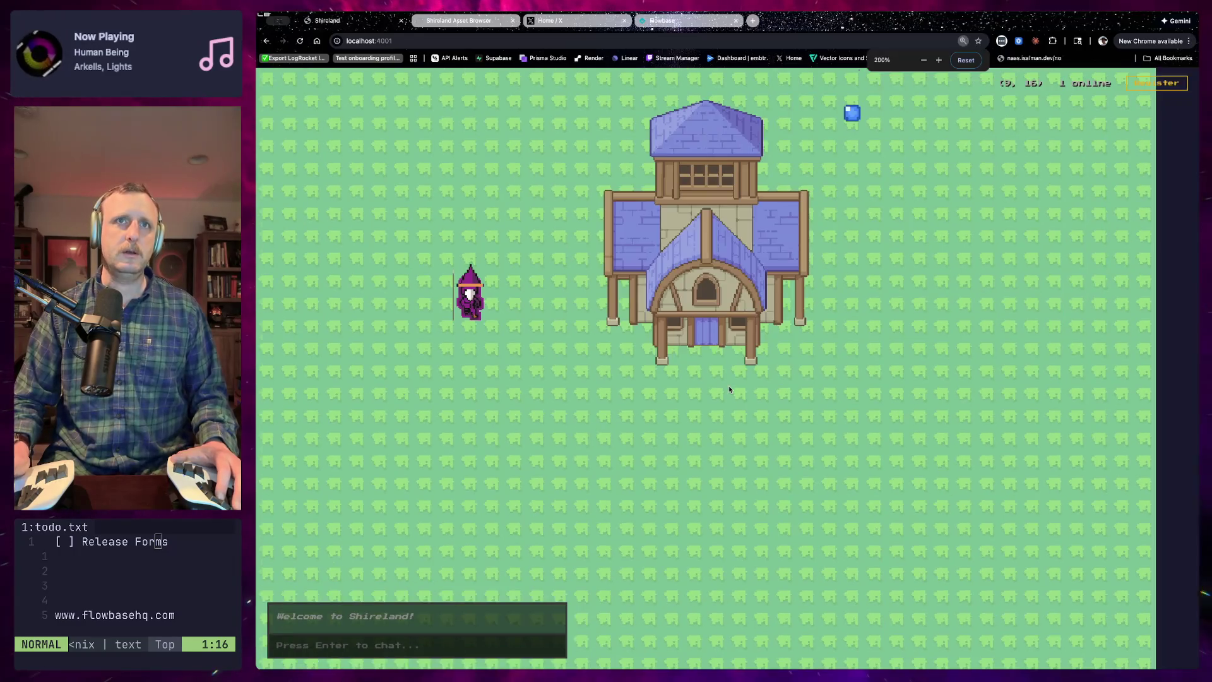
# Reset the page zoom to 100%, reload the game and re-enter Shireland
pyautogui.press('super+minus')
pyautogui.press('super+0')
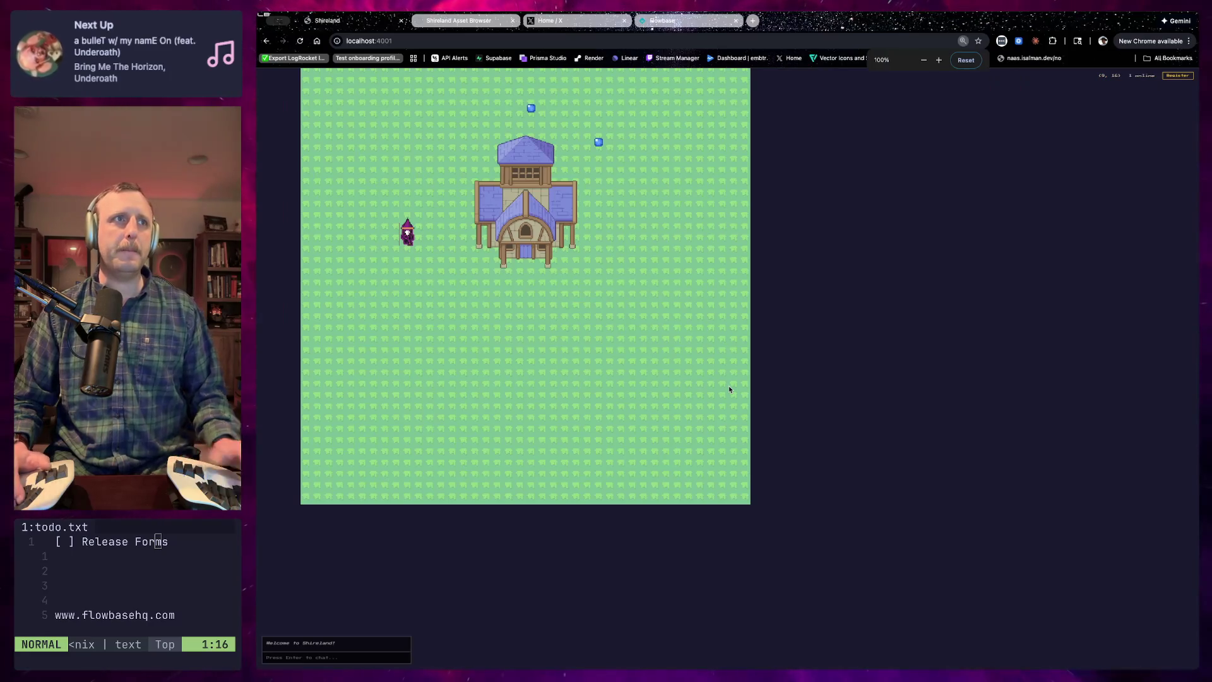
pyautogui.click(301, 42)
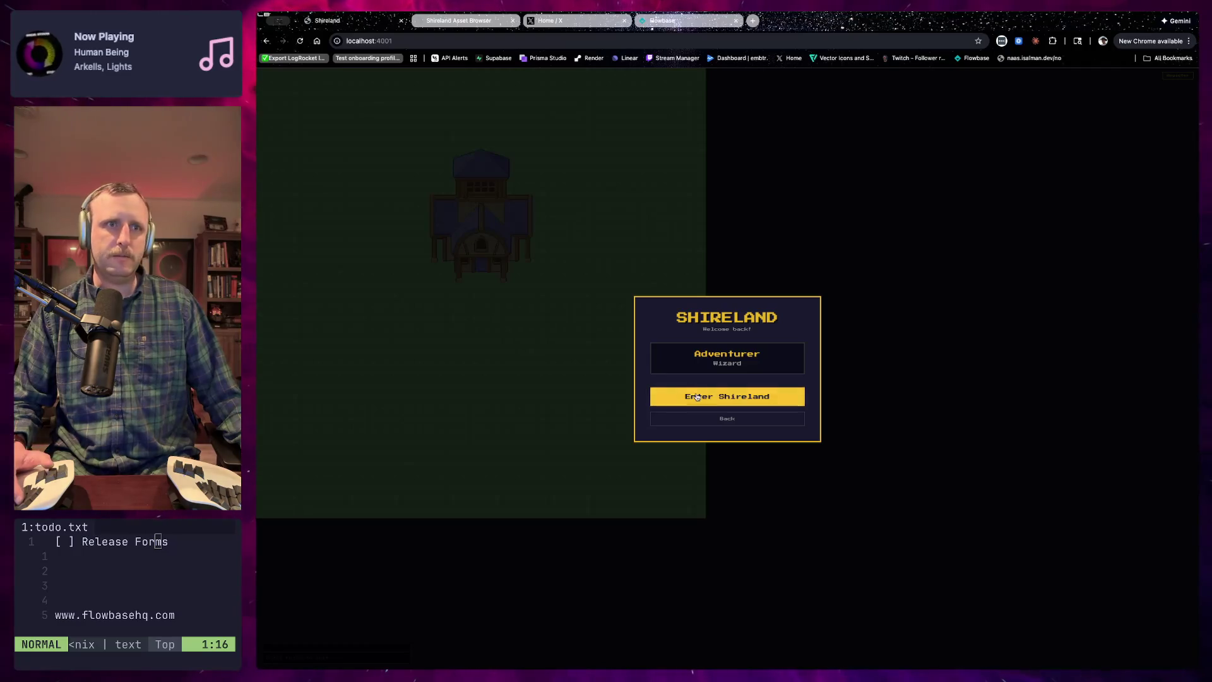
pyautogui.click(706, 394)
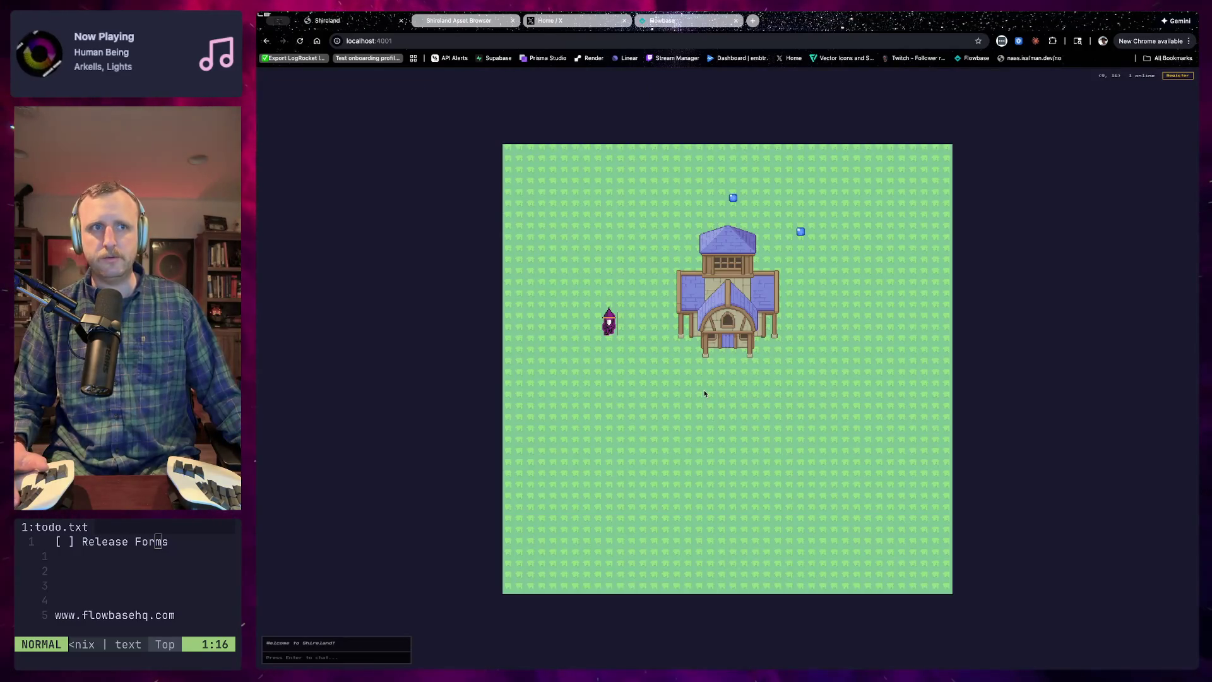
pyautogui.press('Right')
pyautogui.press('Right')
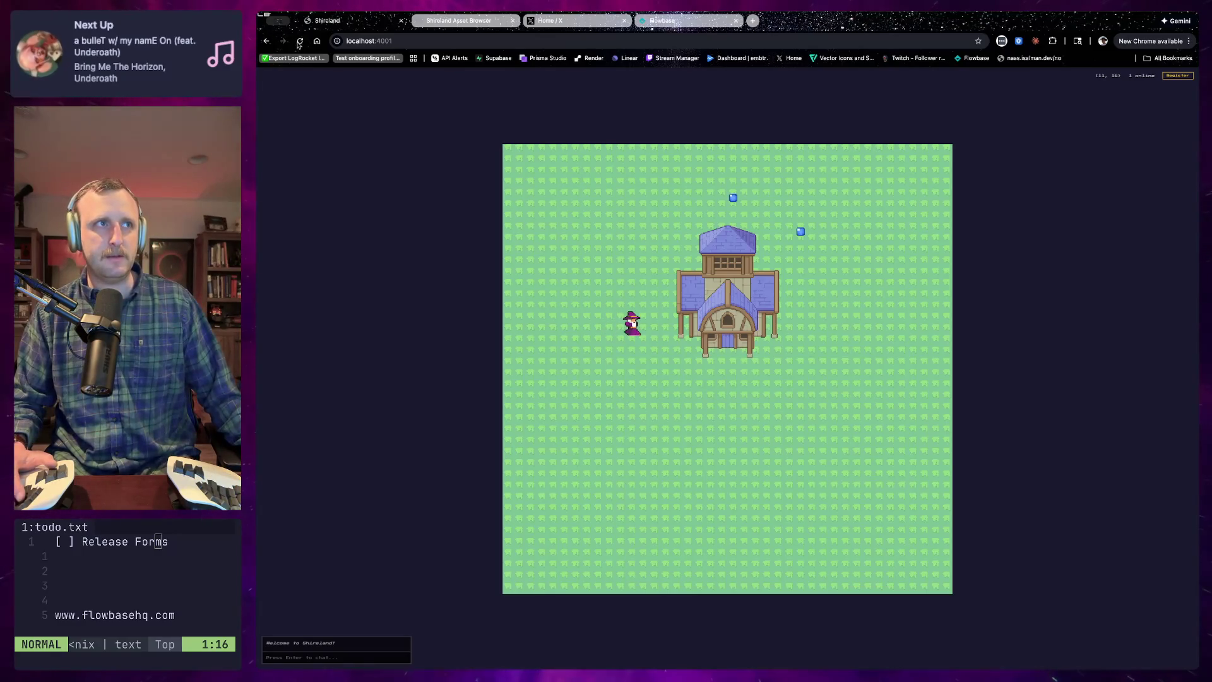
# Reload again and enter Shireland with a new Wizard character via Play Now
pyautogui.click(299, 42)
pyautogui.click(713, 418)
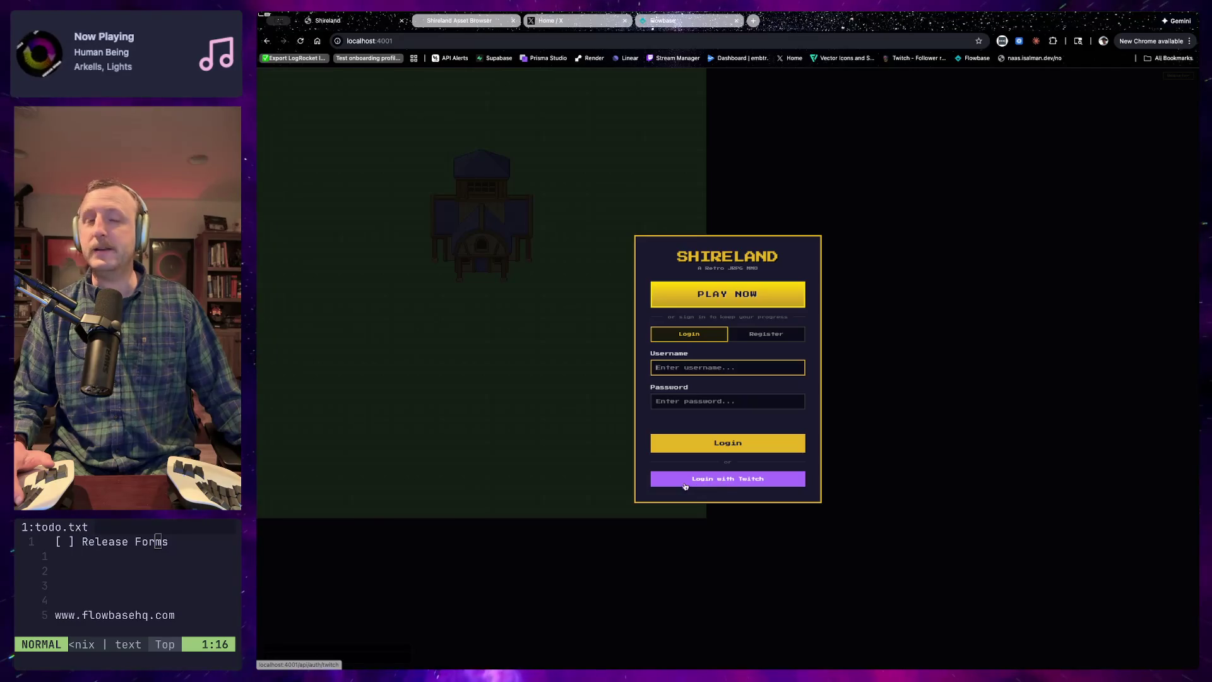
pyautogui.click(729, 294)
pyautogui.click(751, 389)
pyautogui.click(735, 420)
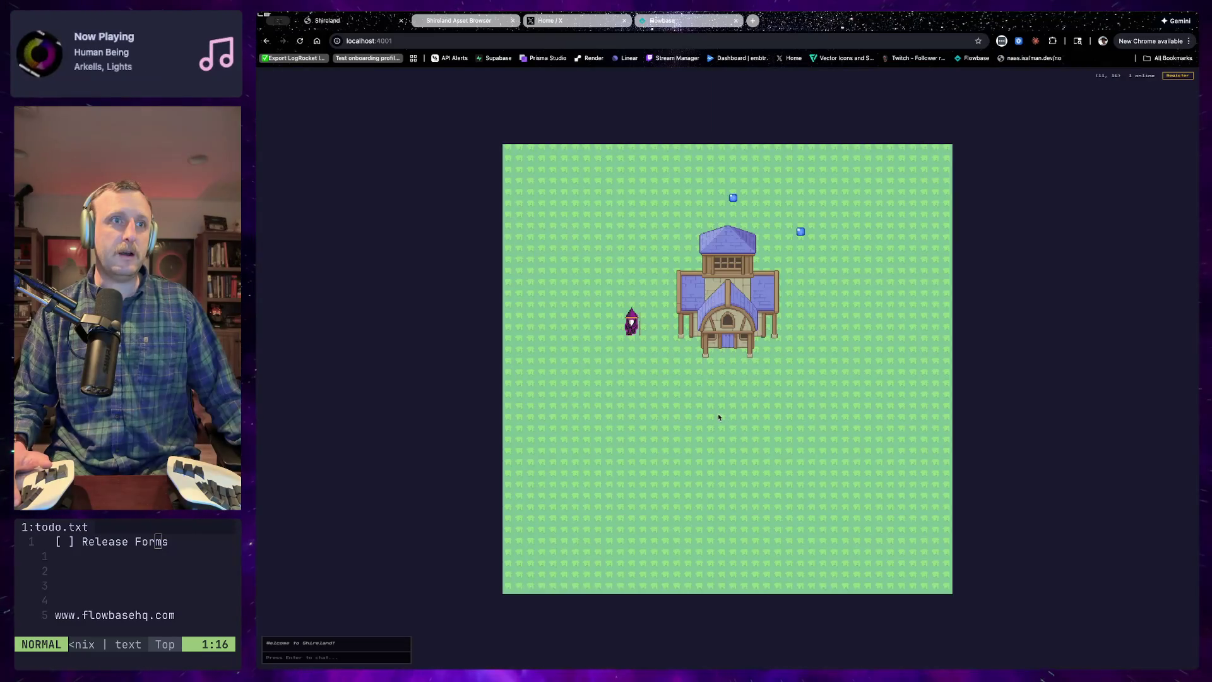
# Walk the wizard past the house's right side and up onto the blue gems
pyautogui.press('Right')
pyautogui.press('Right')
pyautogui.press('Down')
pyautogui.press('Down')
pyautogui.press('Down')
pyautogui.press('Down')
pyautogui.press('Down')
pyautogui.press('Down')
pyautogui.press('Left')
pyautogui.press('Right')
pyautogui.press('Right')
pyautogui.press('Right')
pyautogui.press('Right')
pyautogui.press('Right')
pyautogui.press('Up')
pyautogui.press('Up')
pyautogui.press('Up')
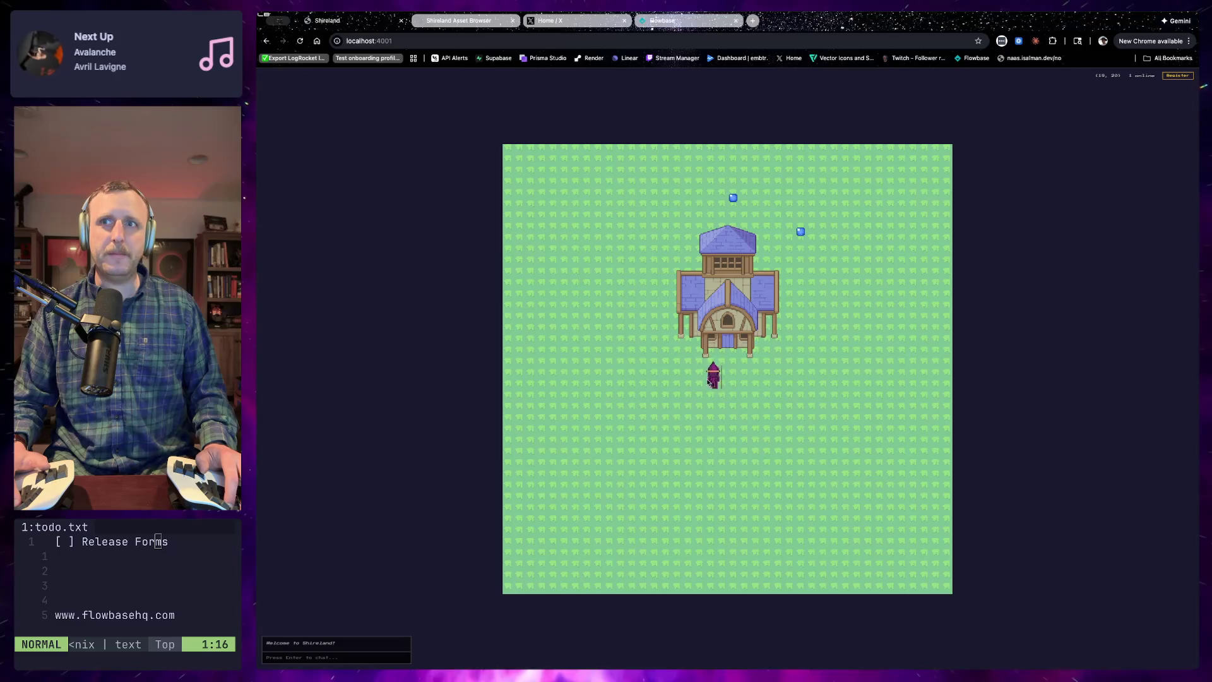
pyautogui.press('Right')
pyautogui.press('Right')
pyautogui.press('Right')
pyautogui.press('Up')
pyautogui.press('Up')
pyautogui.press('Up')
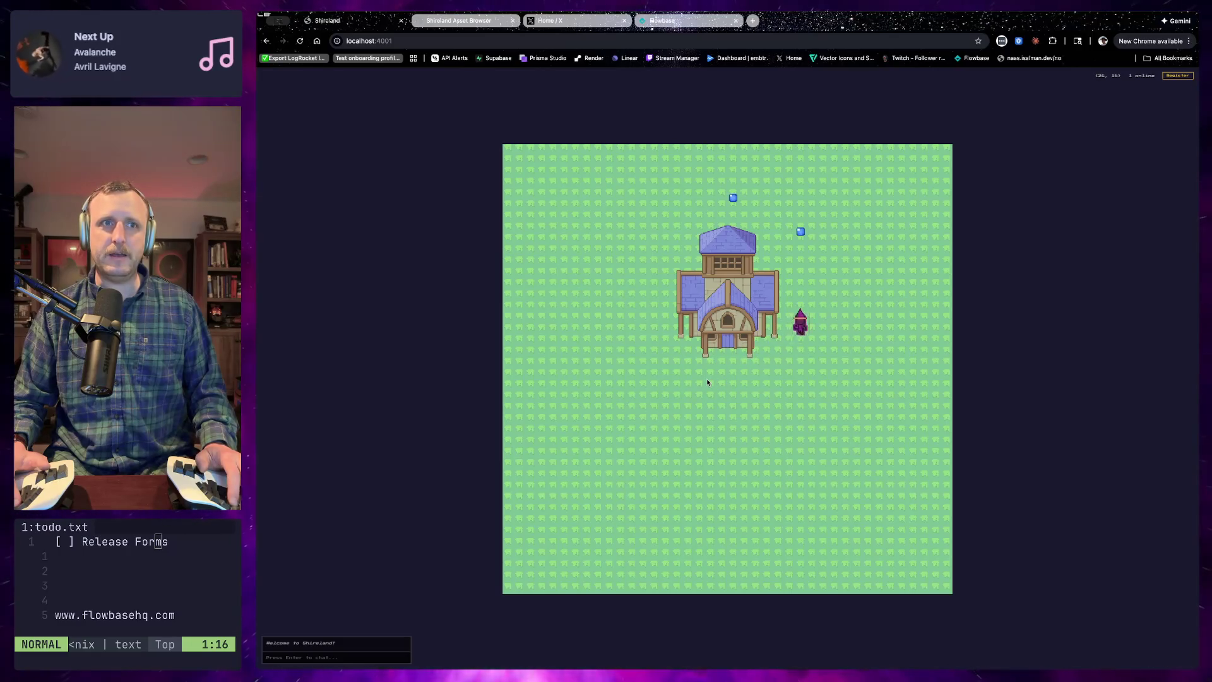
pyautogui.press('Up')
pyautogui.press('Up')
pyautogui.press('Up')
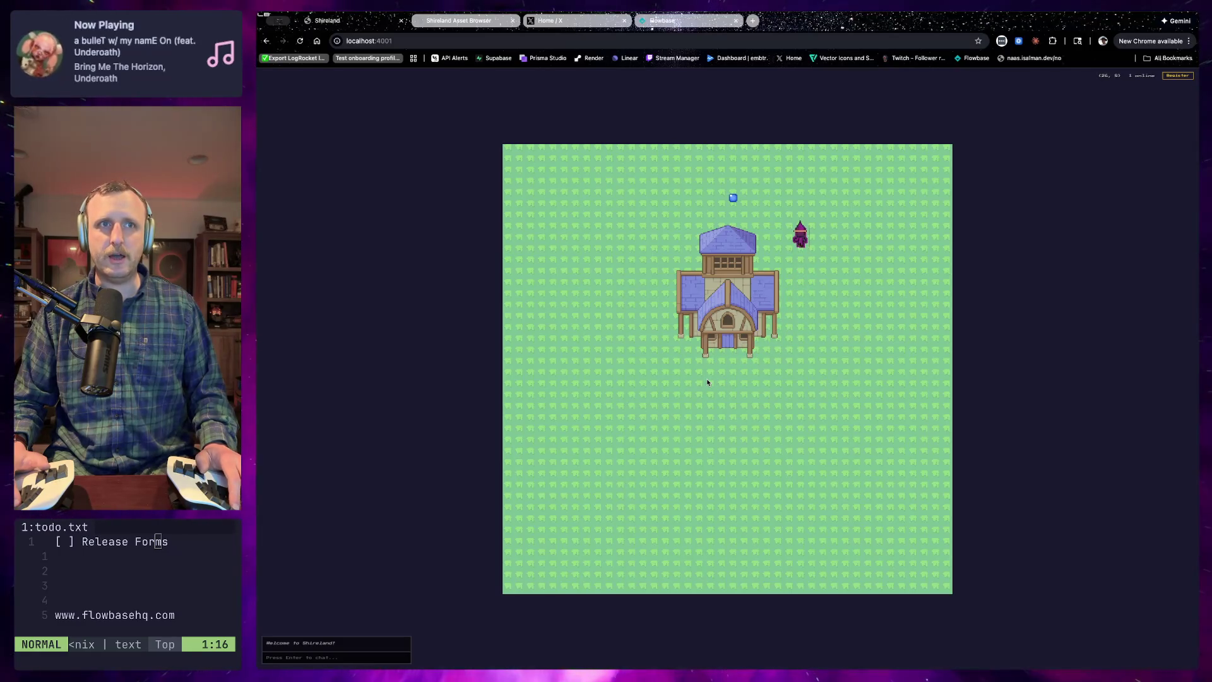
pyautogui.press('Down')
pyautogui.press('Down')
pyautogui.press('Up')
pyautogui.press('Up')
pyautogui.press('Up')
pyautogui.press('Left')
pyautogui.press('Left')
pyautogui.press('Left')
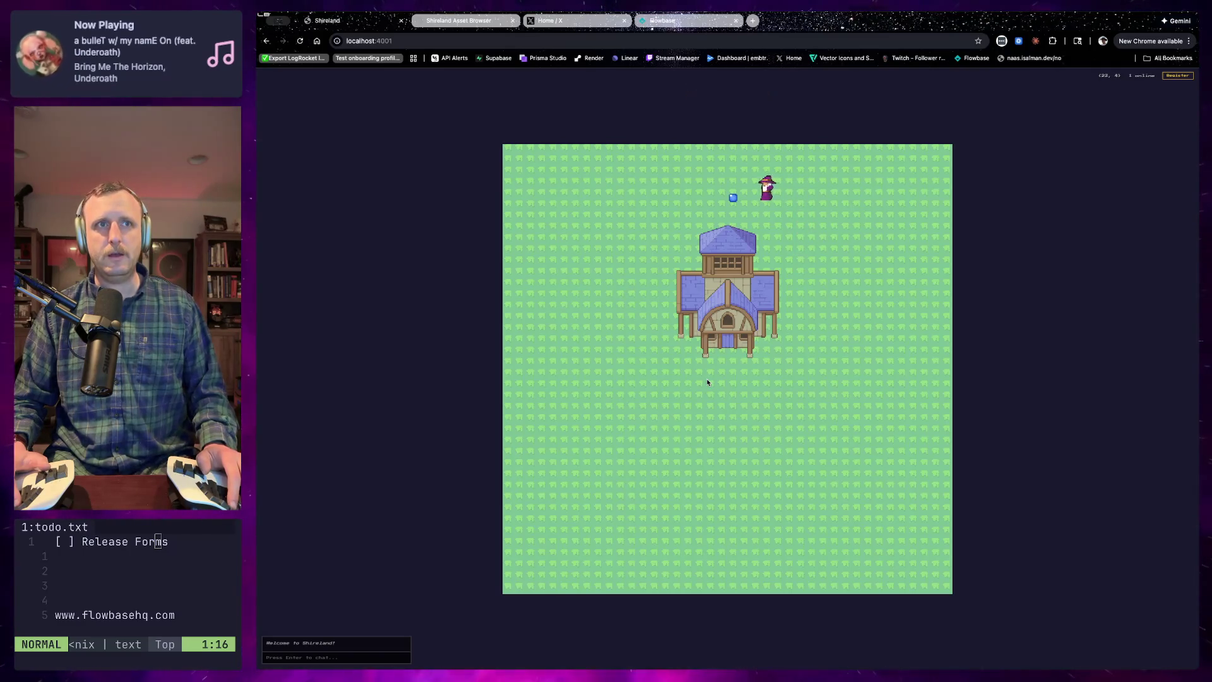
# Walk left along the top row and down to just below the building door, then switch to Tiled
pyautogui.press('Left')
pyautogui.press('Left')
pyautogui.press('Left')
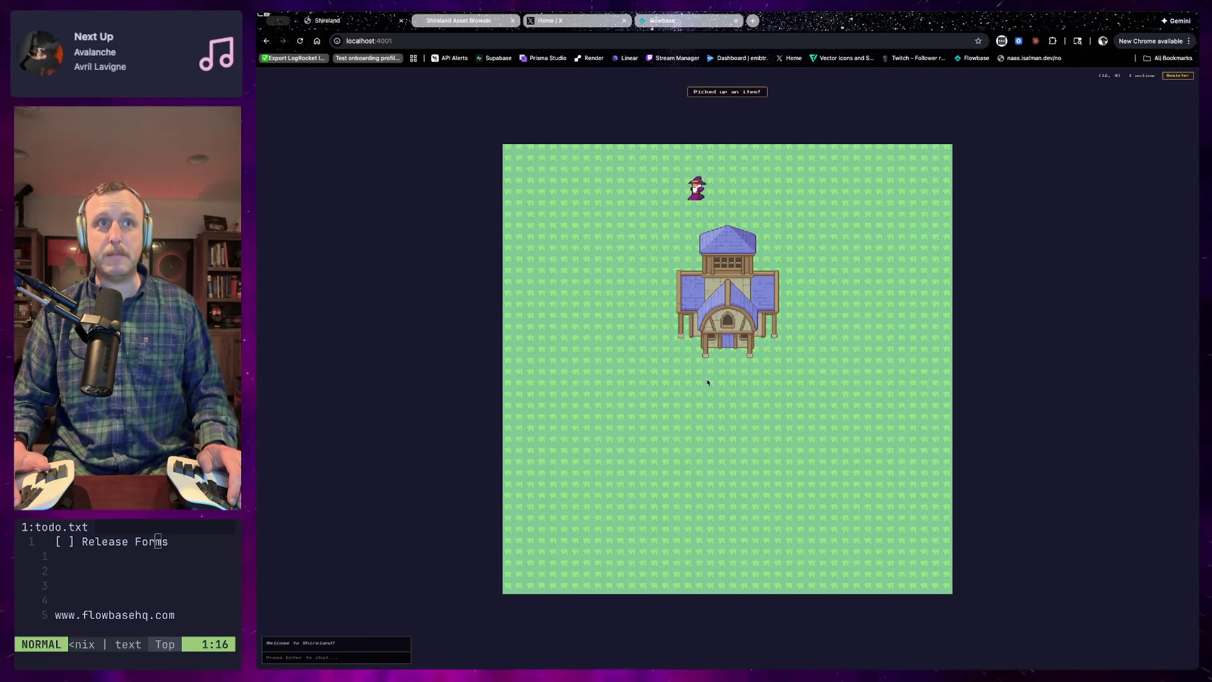
pyautogui.press('Left')
pyautogui.press('Left')
pyautogui.press('Down')
pyautogui.press('Down')
pyautogui.press('Down')
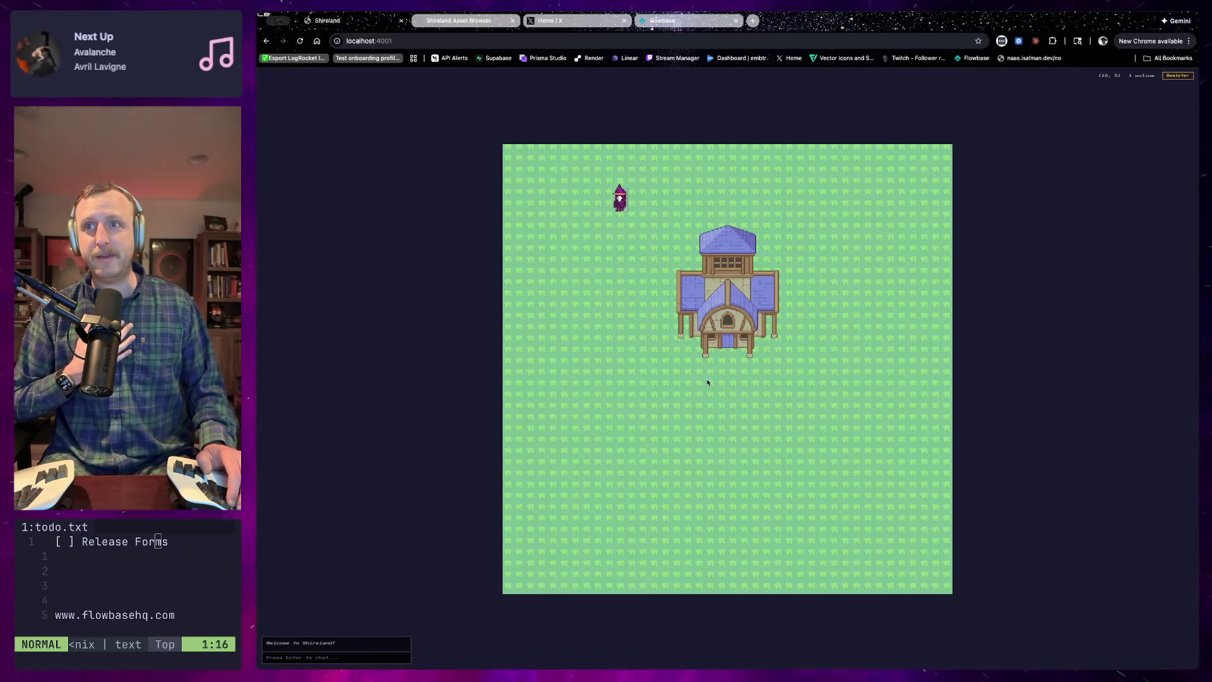
pyautogui.press('Down')
pyautogui.press('Down')
pyautogui.press('Down')
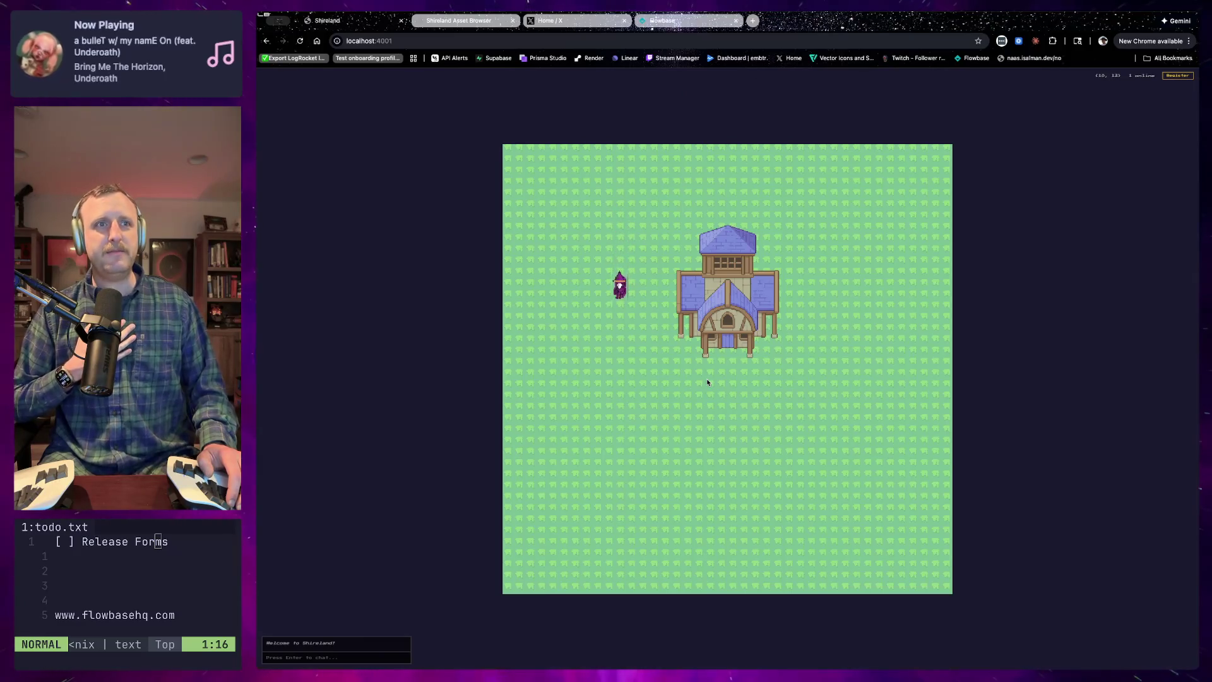
pyautogui.press('Down')
pyautogui.press('Down')
pyautogui.press('Down')
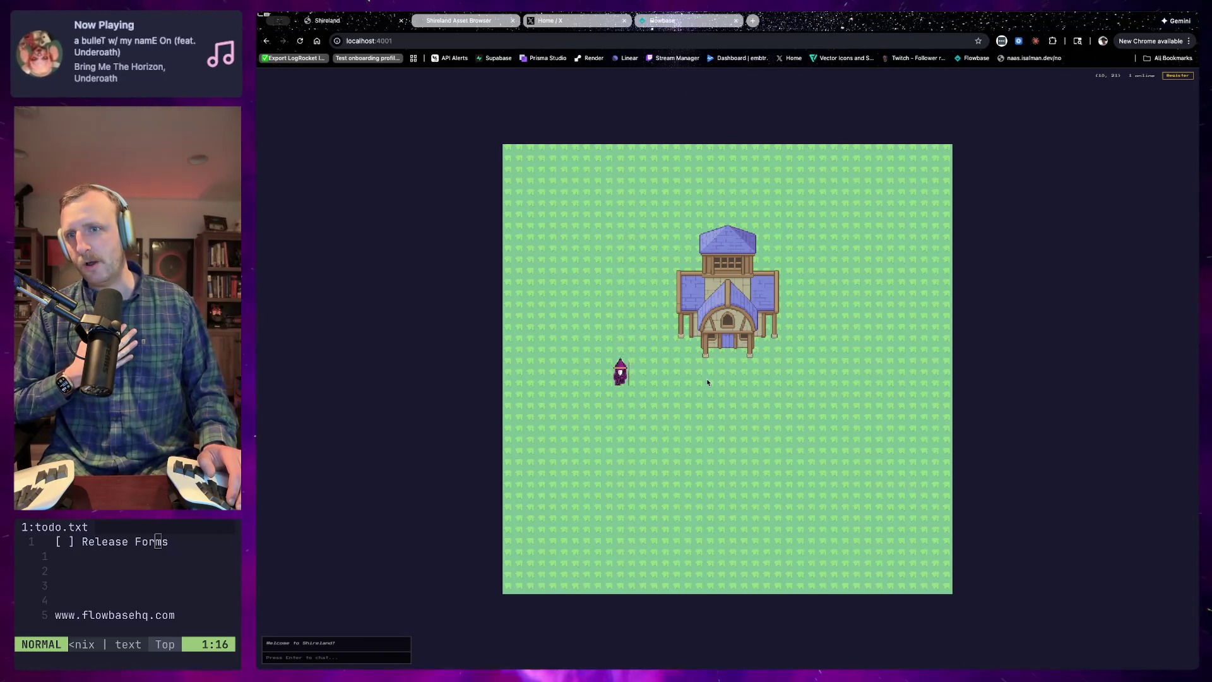
pyautogui.press('Right')
pyautogui.press('Right')
pyautogui.press('Right')
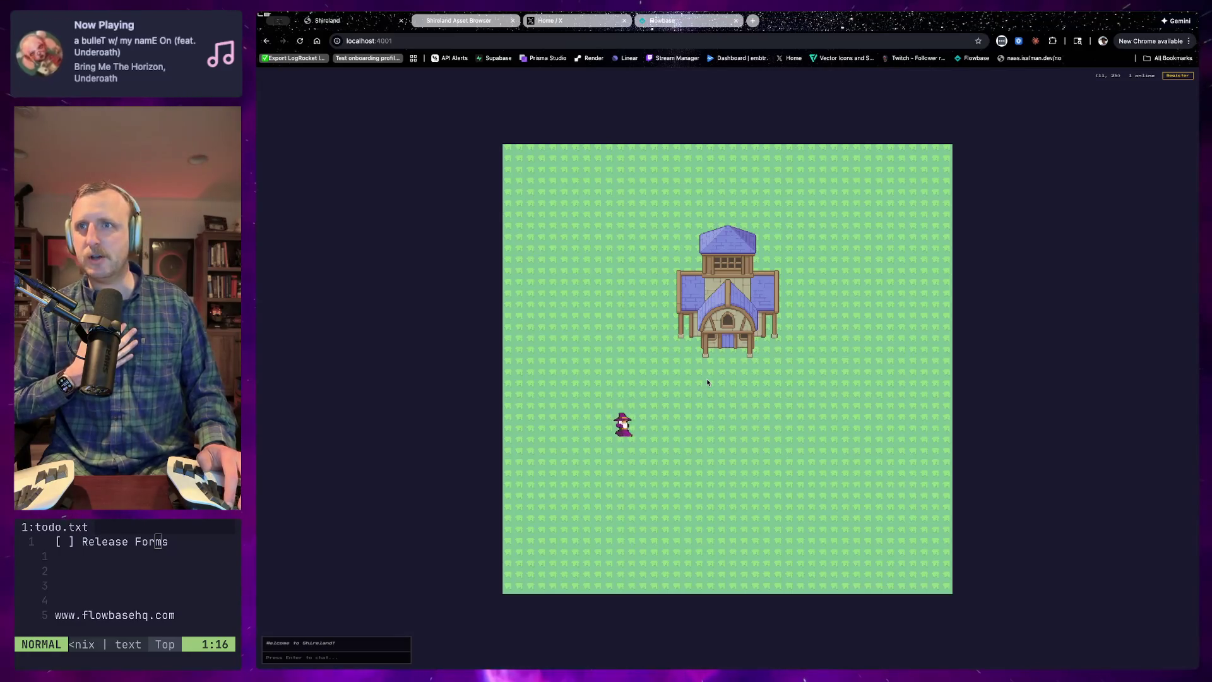
pyautogui.press('Right')
pyautogui.press('Right')
pyautogui.press('Right')
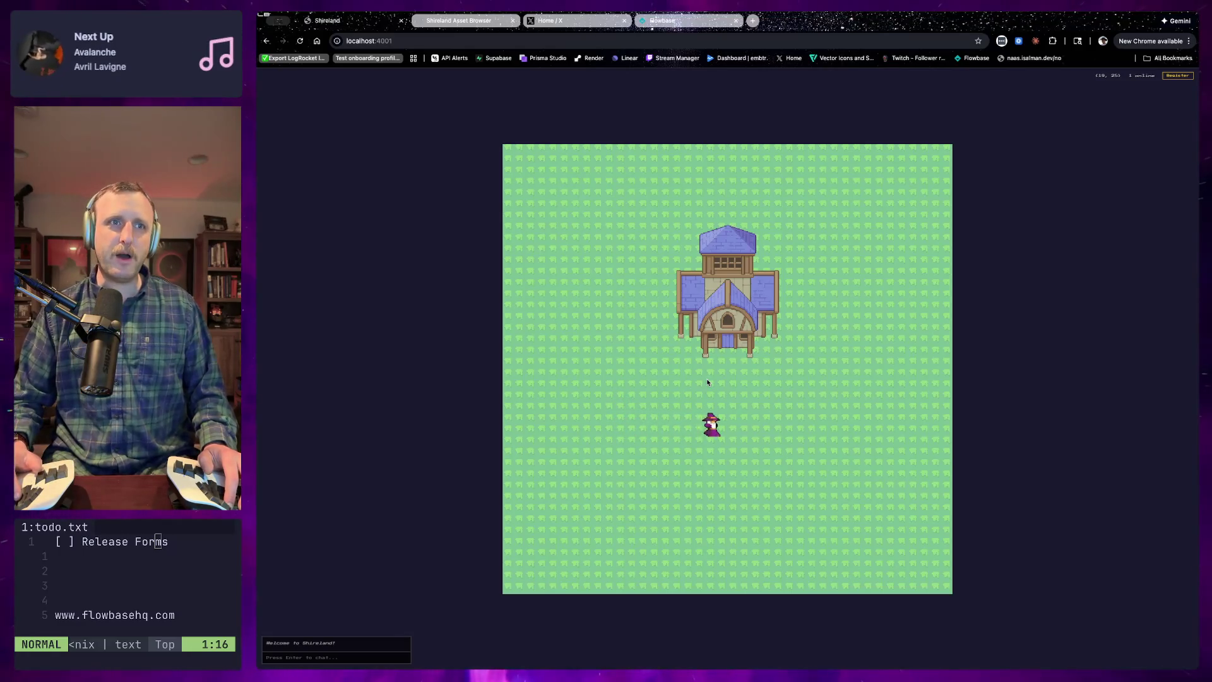
pyautogui.press('Up')
pyautogui.press('Up')
pyautogui.press('Up')
pyautogui.press('Up')
pyautogui.press('Up')
pyautogui.press('Up')
pyautogui.press('Right')
pyautogui.press('Right')
pyautogui.press('Down')
pyautogui.press('Down')
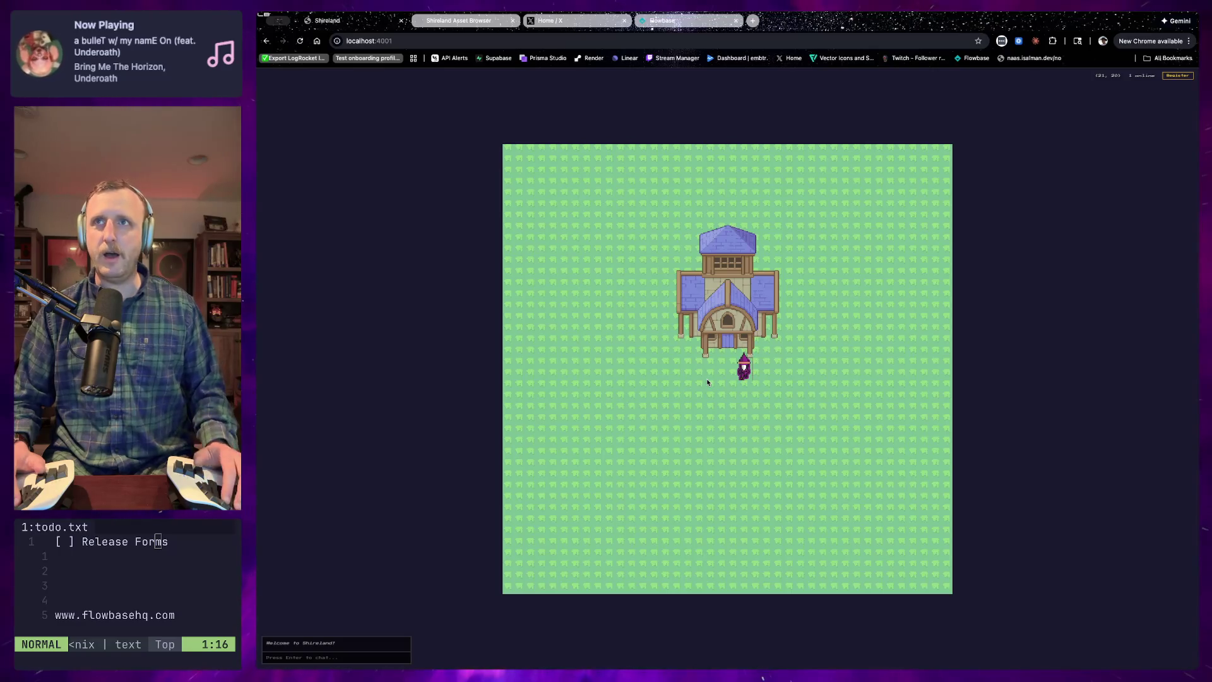
pyautogui.press('super+Tab')
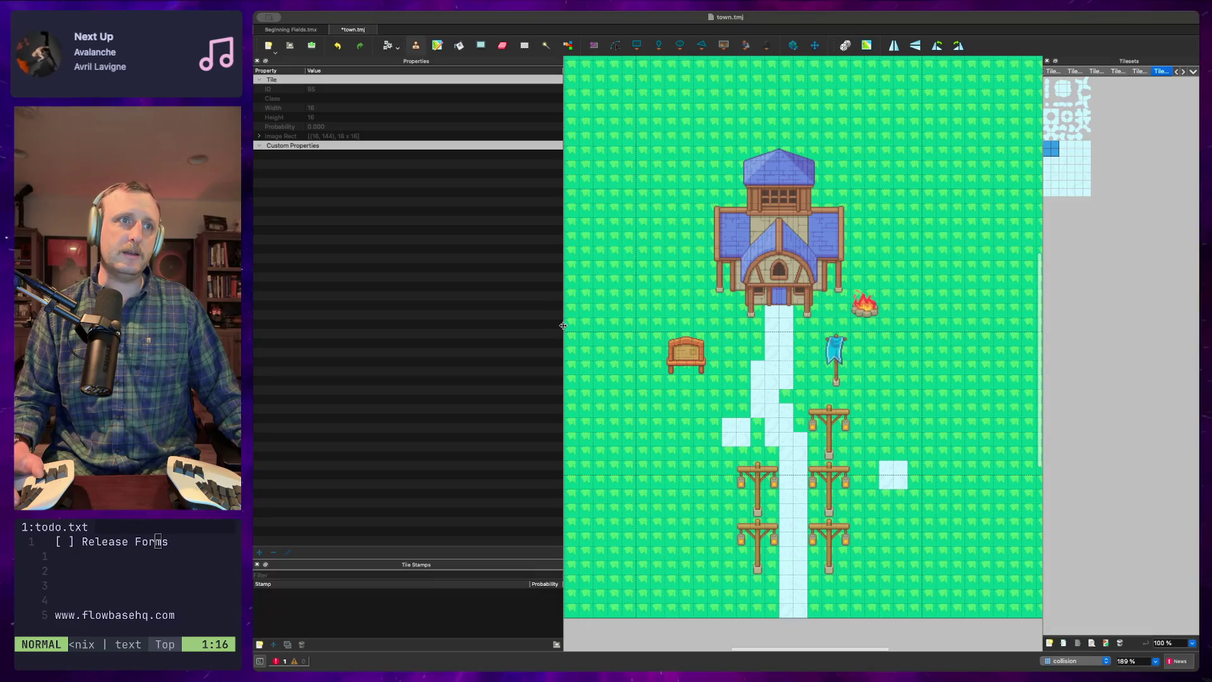
# Drag the Properties splitter left to widen Tiled's map view, then bring the Claude terminal forward
pyautogui.moveTo(563, 325)
pyautogui.mouseDown()
pyautogui.moveTo(386, 325)
pyautogui.moveTo(405, 325)
pyautogui.mouseUp()
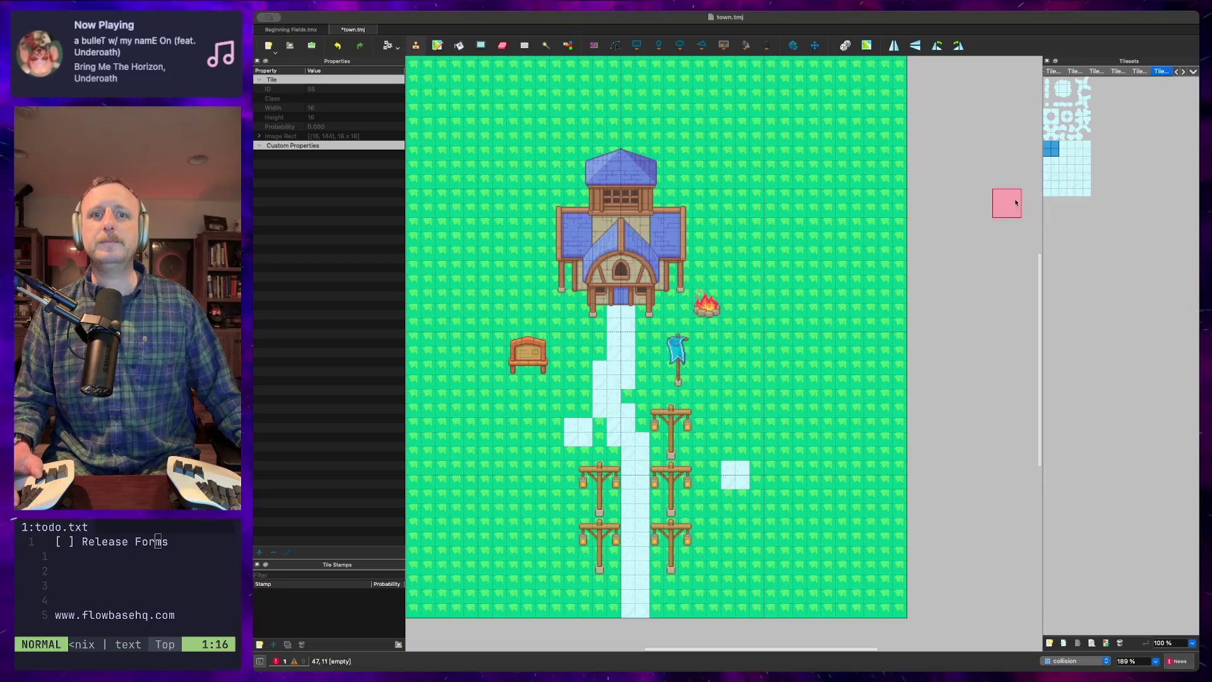
pyautogui.hotkey('ctrl', '`')
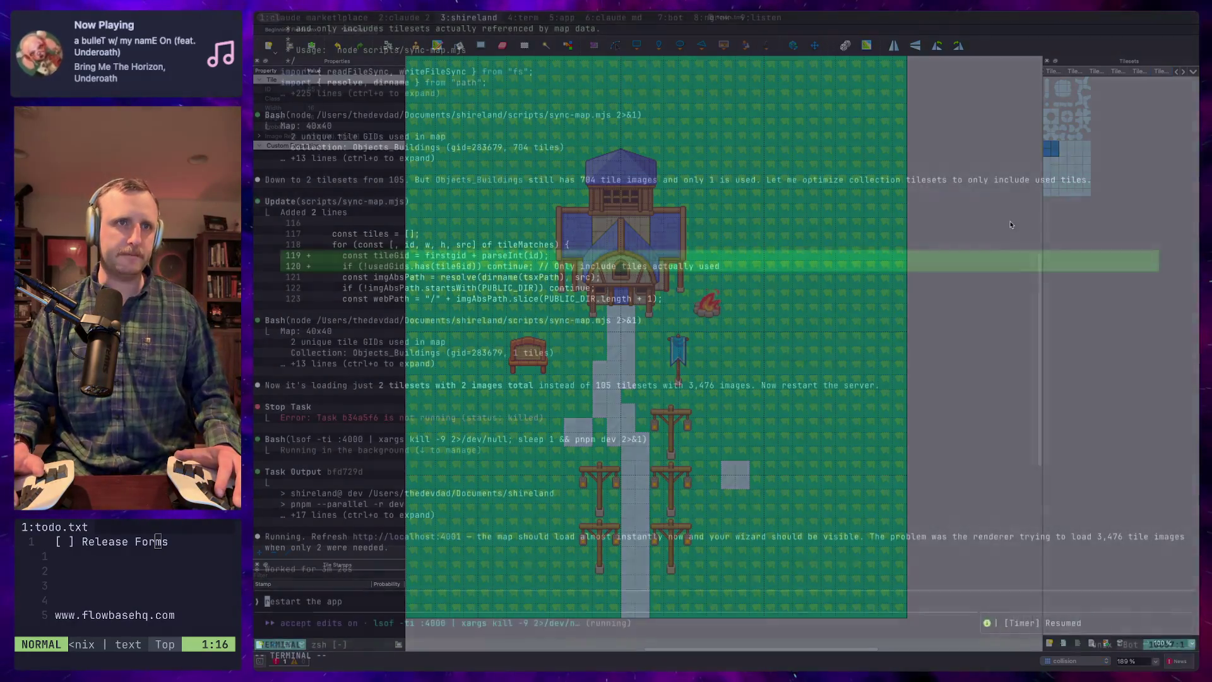
pyautogui.hotkey('ctrl', '`')
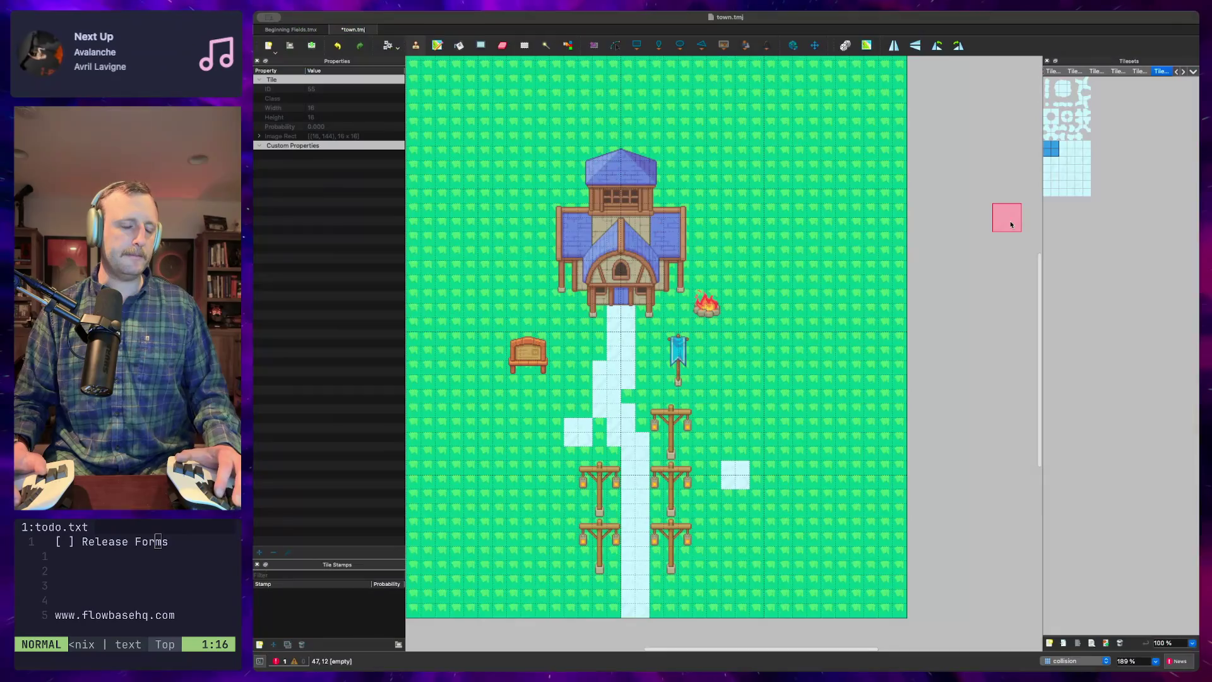
pyautogui.hotkey('ctrl', '`')
# Ask Claude Code 'how do i load the map from tiled into the game?' and return to Tiled
pyautogui.write('how do i ')
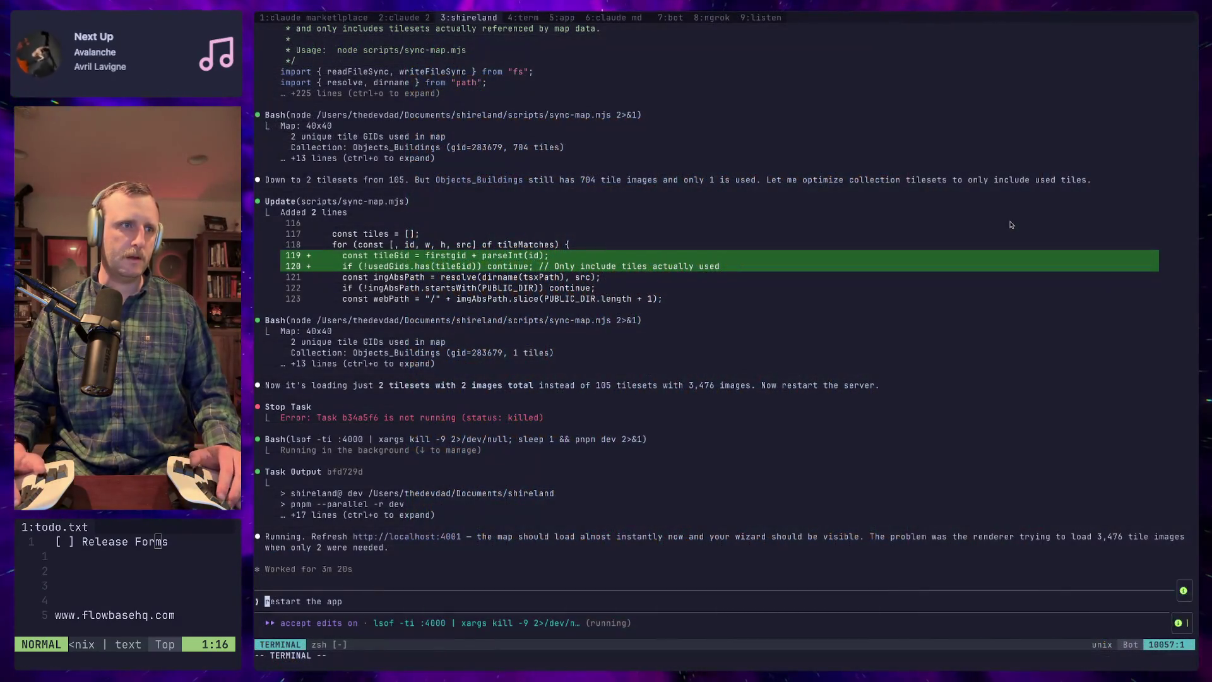
pyautogui.write('loa')
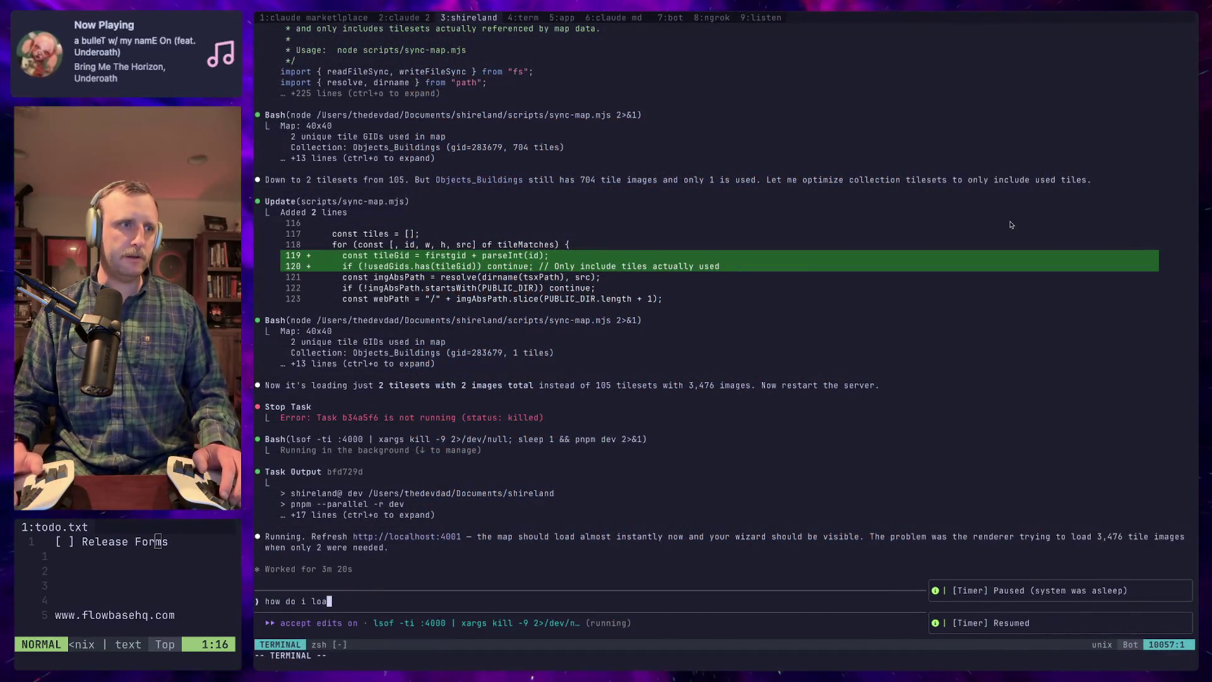
pyautogui.write('d the ')
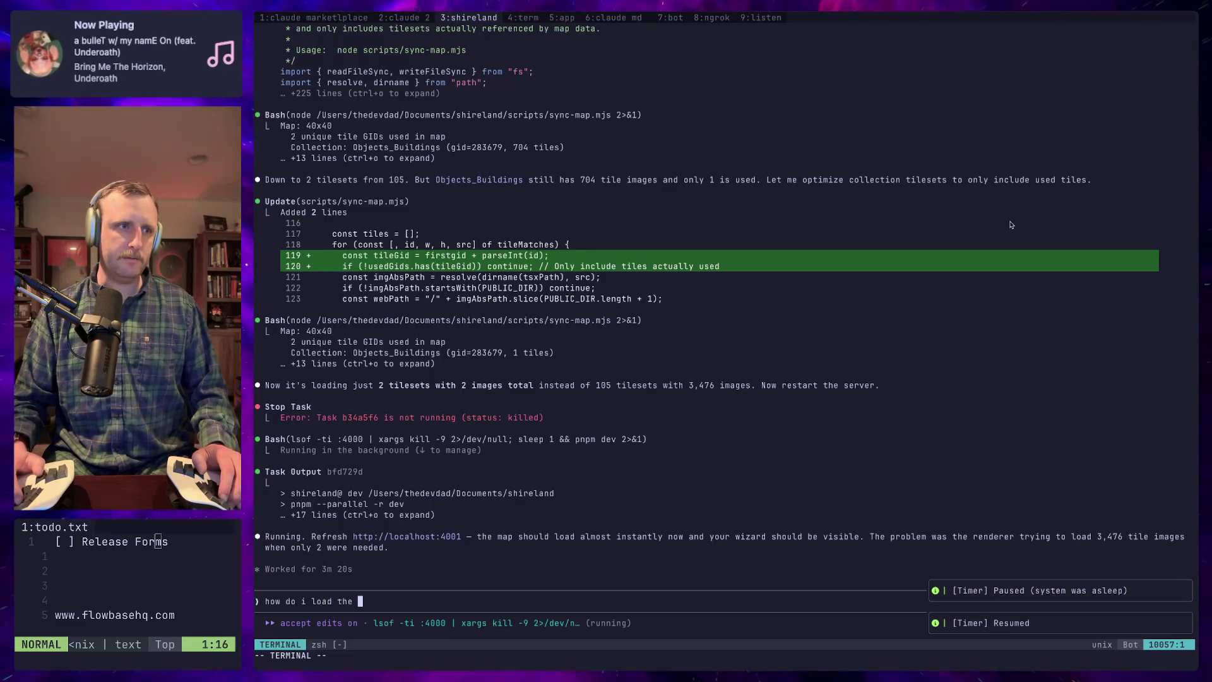
pyautogui.write('map from tile')
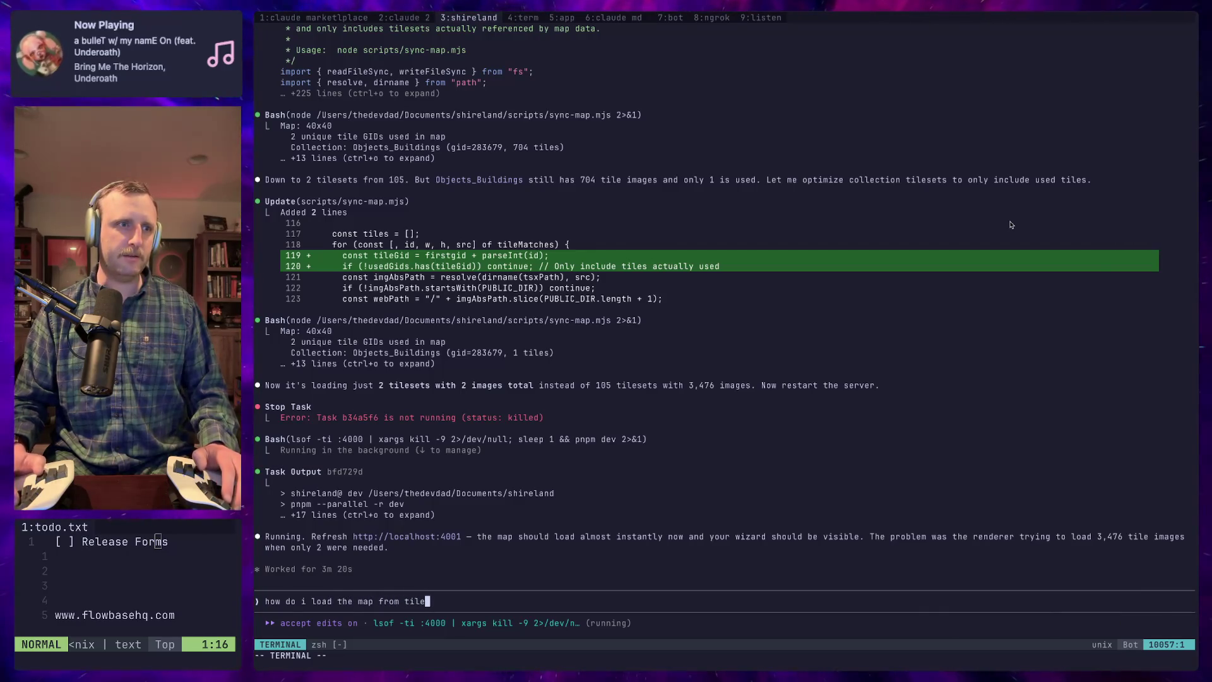
pyautogui.write('d into the game?')
pyautogui.press('Return')
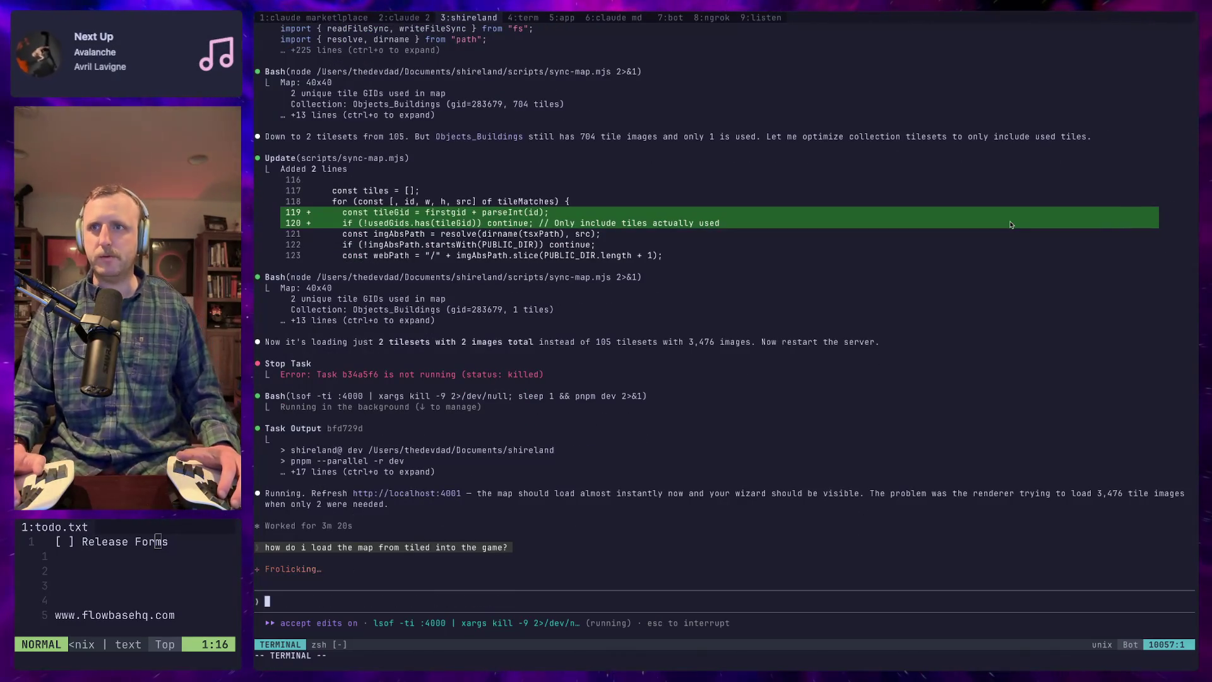
pyautogui.press('super+Tab')
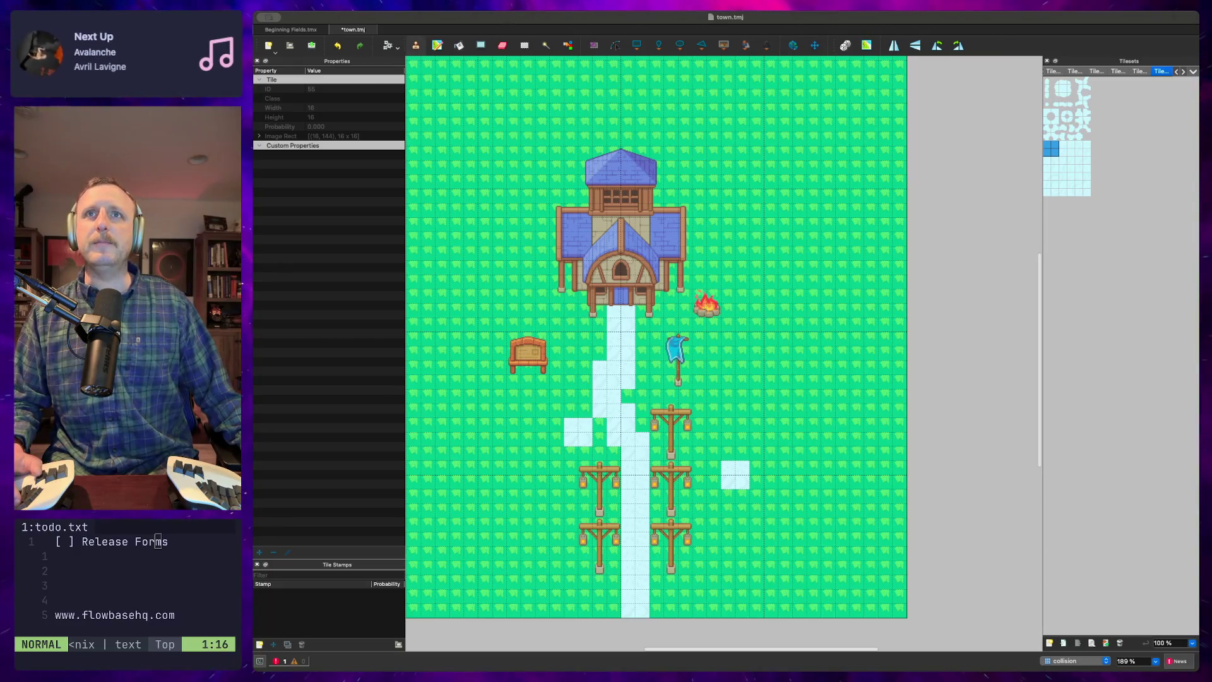
# Stamp the large purple crystal from the Anim tileset onto the grass right of the campfire
pyautogui.click(1193, 71)
pyautogui.click(1063, 107)
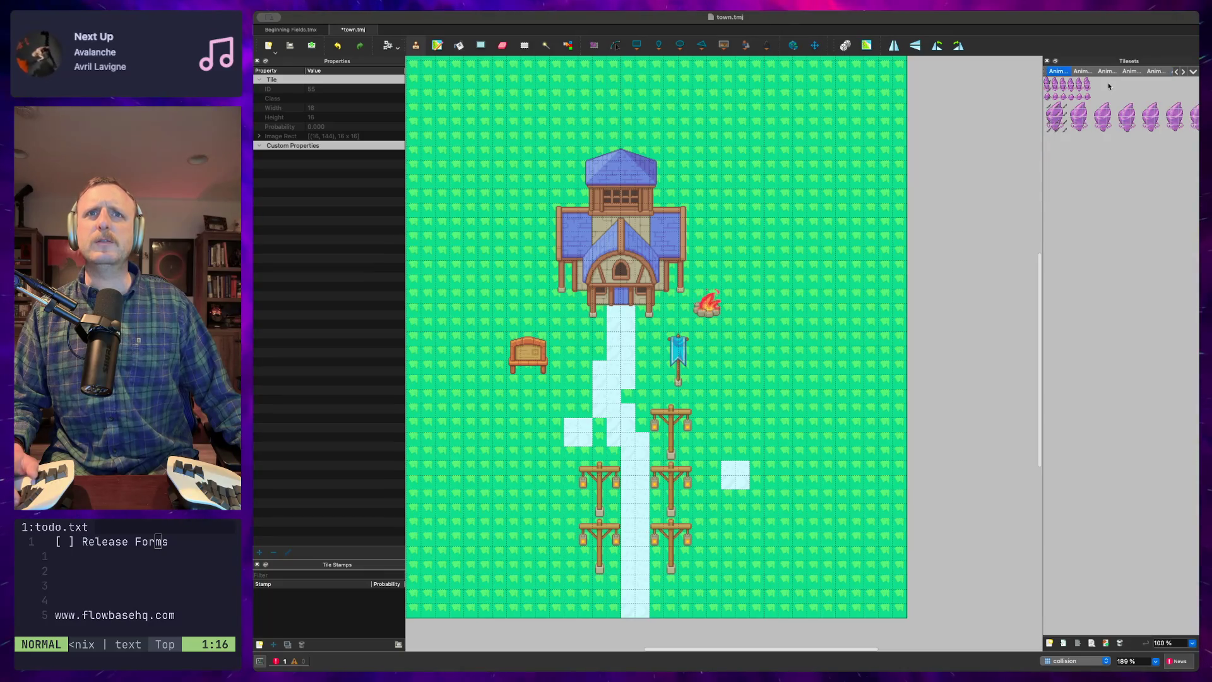
pyautogui.click(1050, 108)
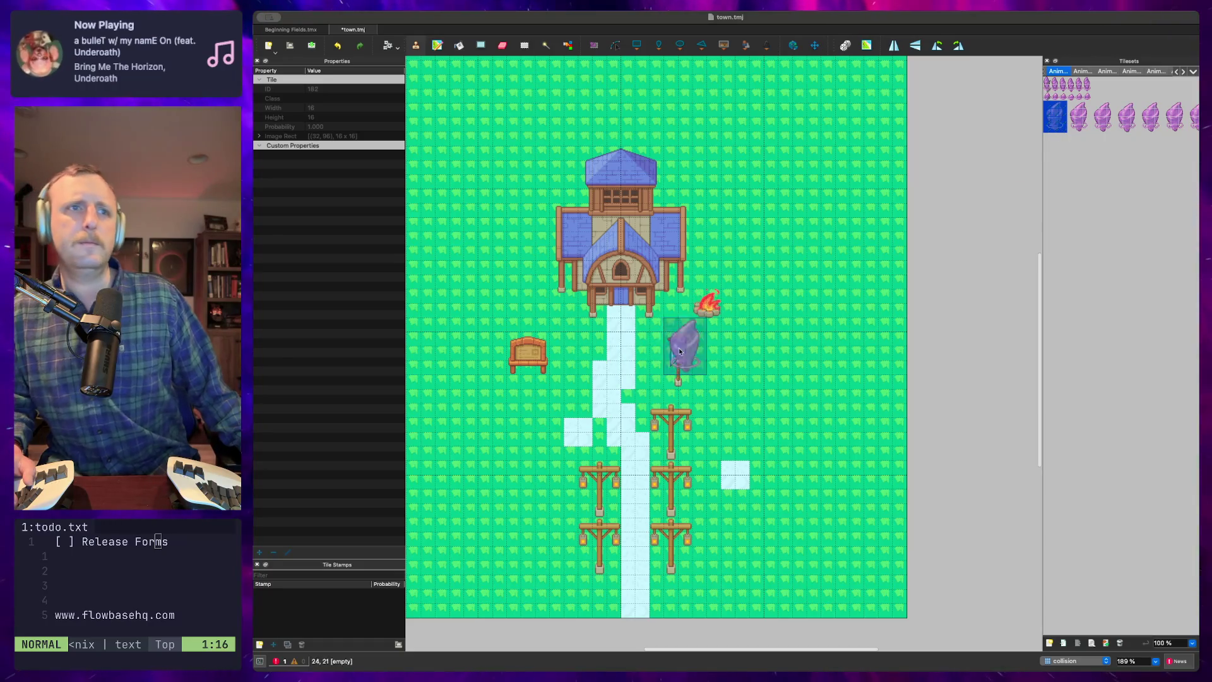
pyautogui.click(798, 302)
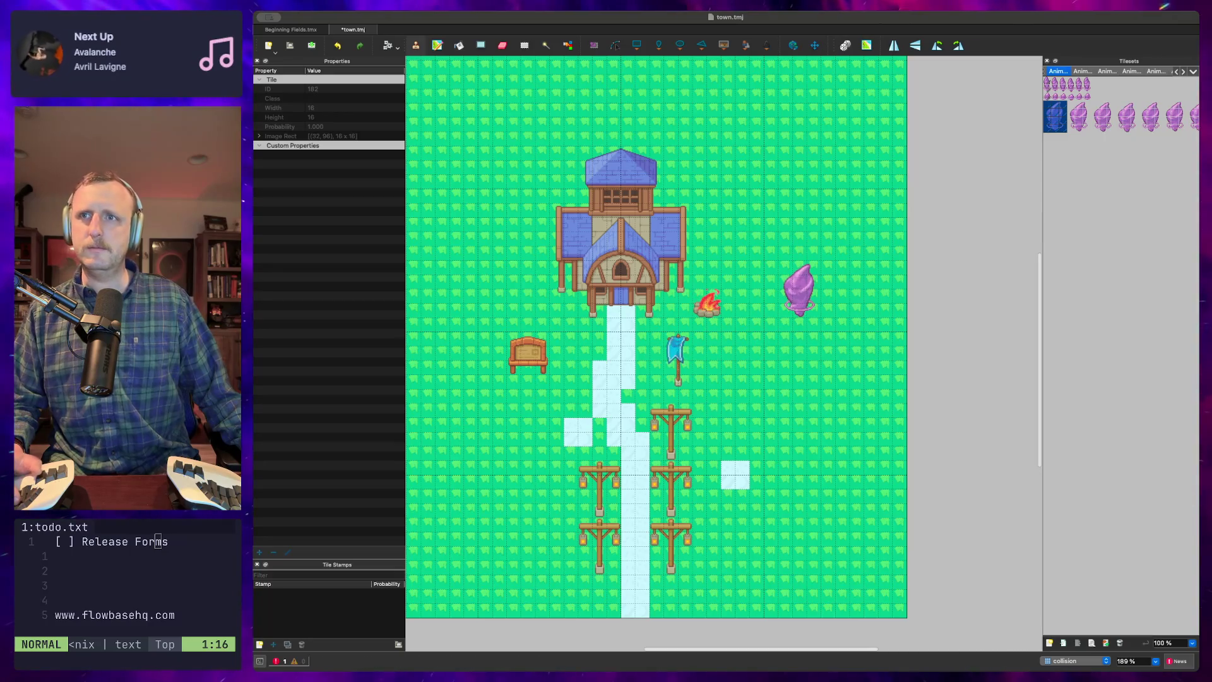
pyautogui.press('super+Tab')
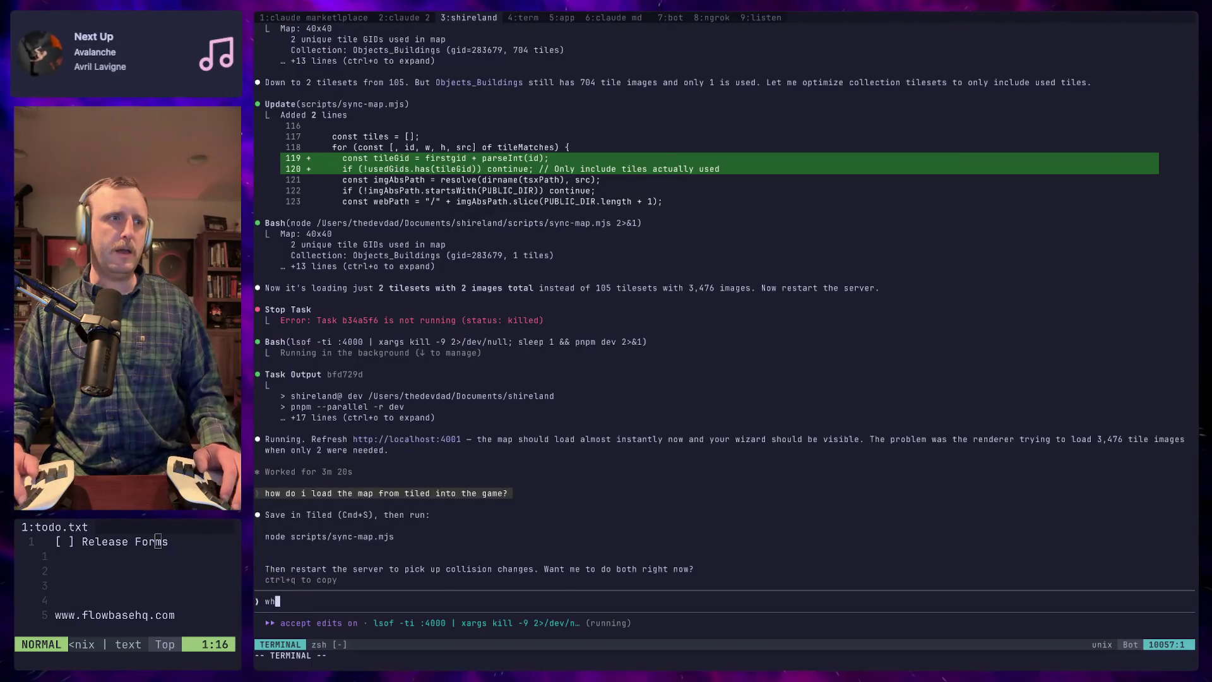
# Ask Claude Code 'if i export it manually, where do i export it to'
pyautogui.press('BackSpace')
pyautogui.press('BackSpace')
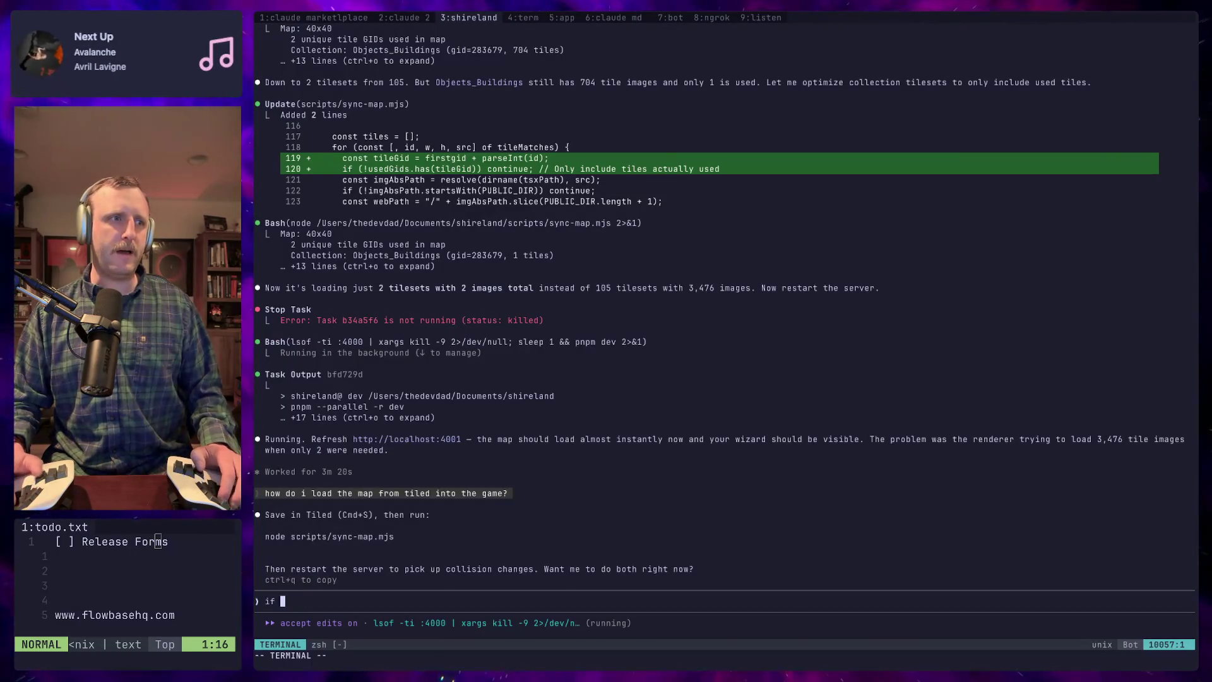
pyautogui.write('if i export it,')
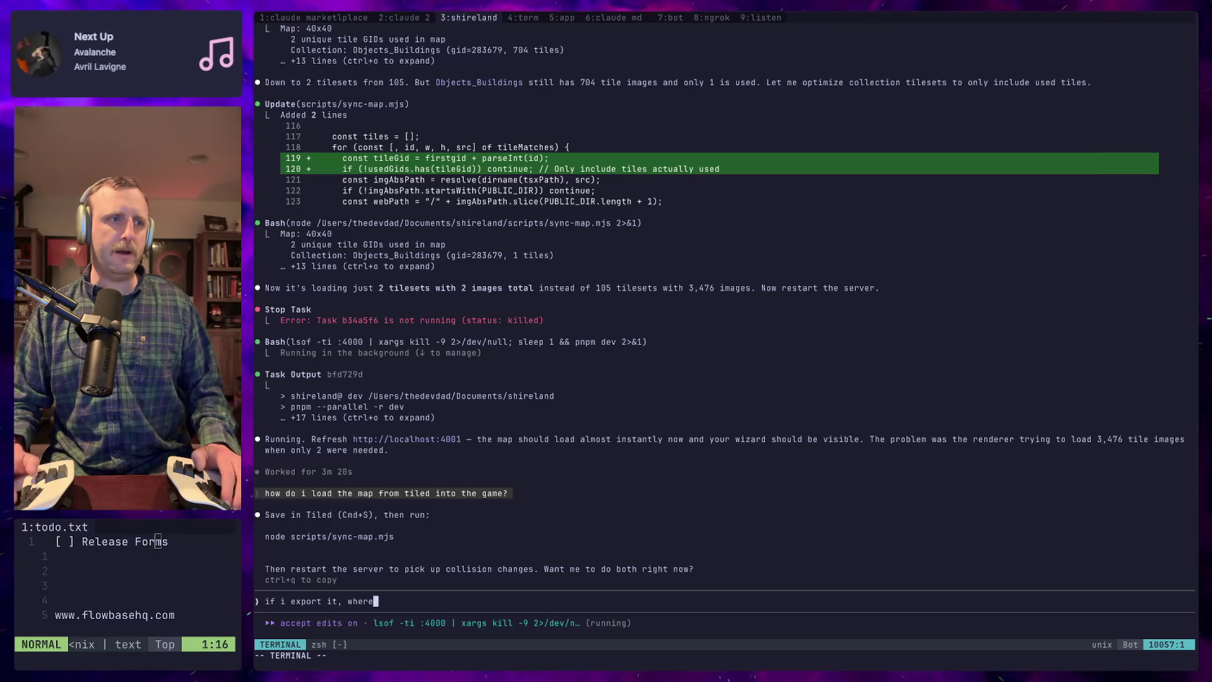
pyautogui.press('BackSpace')
pyautogui.write('man')
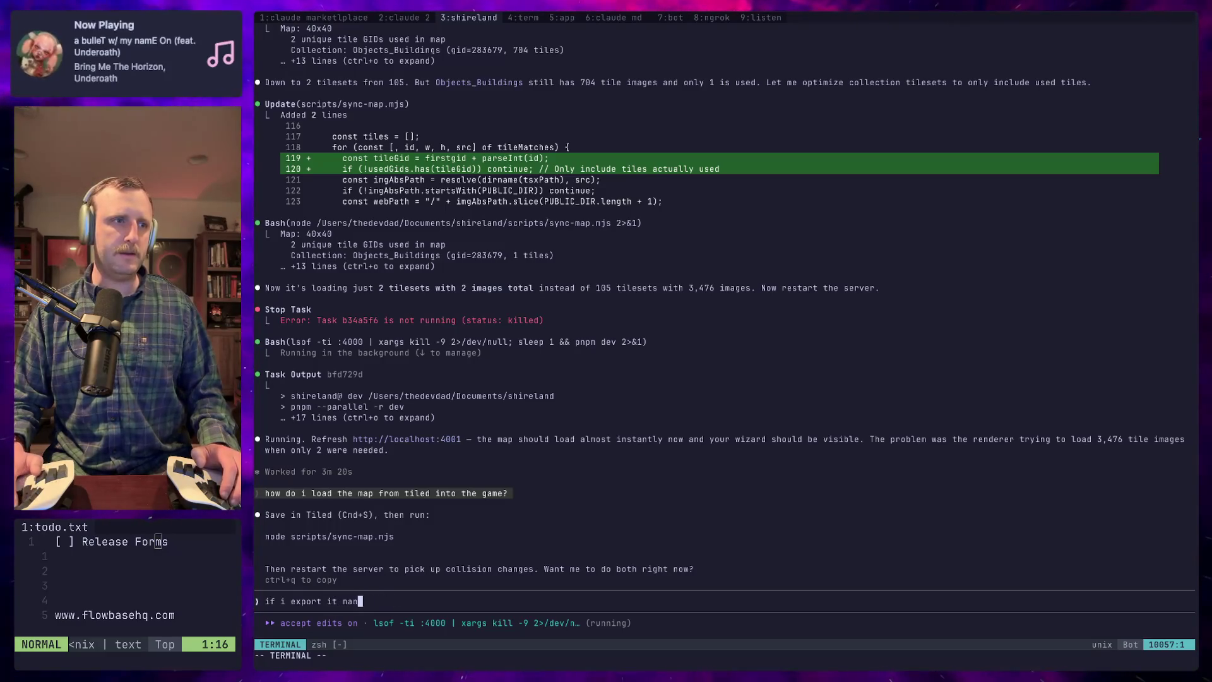
pyautogui.write('ually, where d')
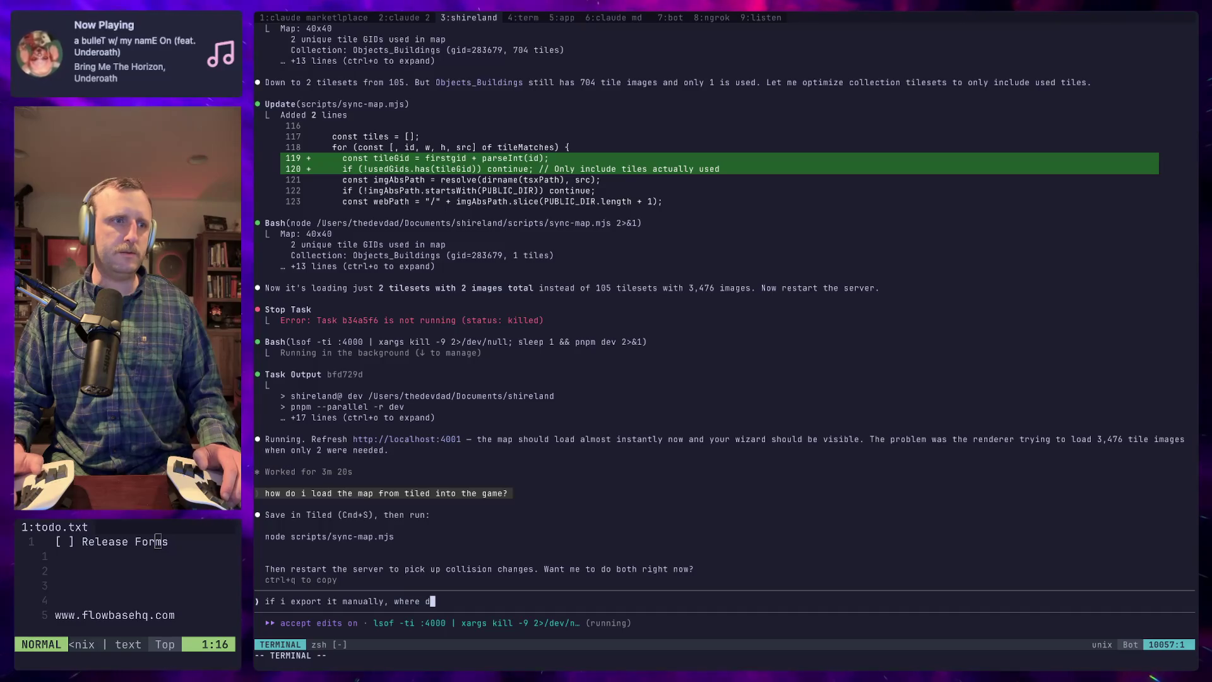
pyautogui.write('o i export it to')
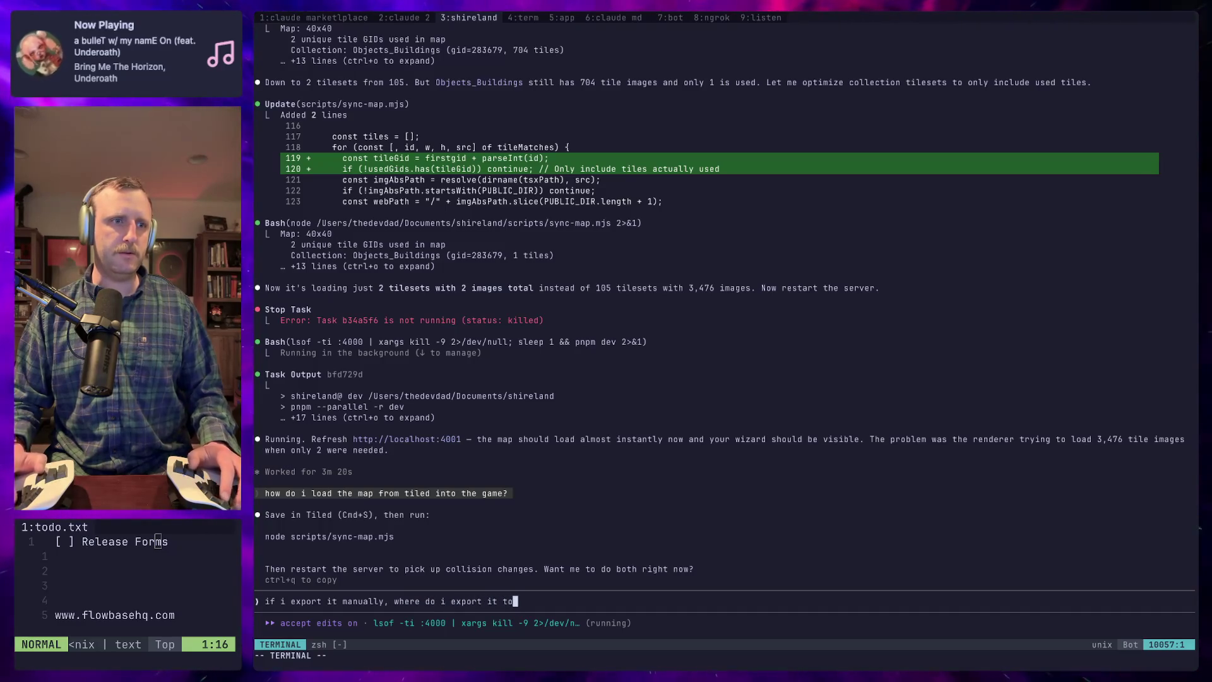
pyautogui.write('?')
pyautogui.press('Return')
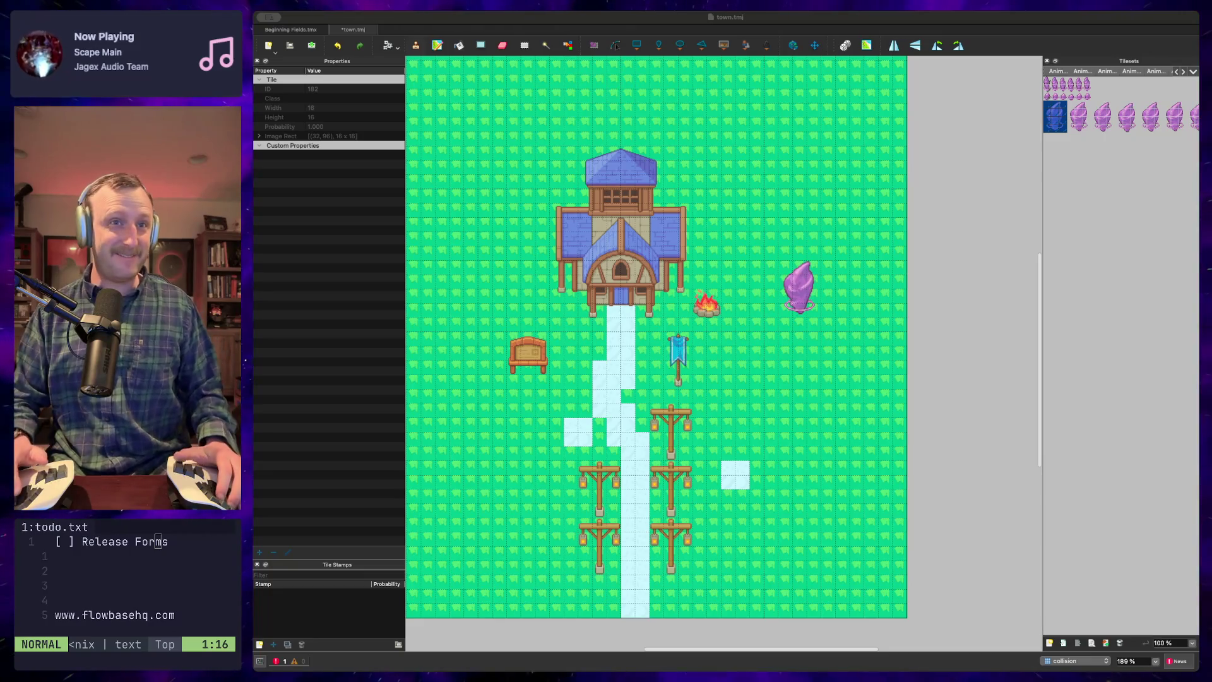
# Check the game and Tiled map, then read Claude's answer: export to apps/client/public/assets/maps/town.json
pyautogui.press('super+Tab')
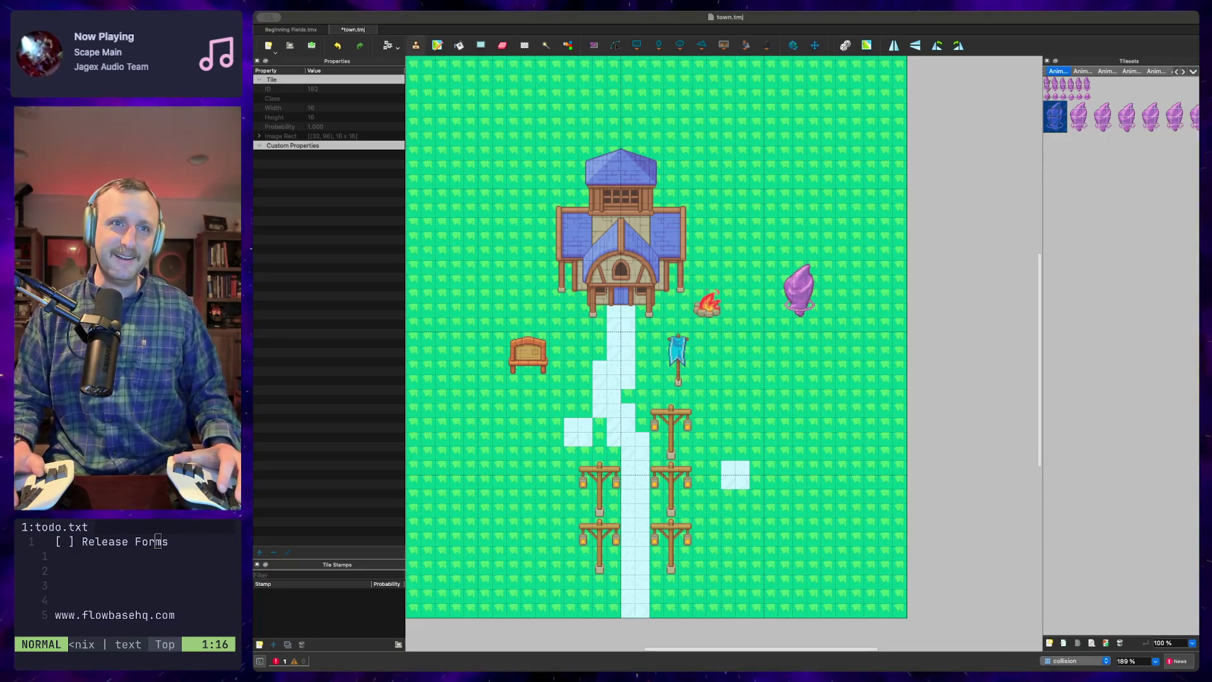
pyautogui.press('super+Tab')
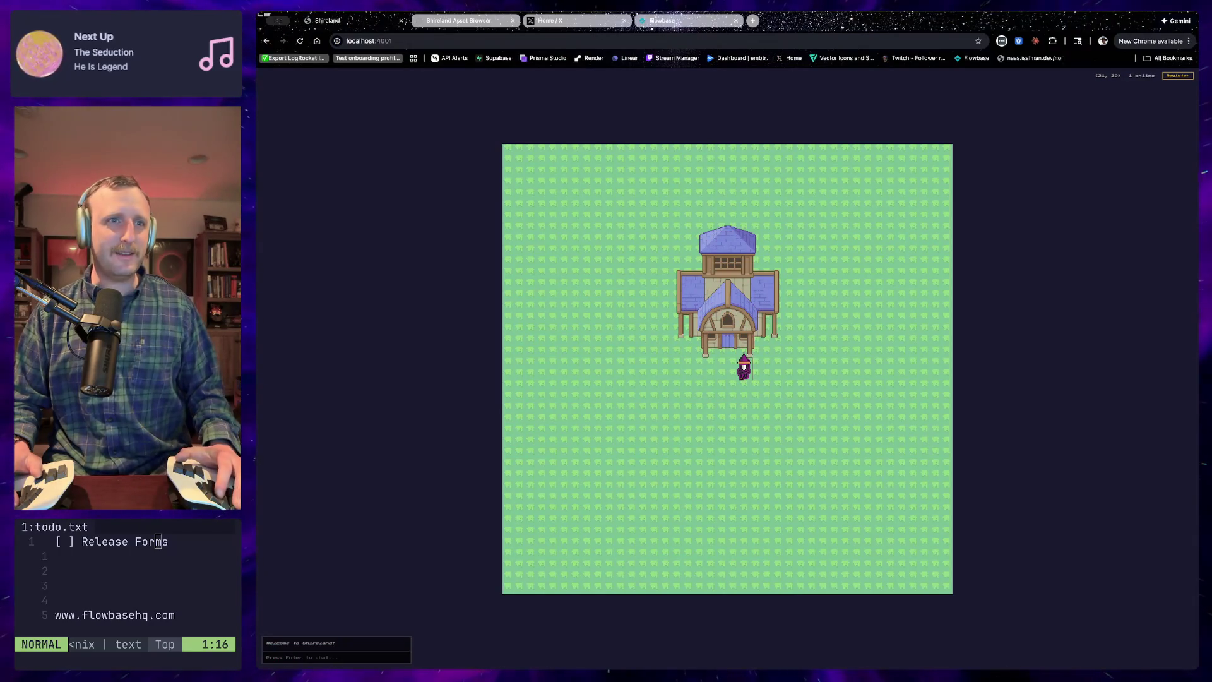
pyautogui.press('super+Tab')
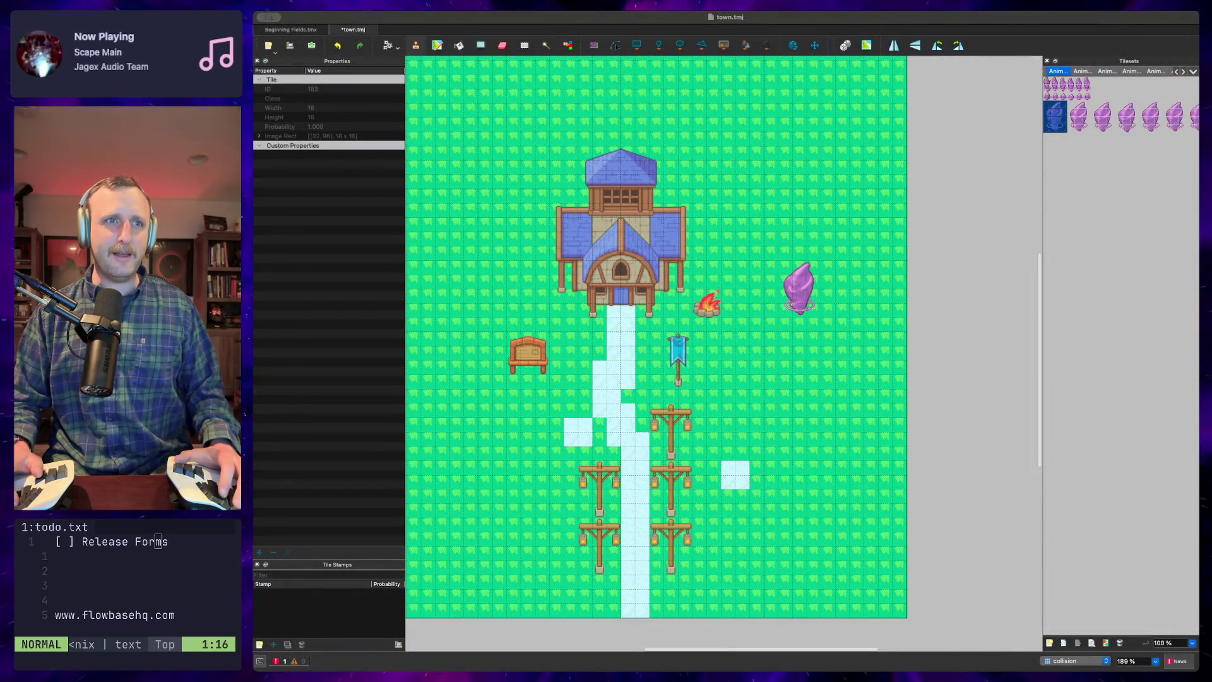
pyautogui.press('super+Tab')
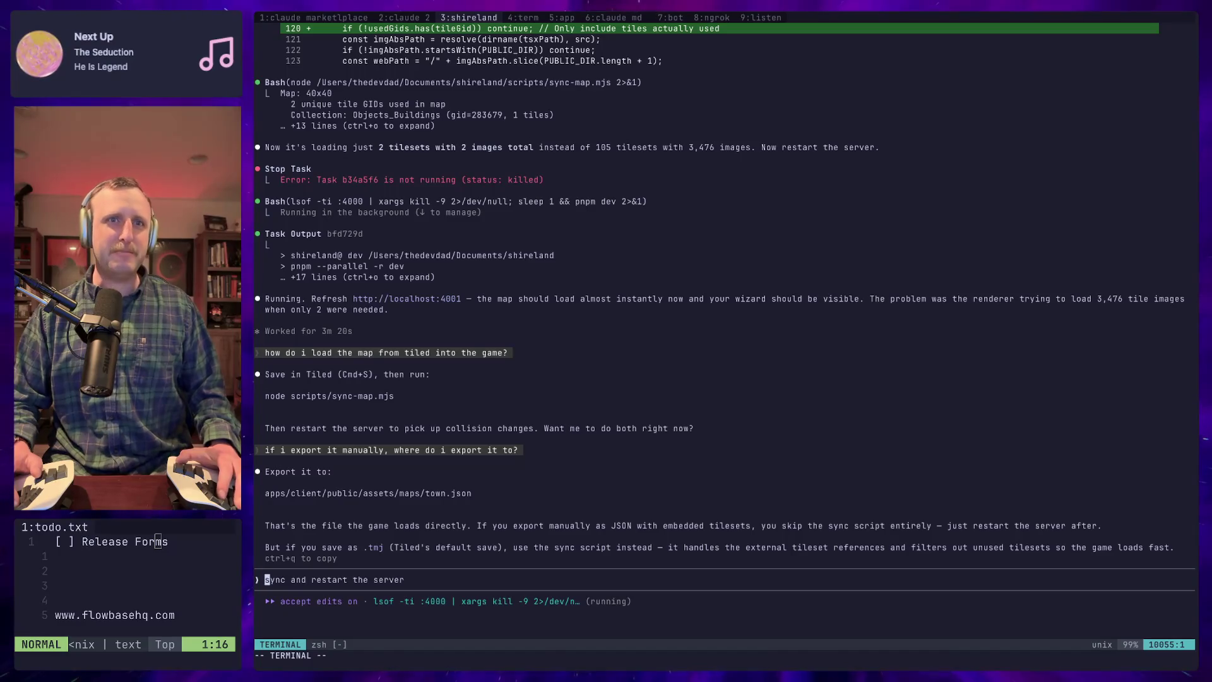
# Bring the running Shireland game in Chrome to the front, after a brief glance at Tiled
pyautogui.press('super+Tab')
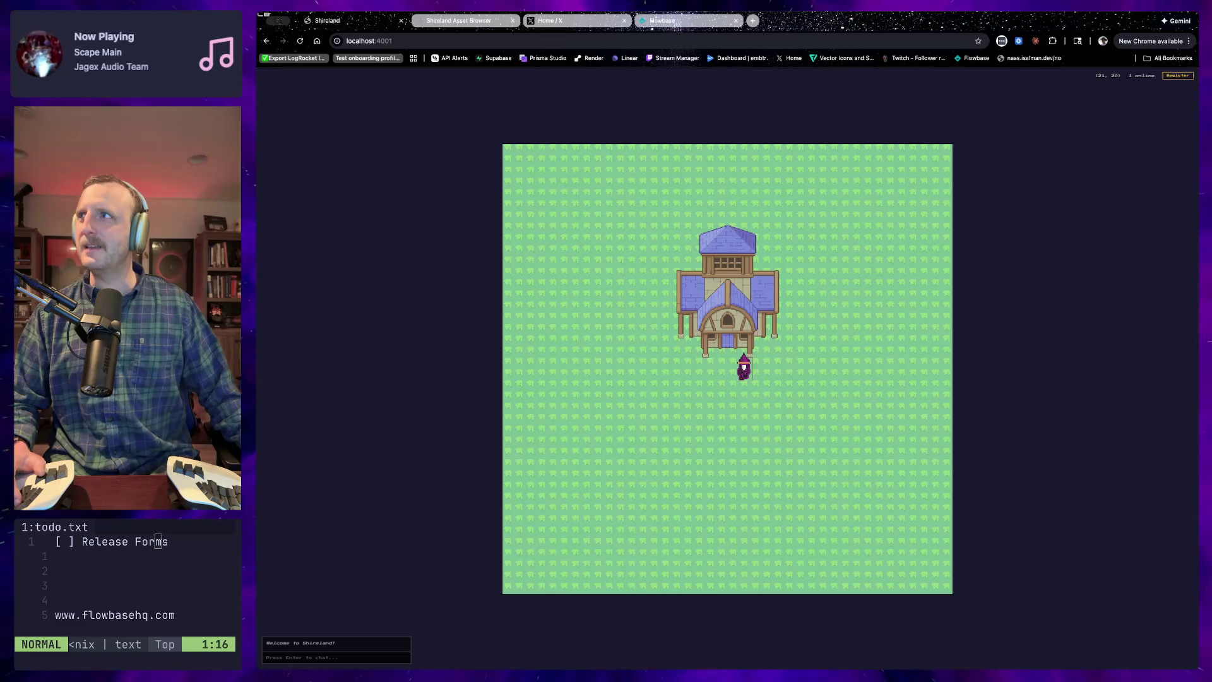
pyautogui.press('super+Tab')
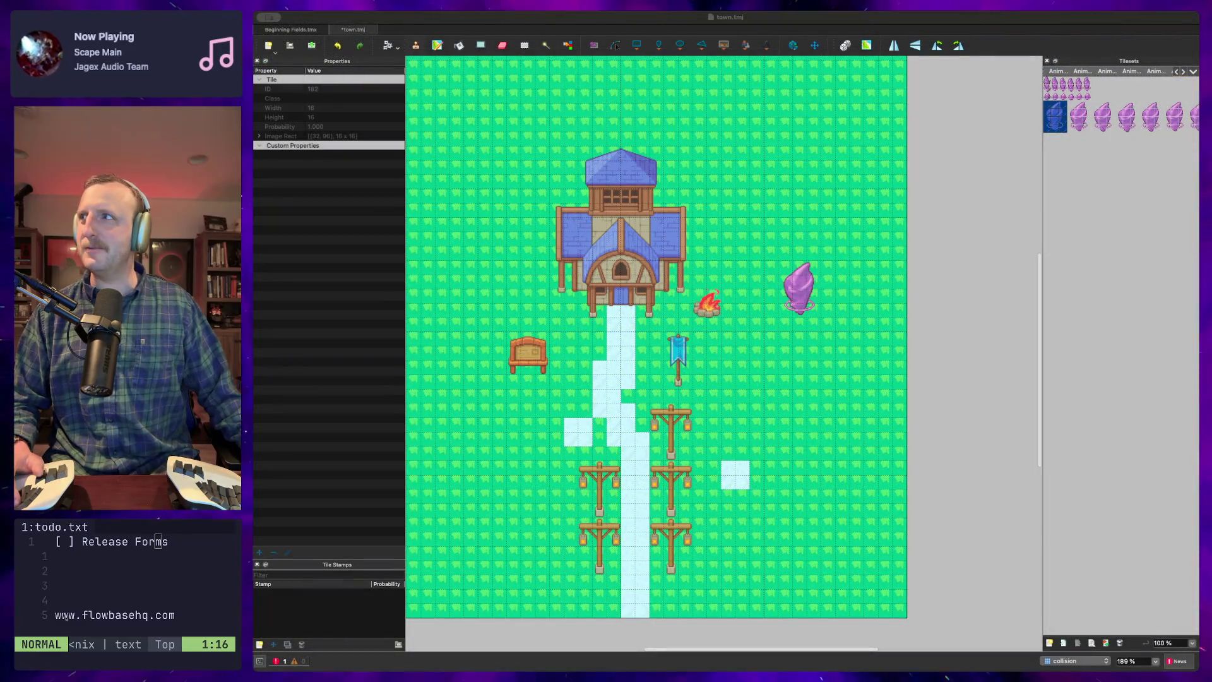
pyautogui.press('super+Tab')
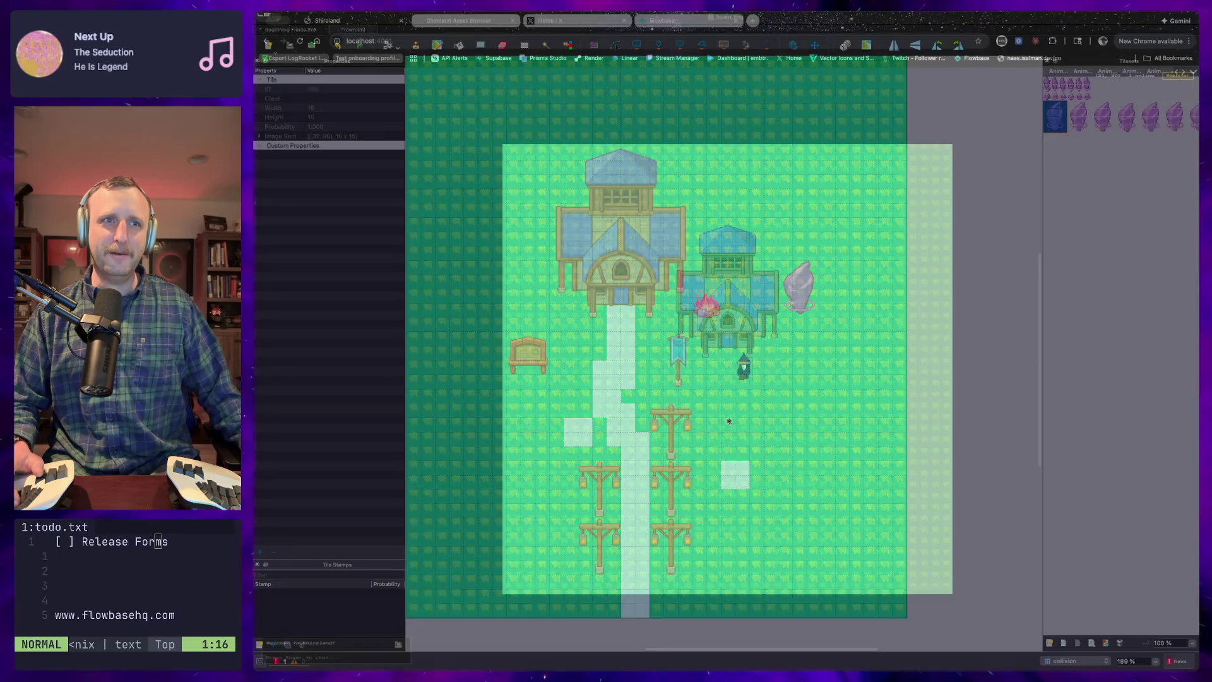
# Walk the wizard right, down-left and up-right around the town map, then return to Claude Code
pyautogui.press('Right')
pyautogui.press('Down')
pyautogui.press('Left')
pyautogui.press('Down')
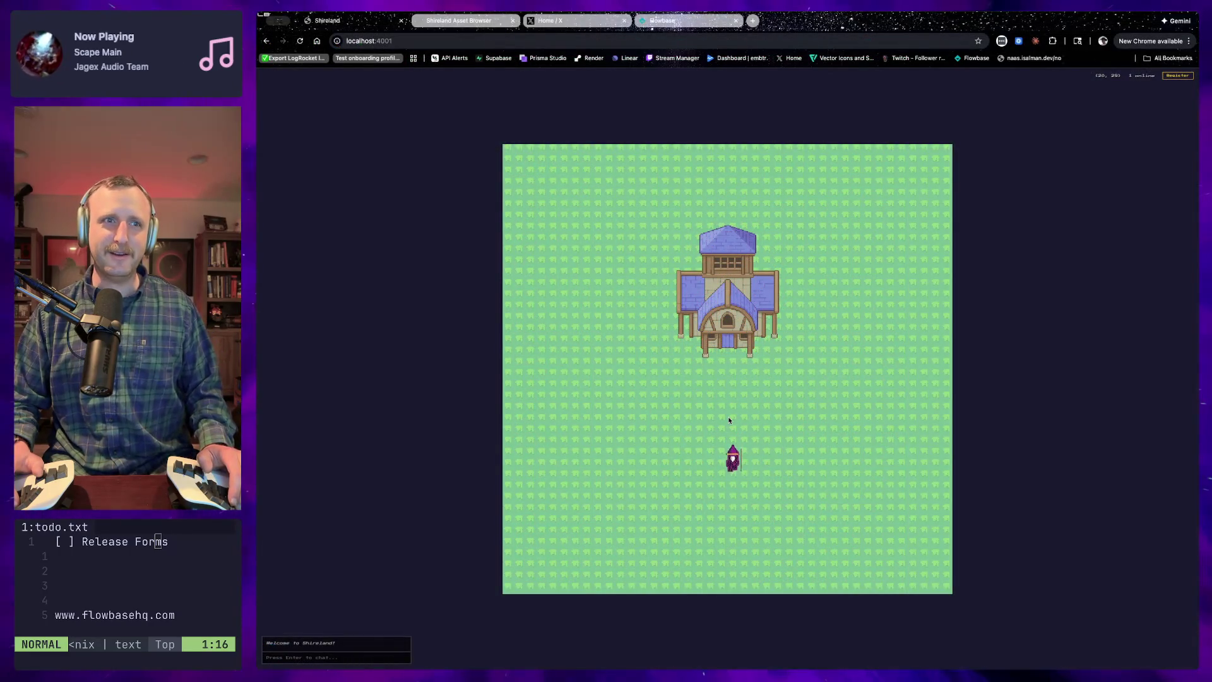
pyautogui.click(728, 420)
pyautogui.press('Up')
pyautogui.press('Right')
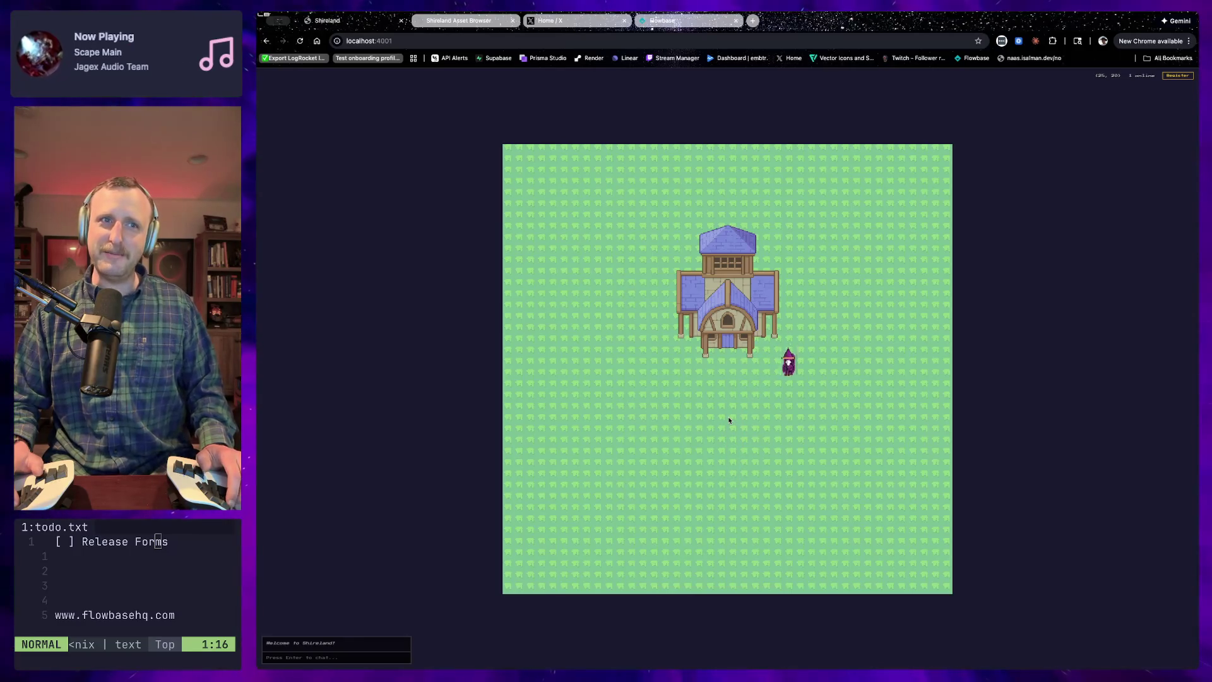
pyautogui.click(729, 420)
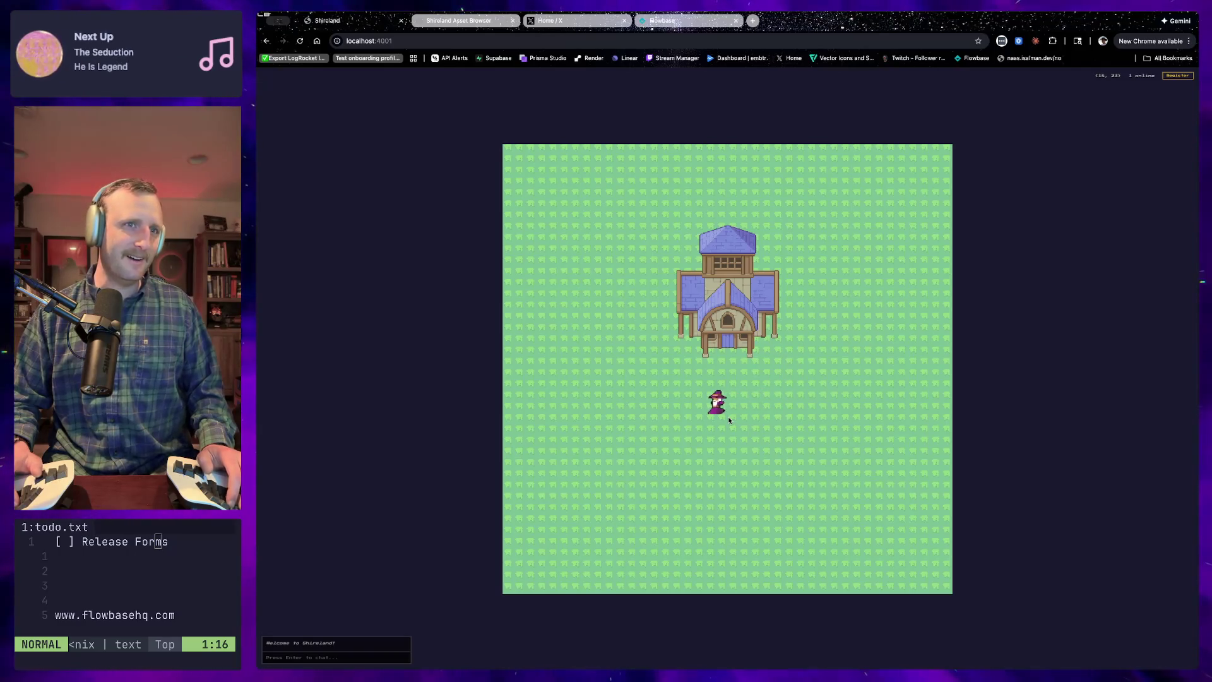
pyautogui.press('super+Tab')
pyautogui.press('super+Tab')
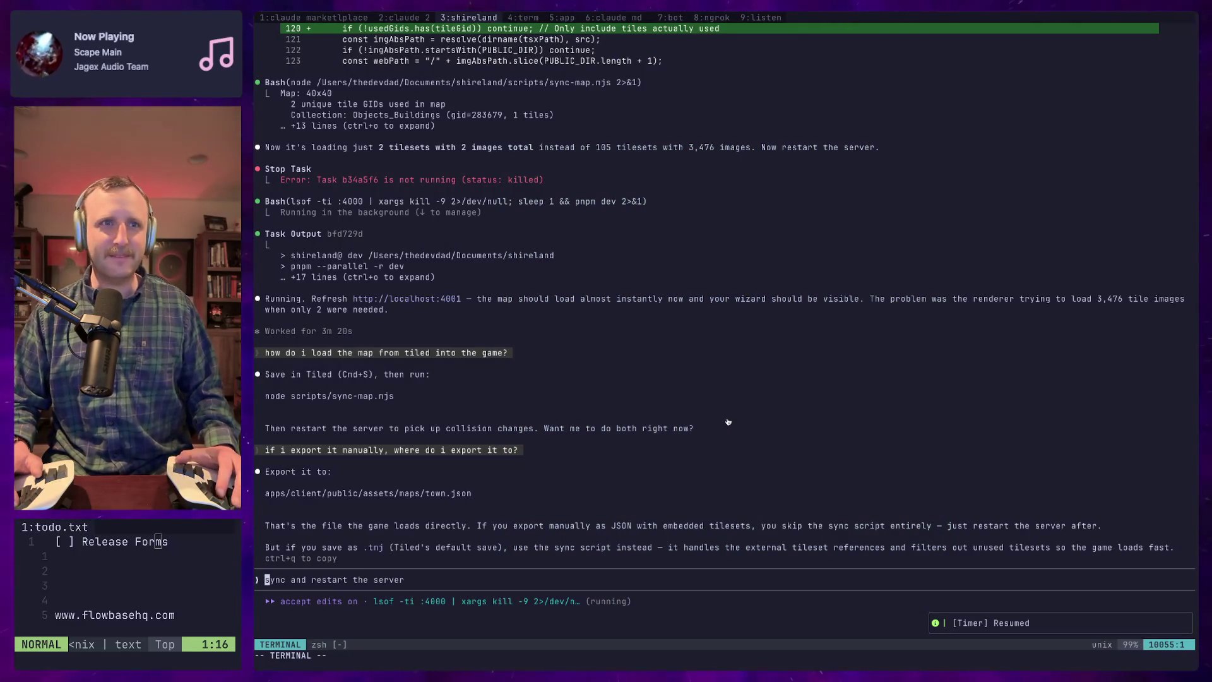
pyautogui.press('super+Tab')
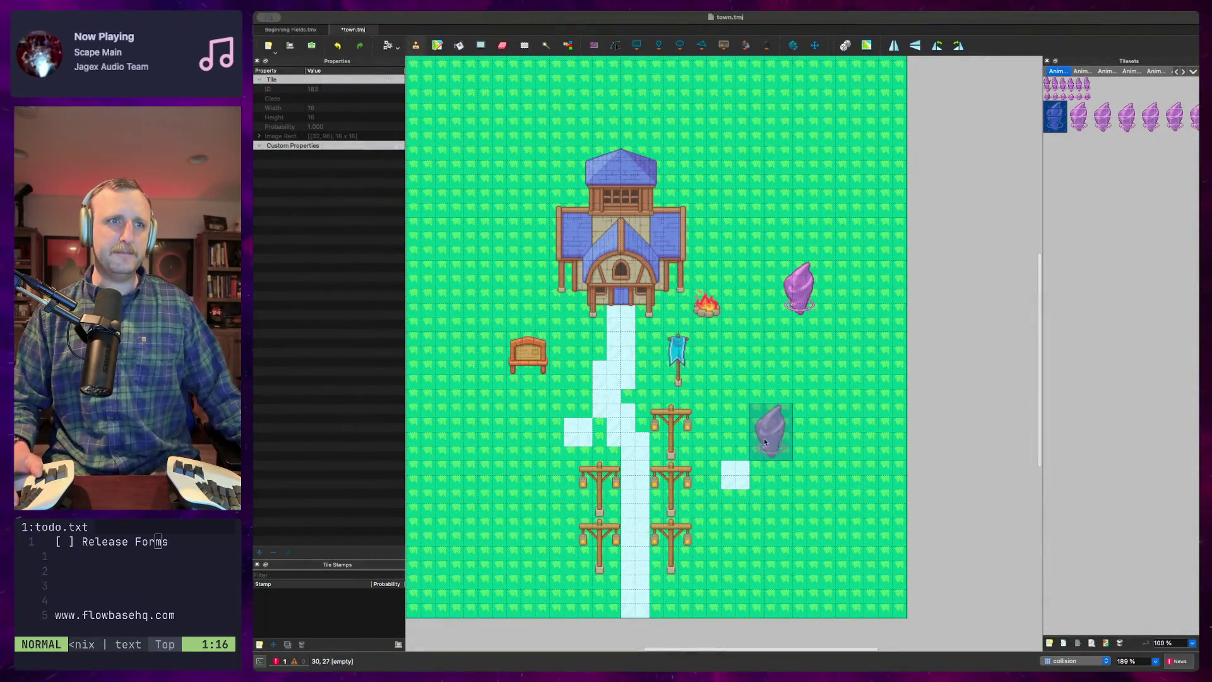
pyautogui.press('Escape')
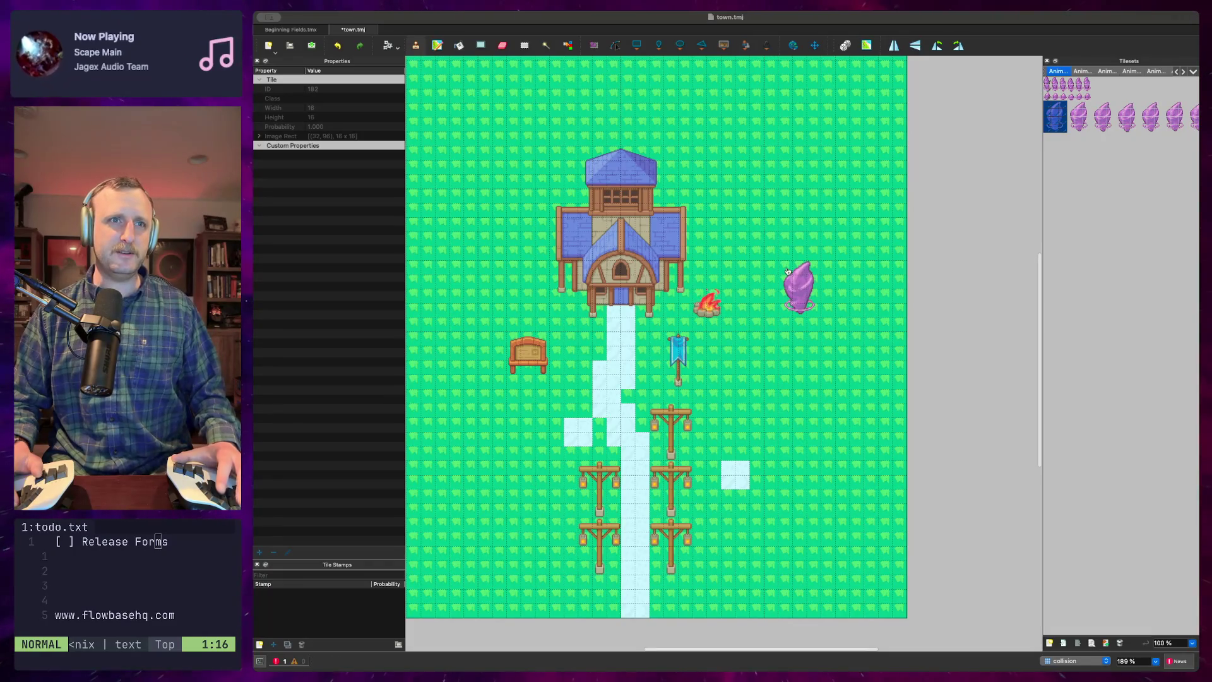
pyautogui.press('super+Tab')
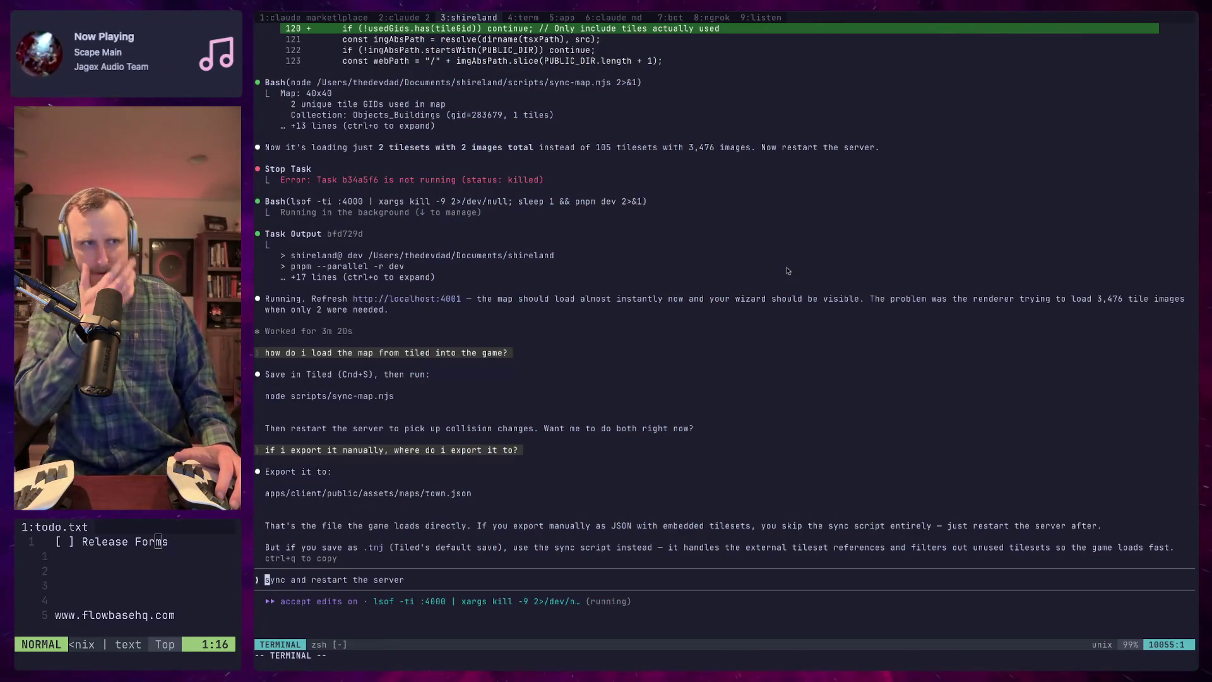
pyautogui.press('super+Tab')
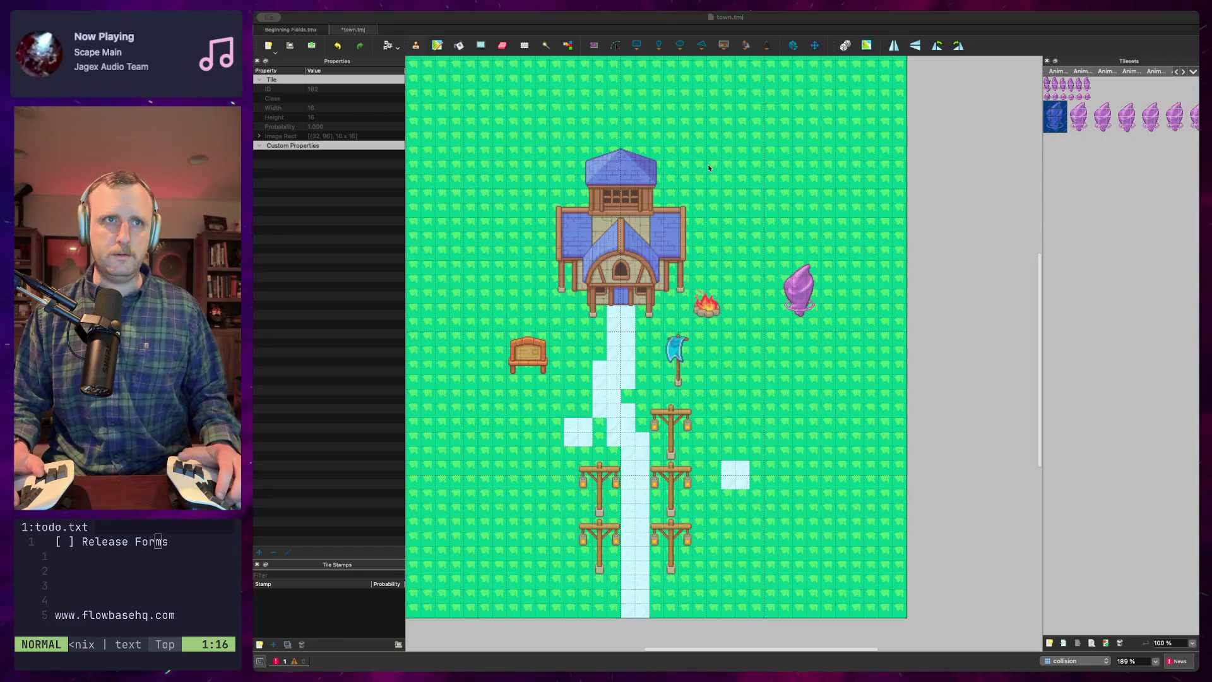
pyautogui.press('super+Tab')
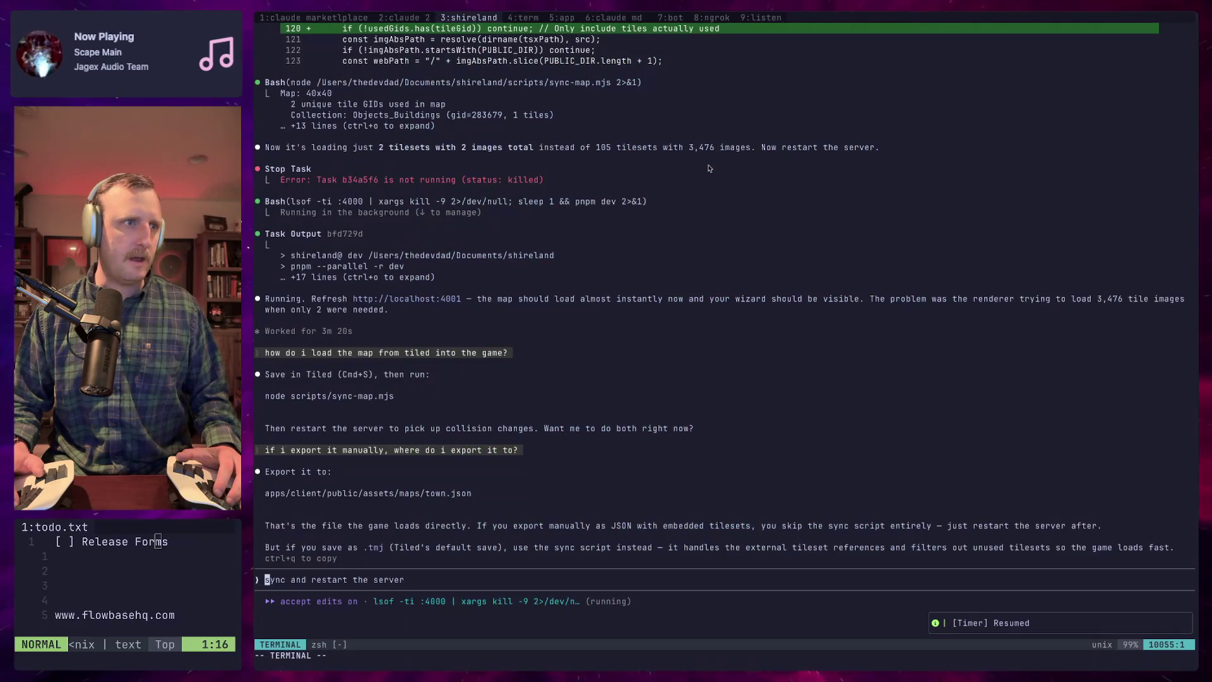
pyautogui.press('super+Tab')
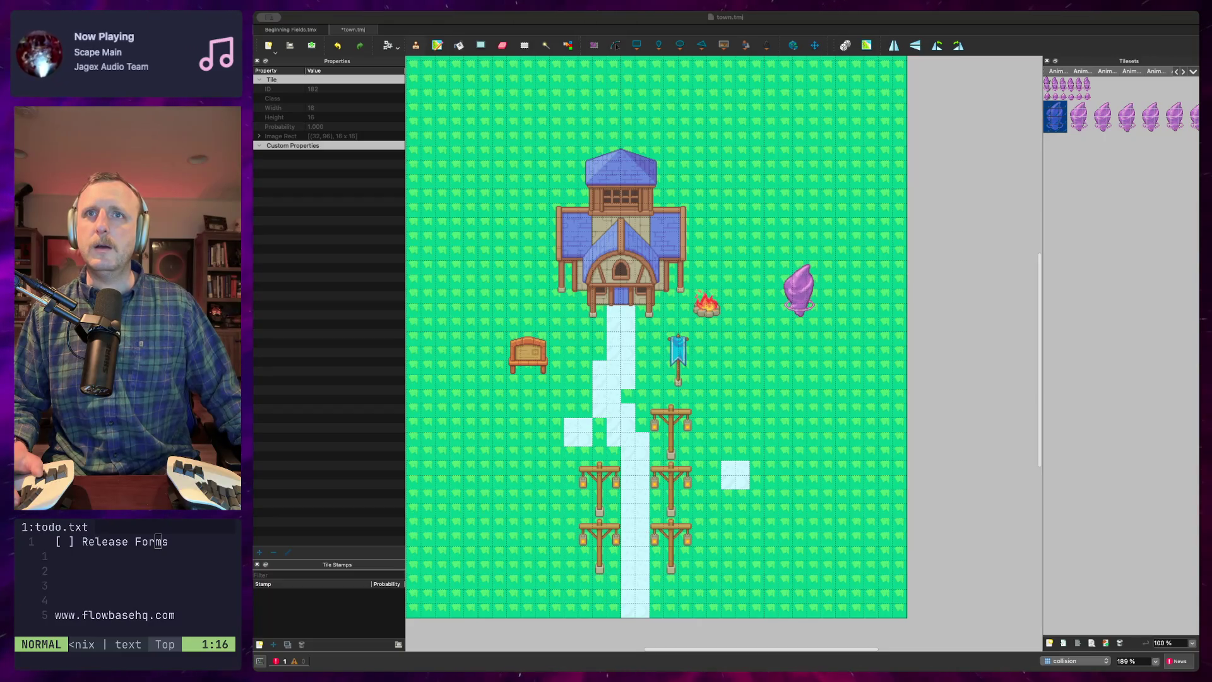
pyautogui.press('super+Tab')
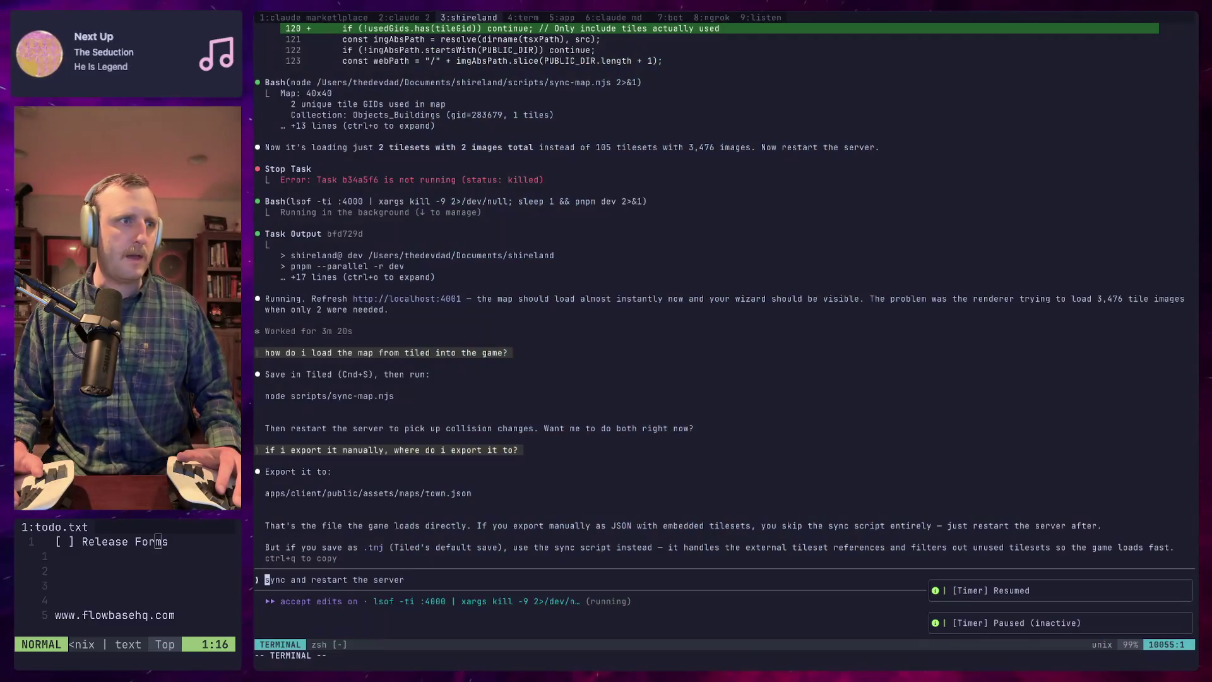
pyautogui.press('super+Tab')
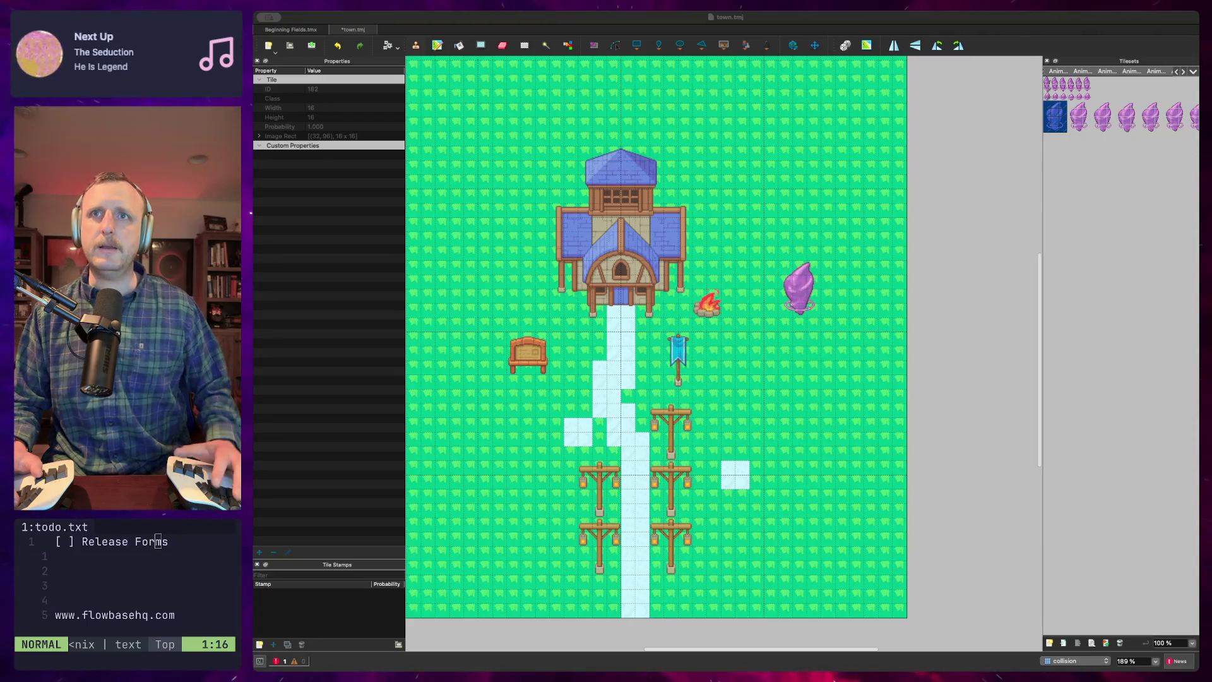
pyautogui.press('super+Tab')
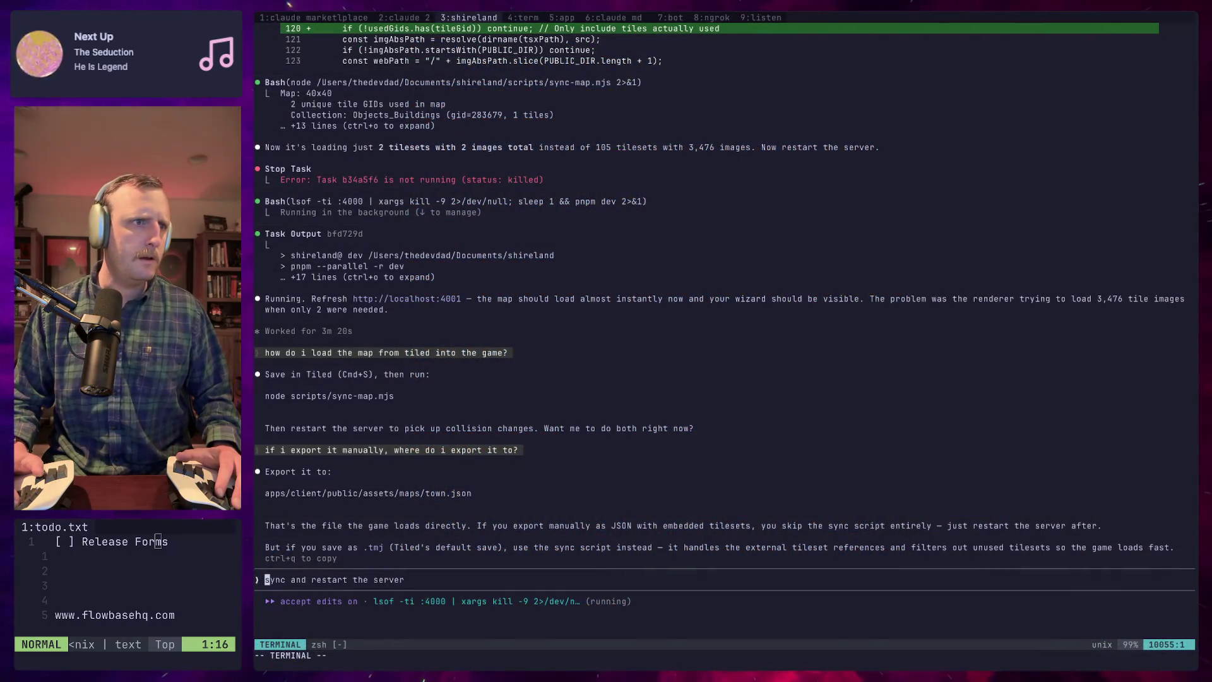
pyautogui.press('super+Tab')
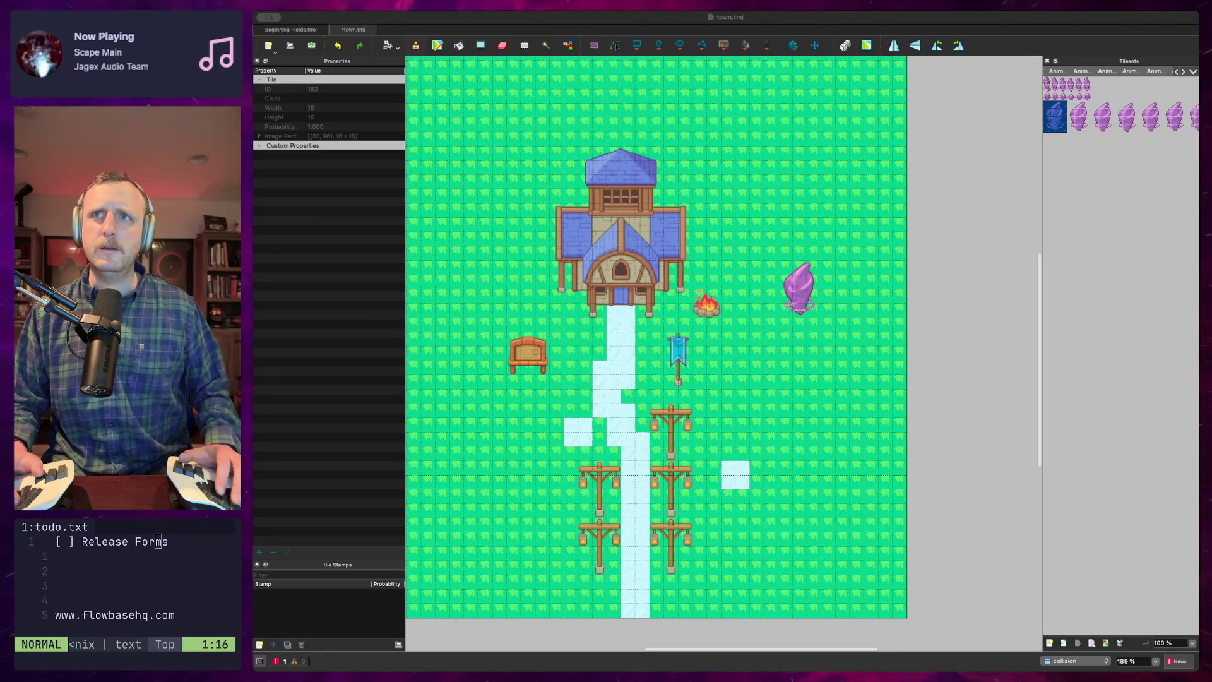
pyautogui.press('super+Tab')
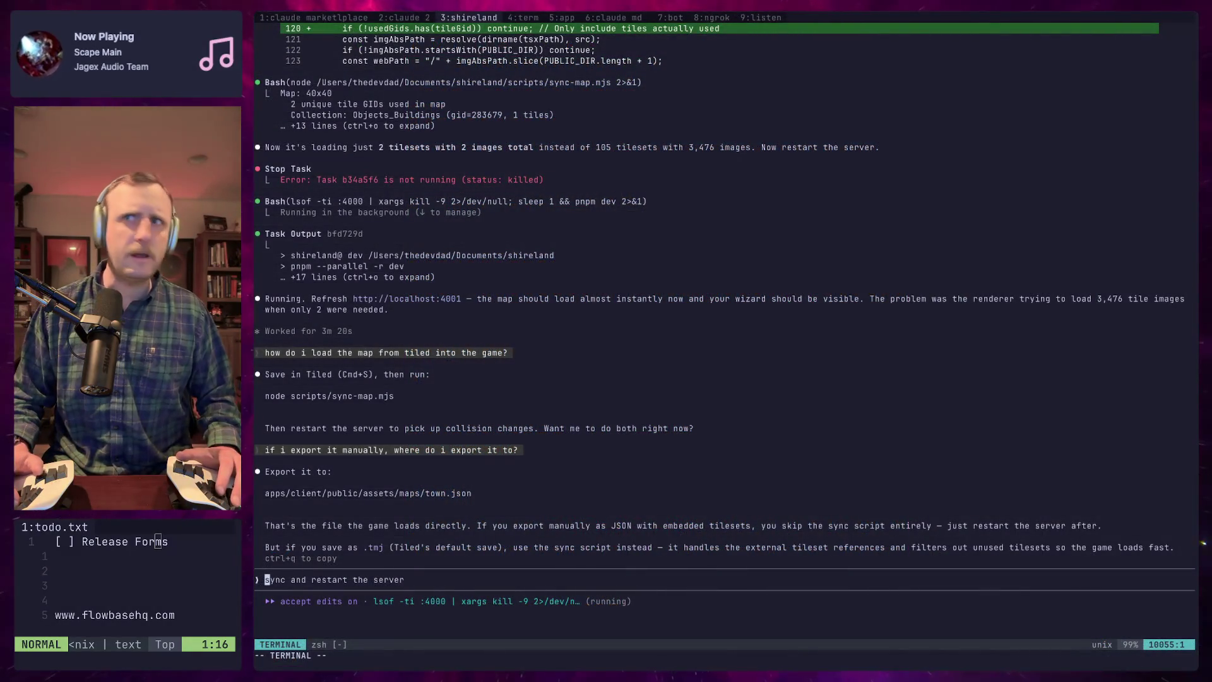
pyautogui.press('super+Tab')
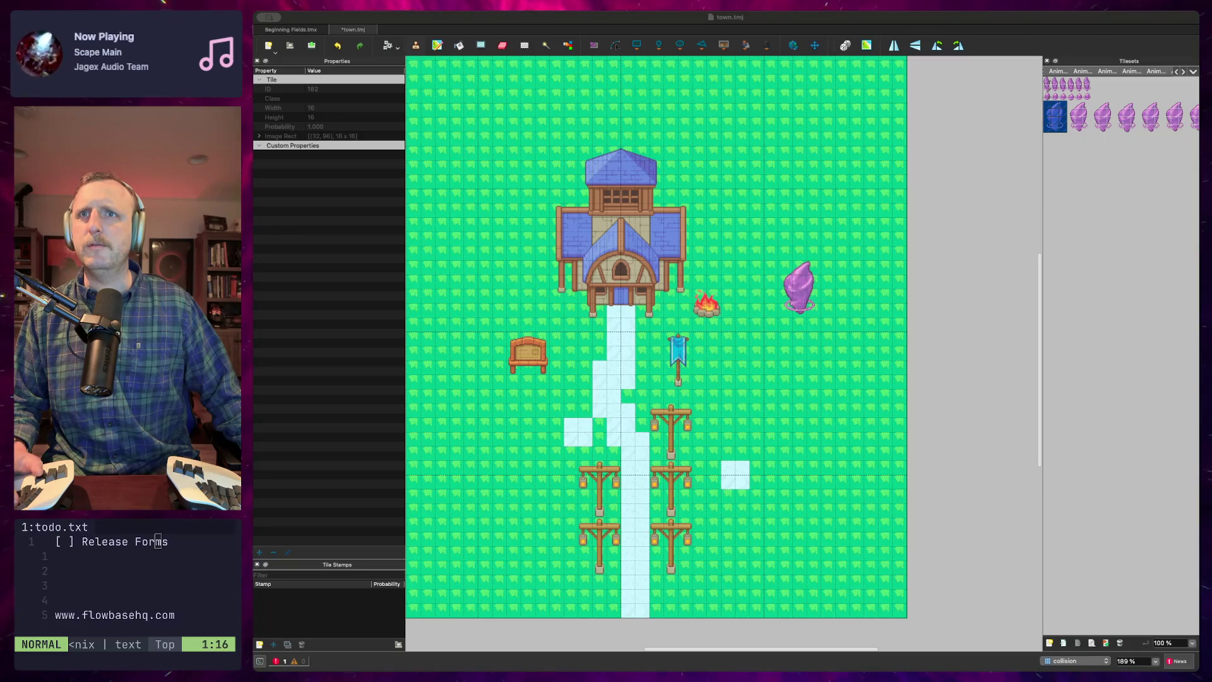
pyautogui.click(1109, 169)
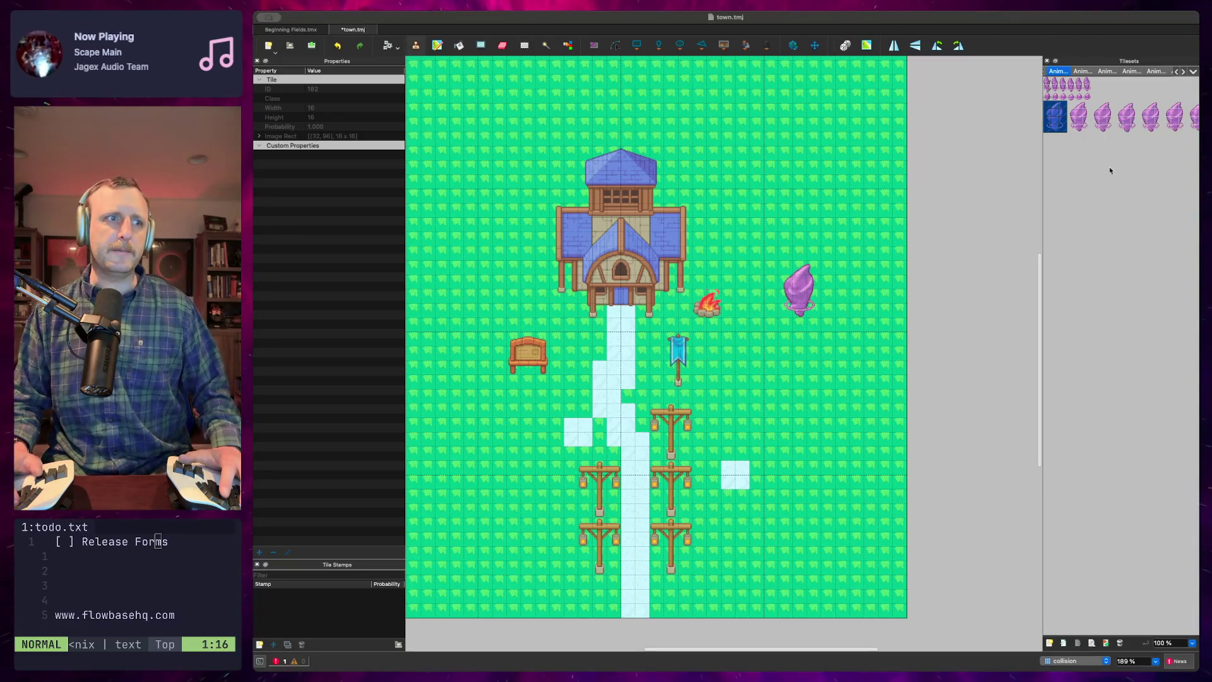
pyautogui.press('super+Tab')
pyautogui.write('af')
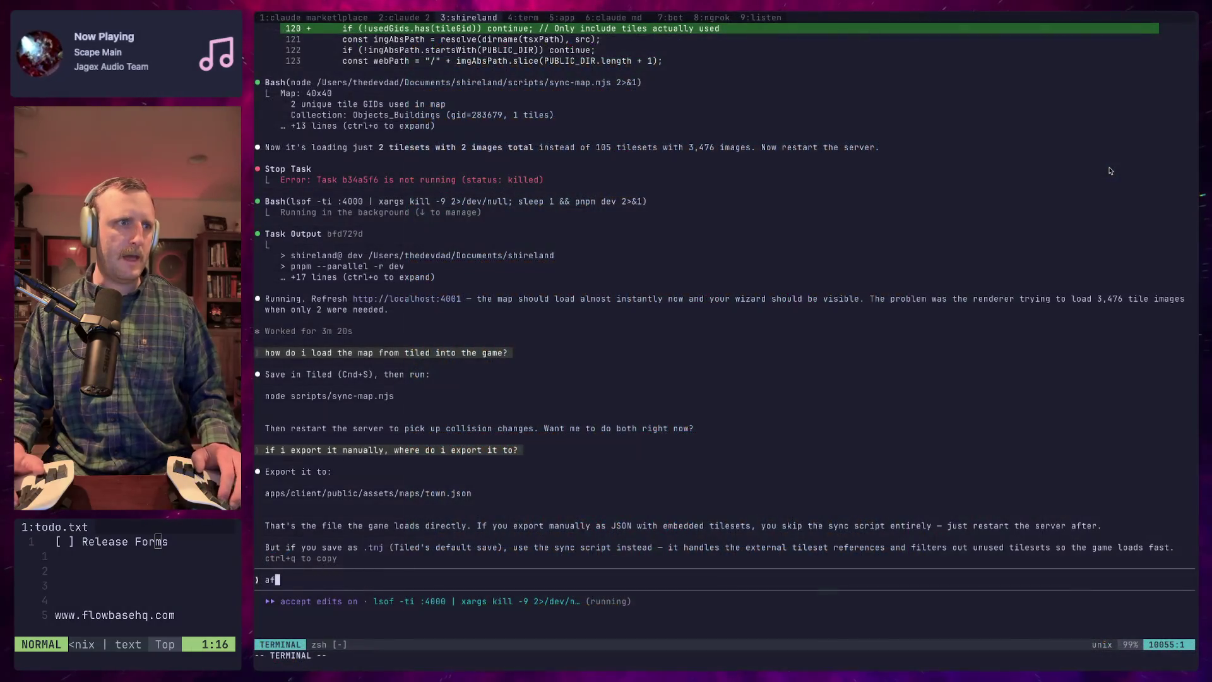
pyautogui.write('ter  i do that, do i have to res')
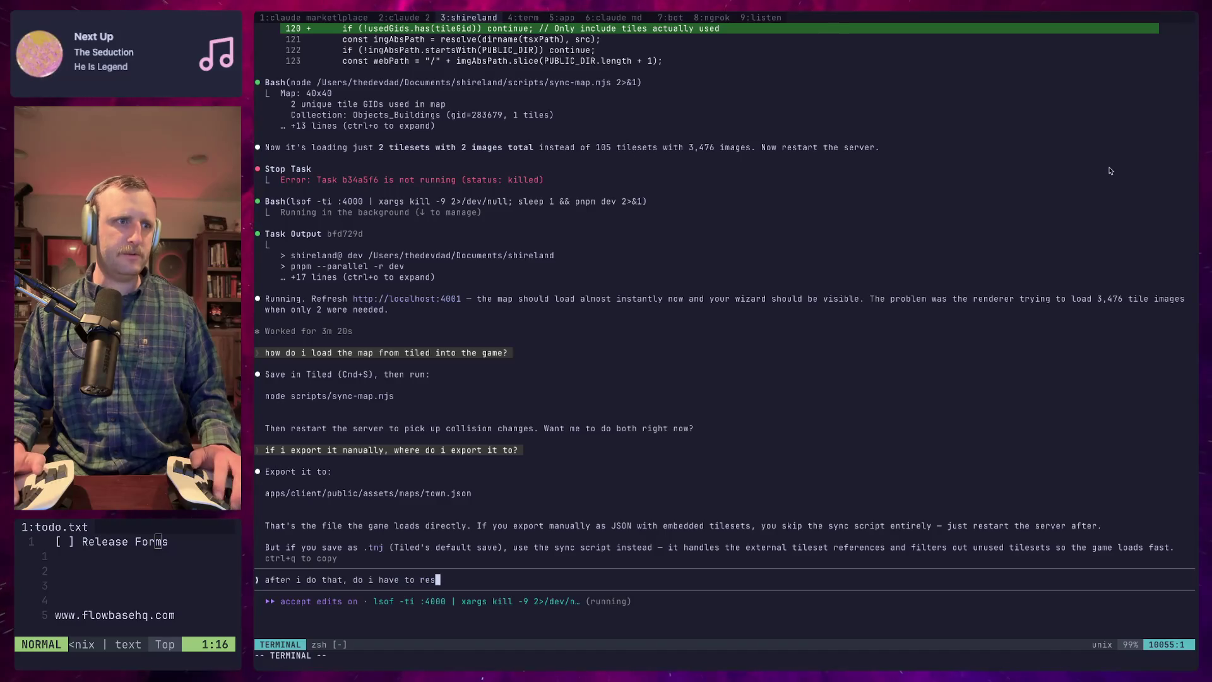
pyautogui.write('erver')
# Send Claude Code the server-restart question, checking the town map in Tiled while replies arrive
pyautogui.press('Return')
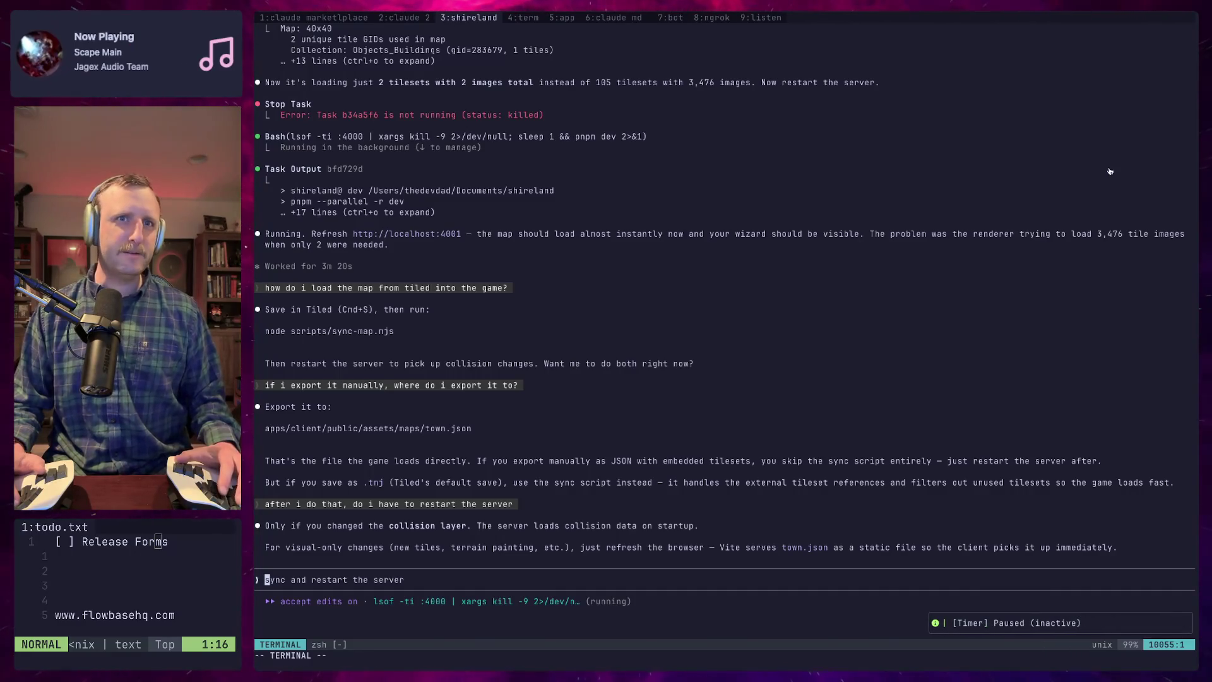
pyautogui.press('super+Tab')
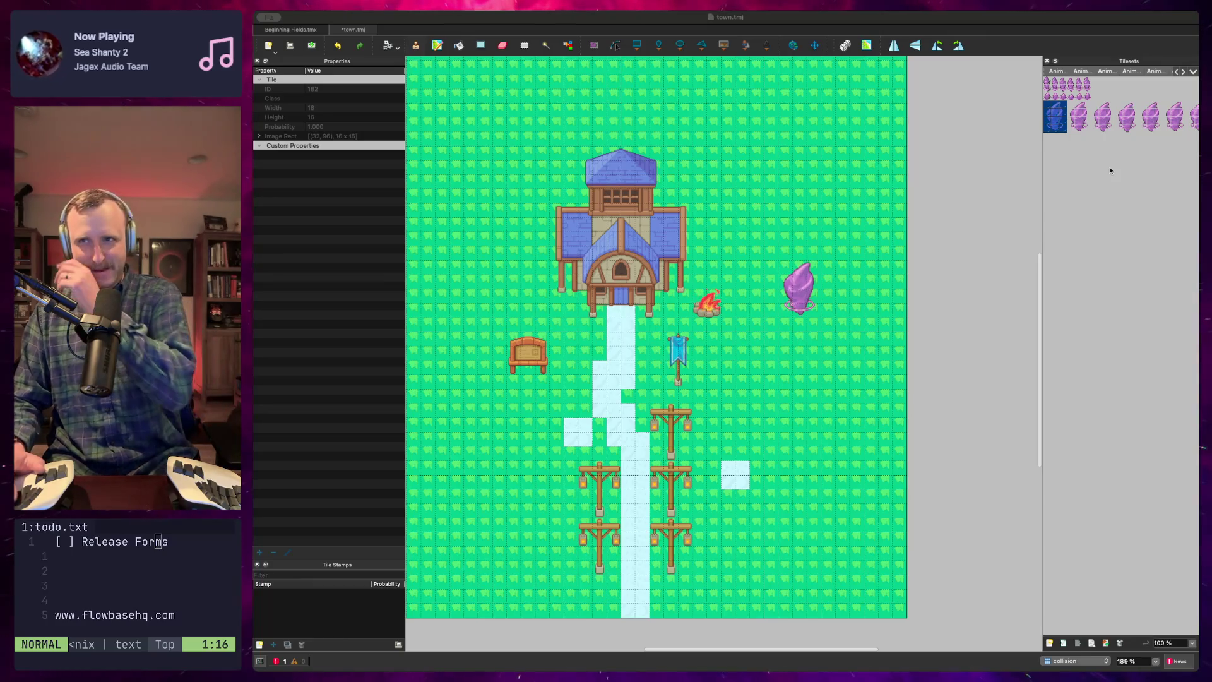
pyautogui.press('super+Tab')
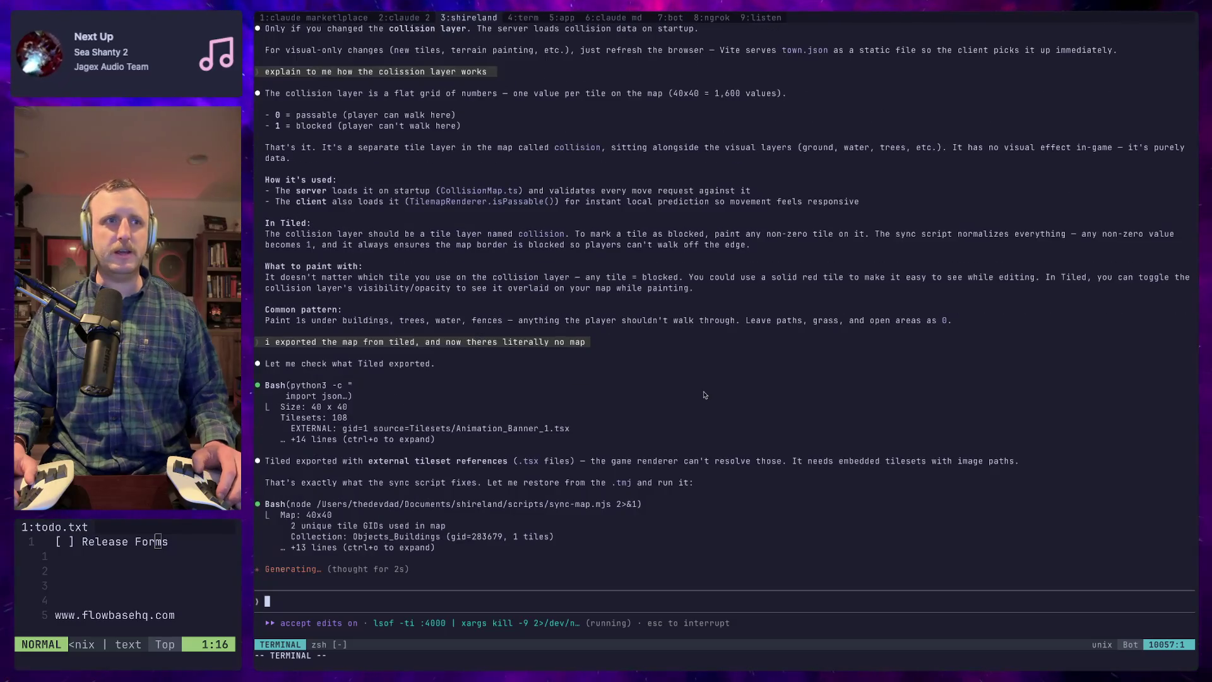
pyautogui.press('super+Tab')
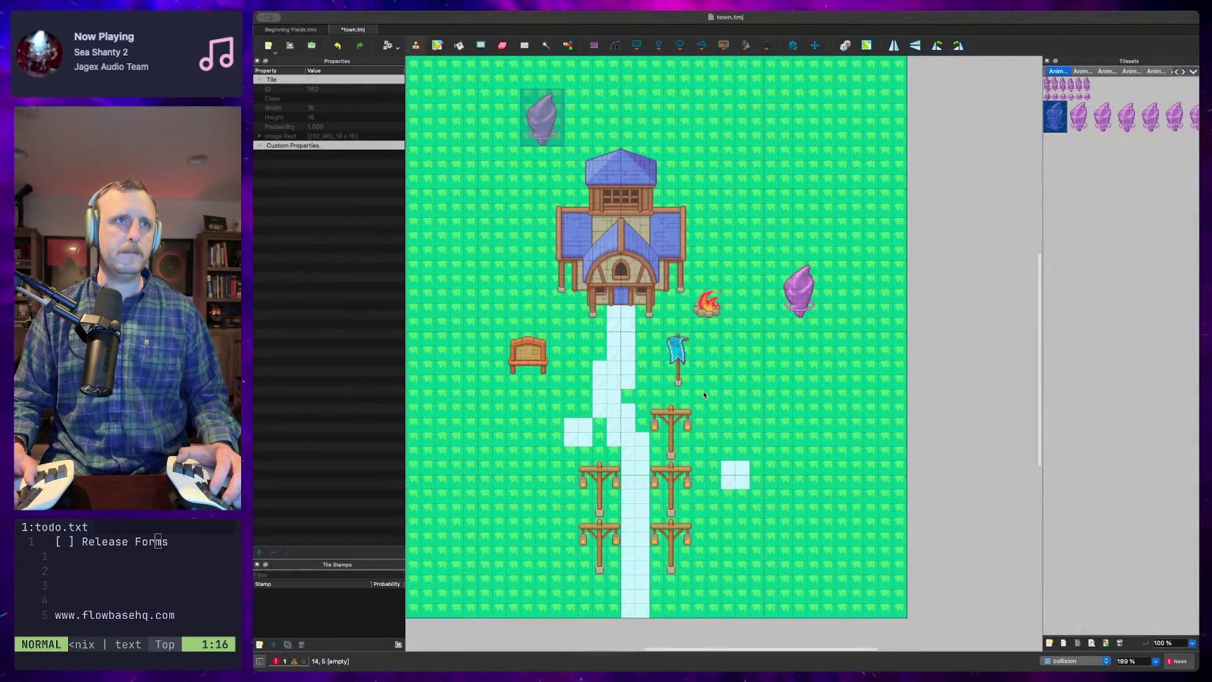
pyautogui.press('super+Tab')
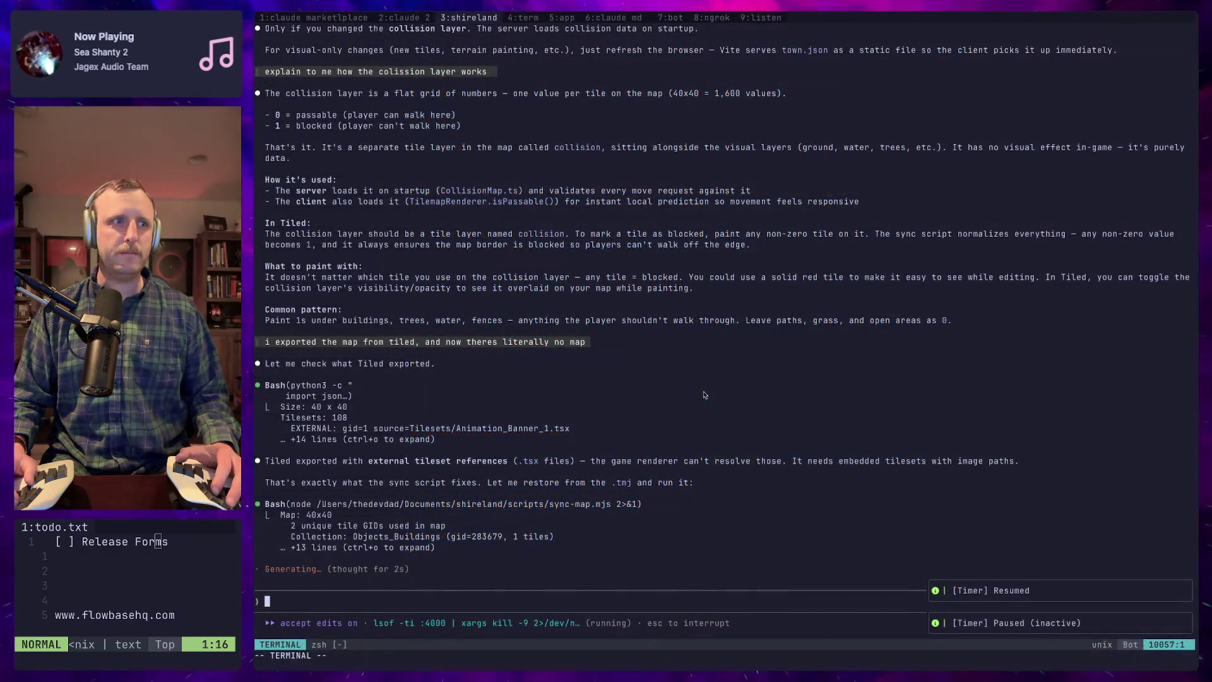
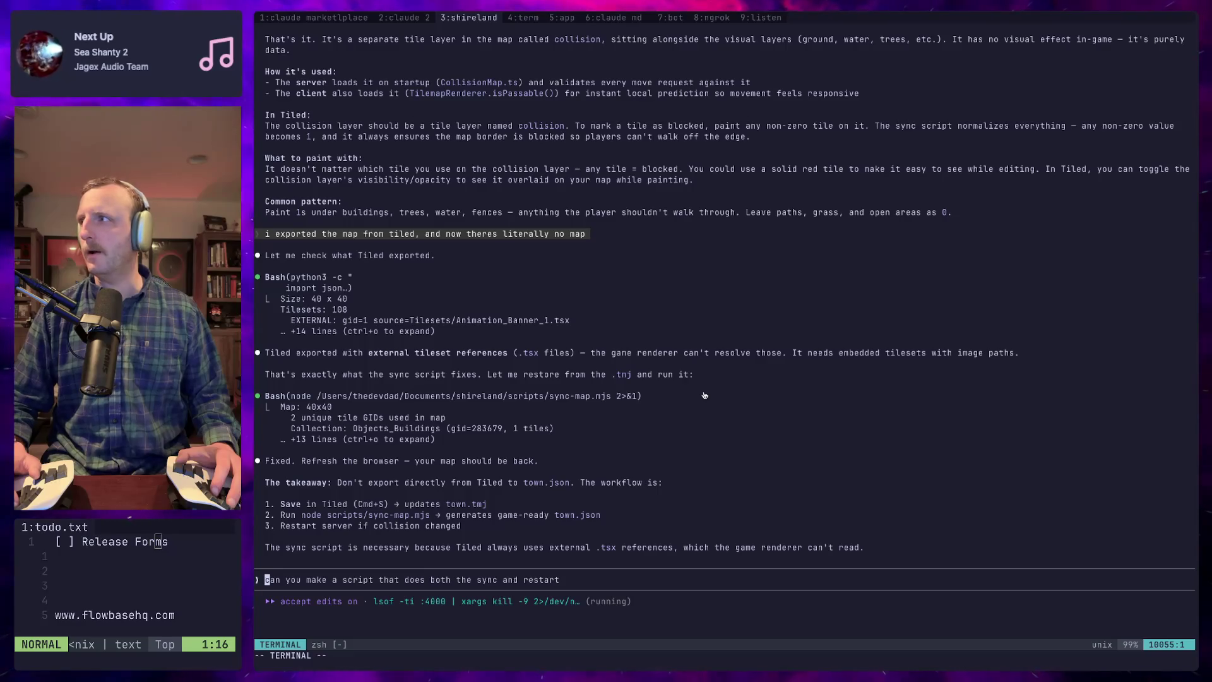
# Ask Claude Code 'what is the purpose of the sync script?'
pyautogui.press('super+Tab')
pyautogui.press('super+Tab')
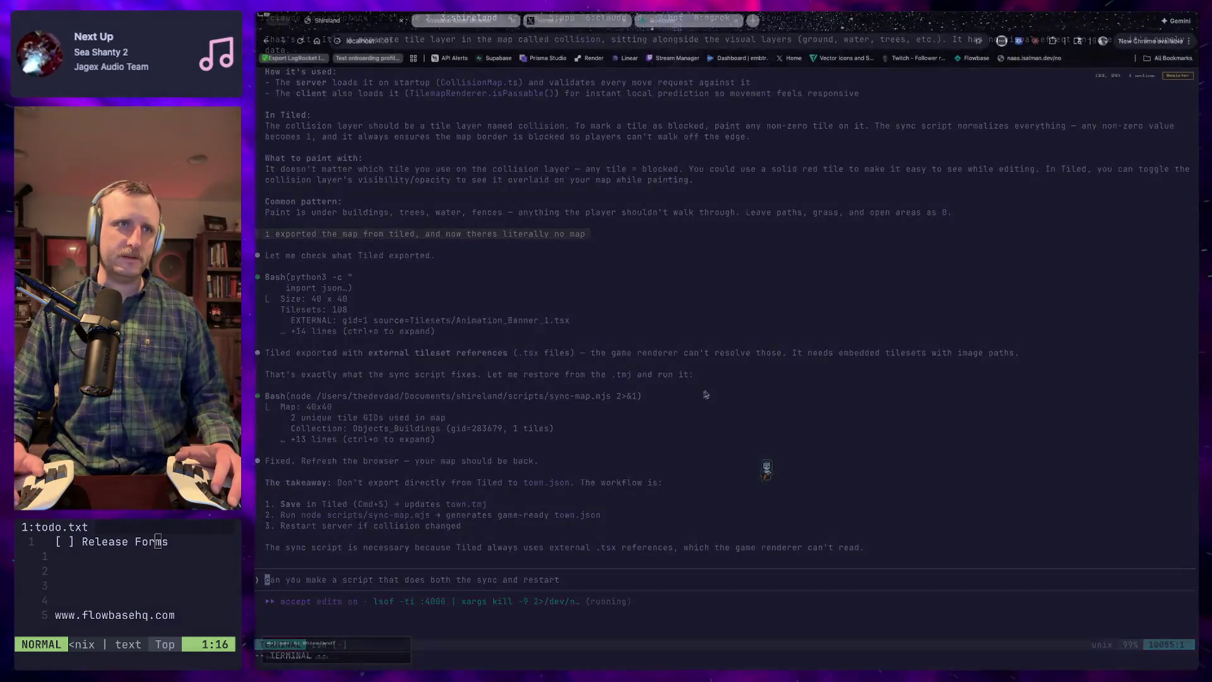
pyautogui.press('super+Tab')
pyautogui.press('super+Tab')
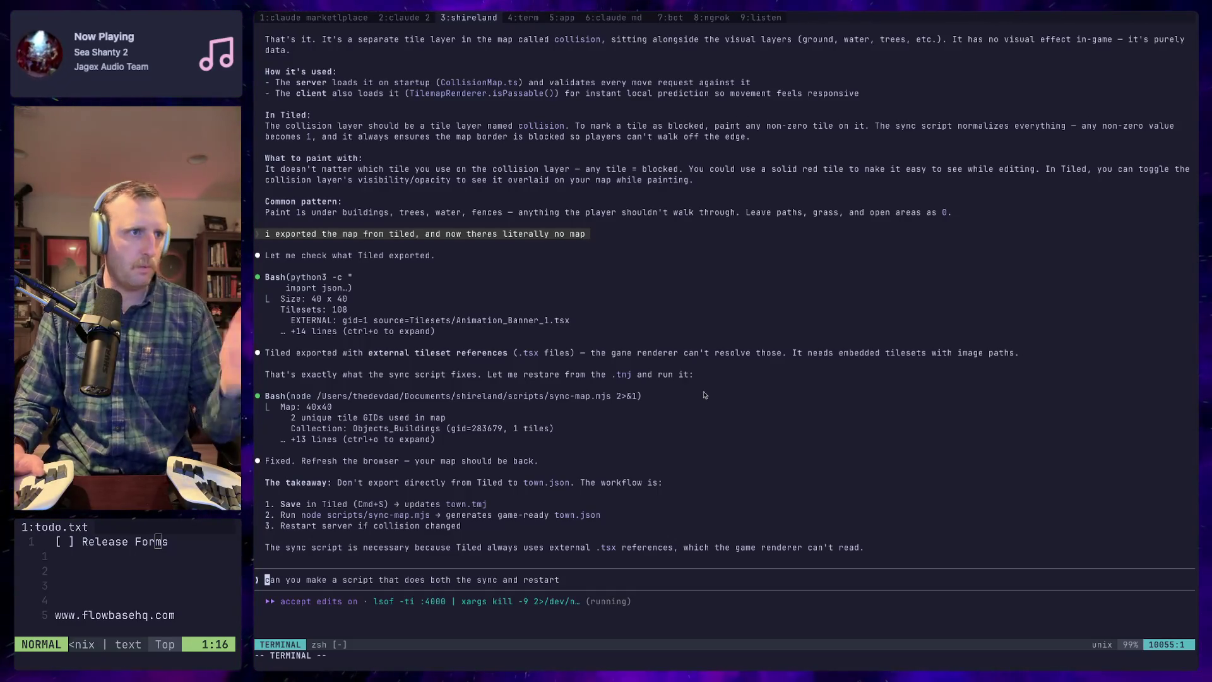
pyautogui.write('what')
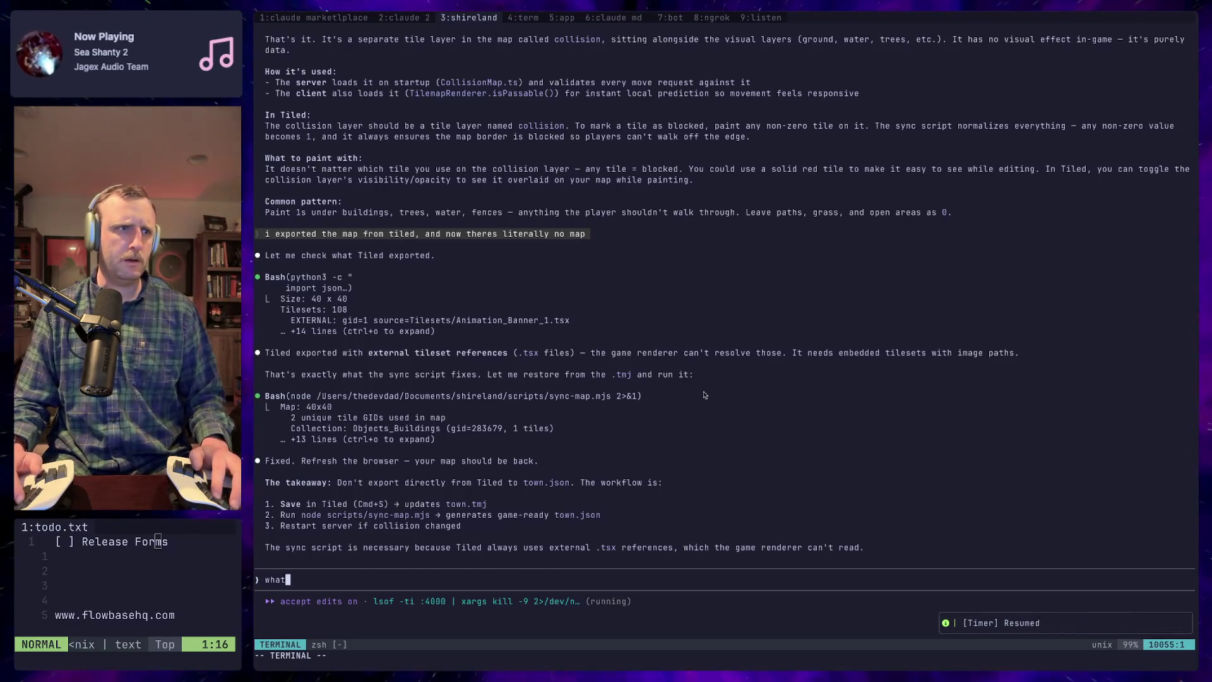
pyautogui.write(' is the purpose ')
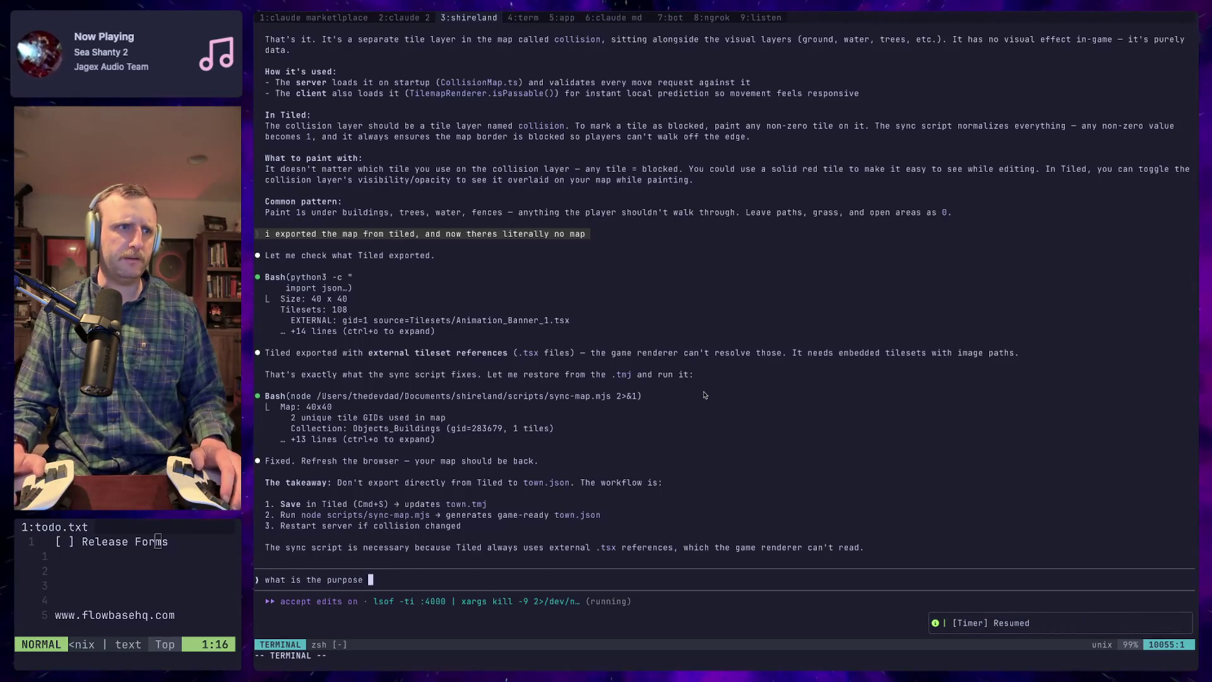
pyautogui.write('of the sync script?')
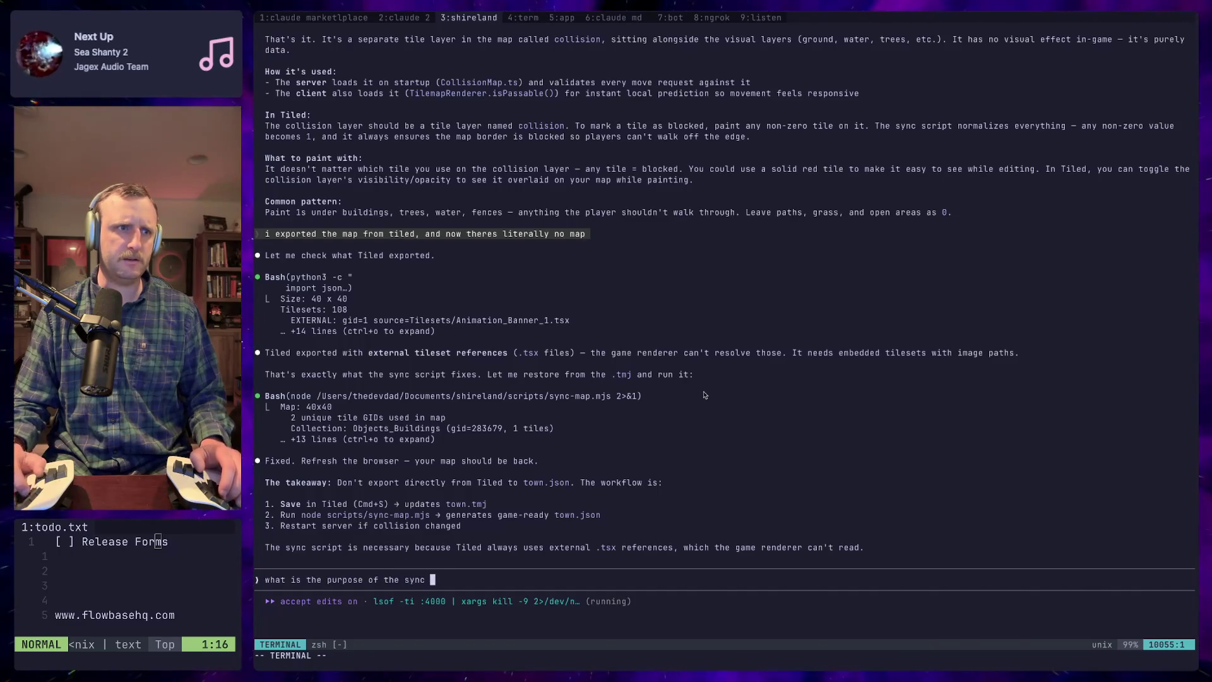
pyautogui.press('Return')
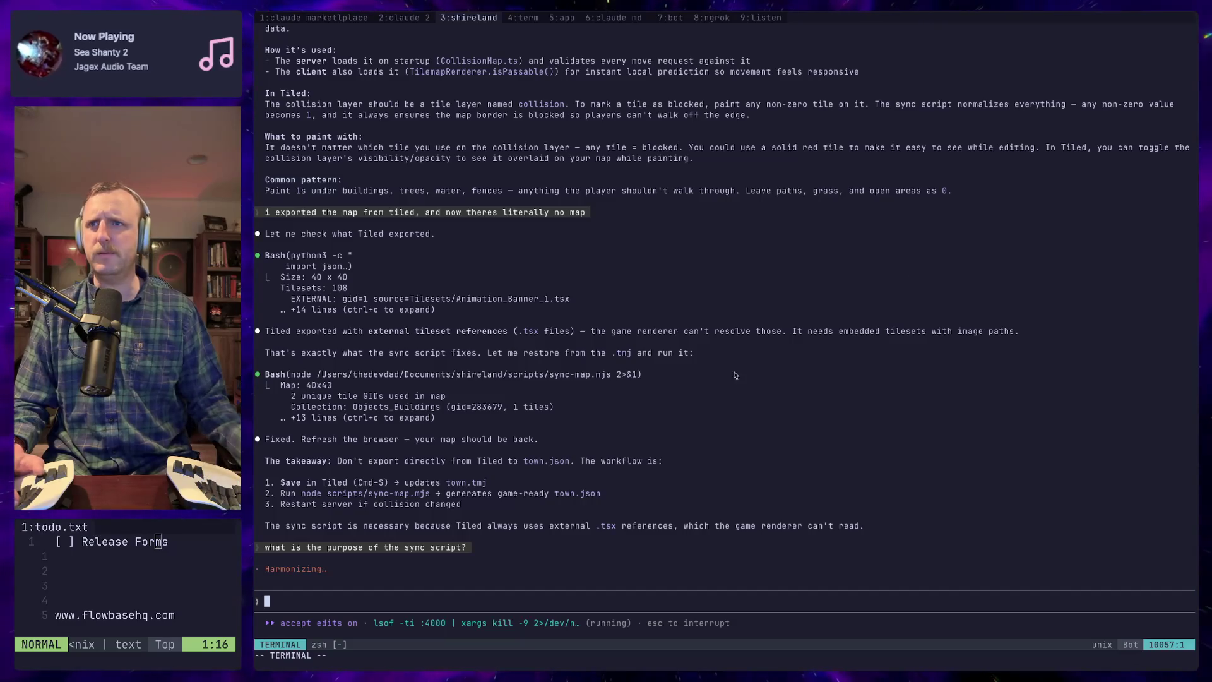
pyautogui.press('super+Tab')
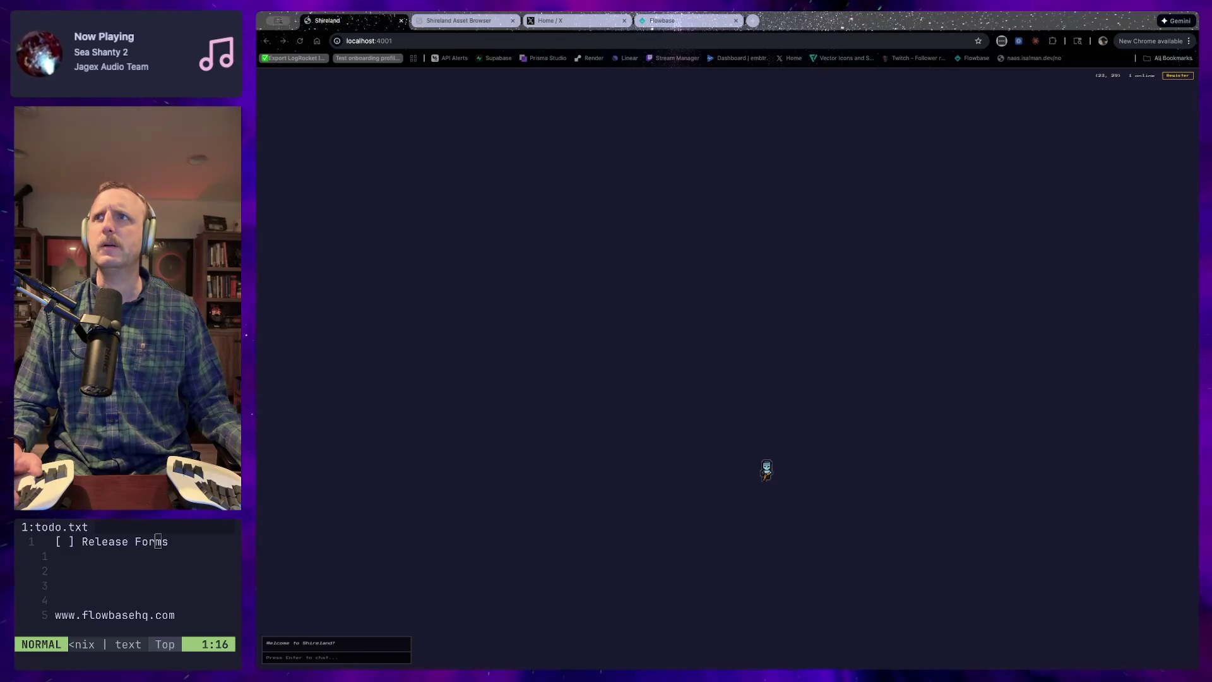
pyautogui.press('super+Tab')
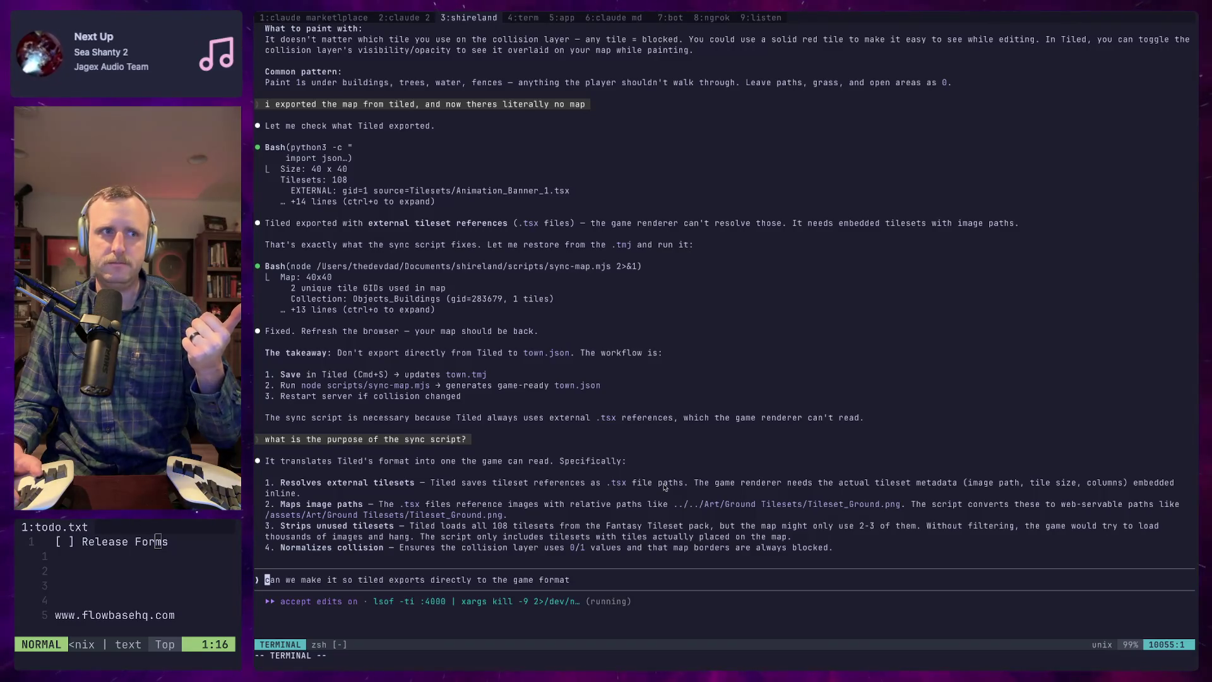
# Ask Claude whether the sync script is a custom solution or standard practice
pyautogui.write('is')
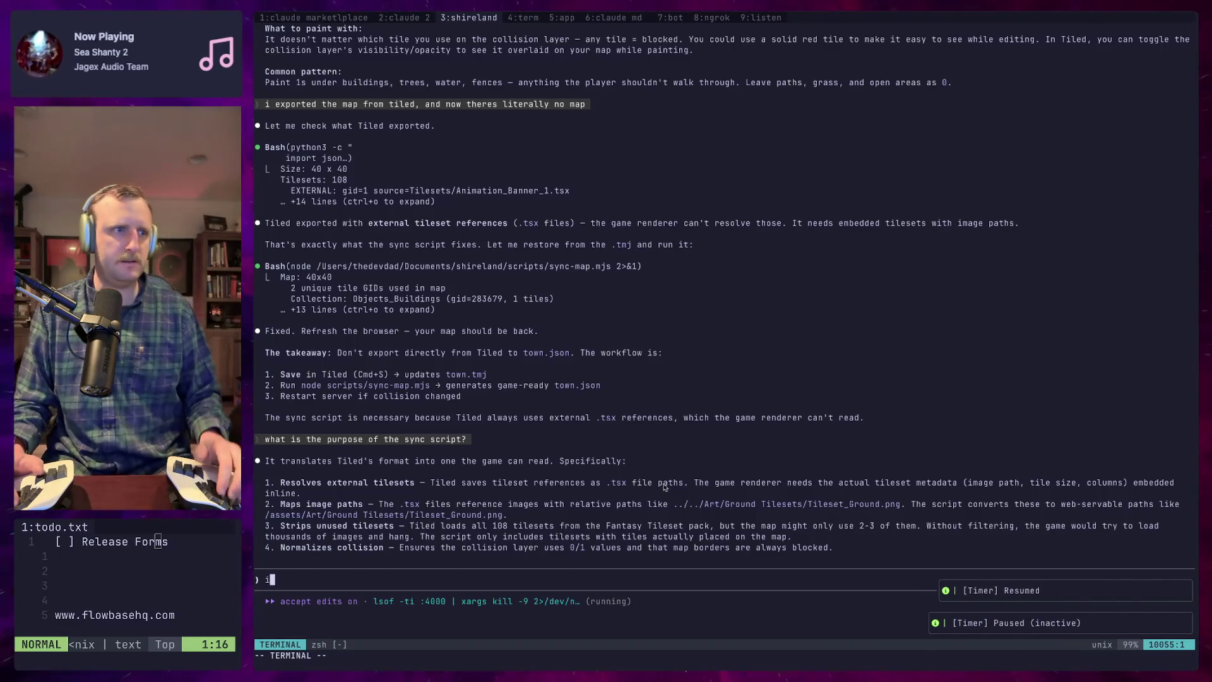
pyautogui.press('BackSpace')
pyautogui.write('is a custom solutionm we')
pyautogui.press('BackSpace')
pyautogui.press('BackSpace')
pyautogui.press('BackSpace')
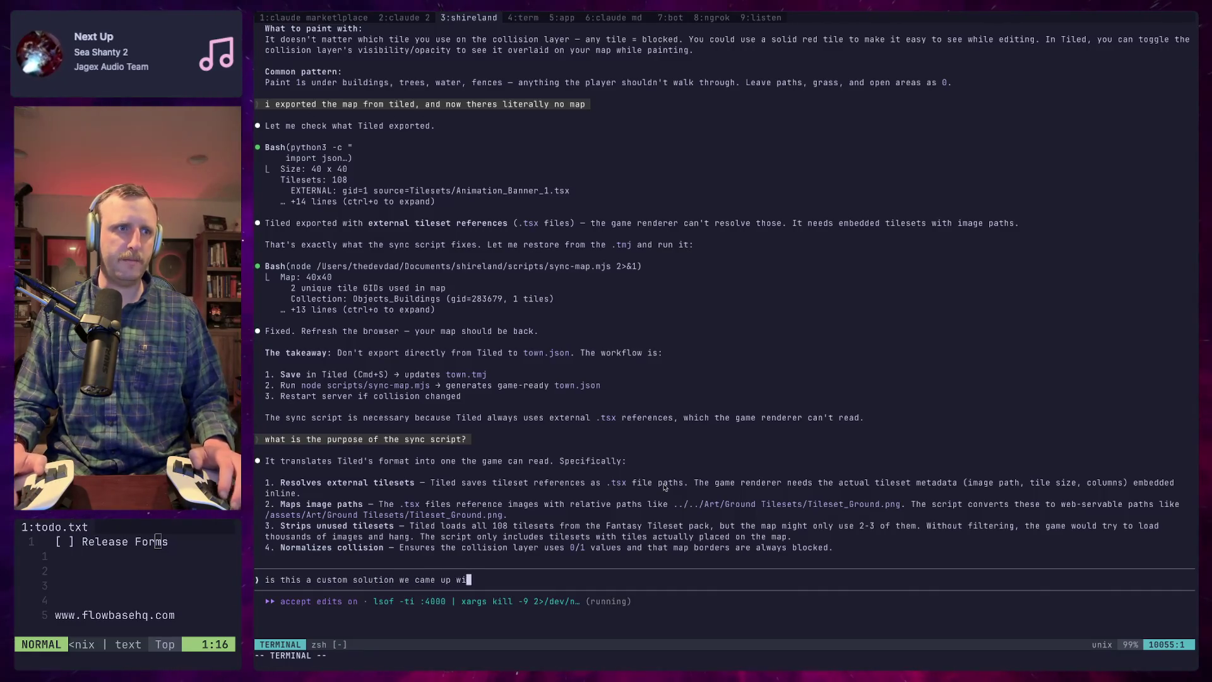
pyautogui.write('standard practik')
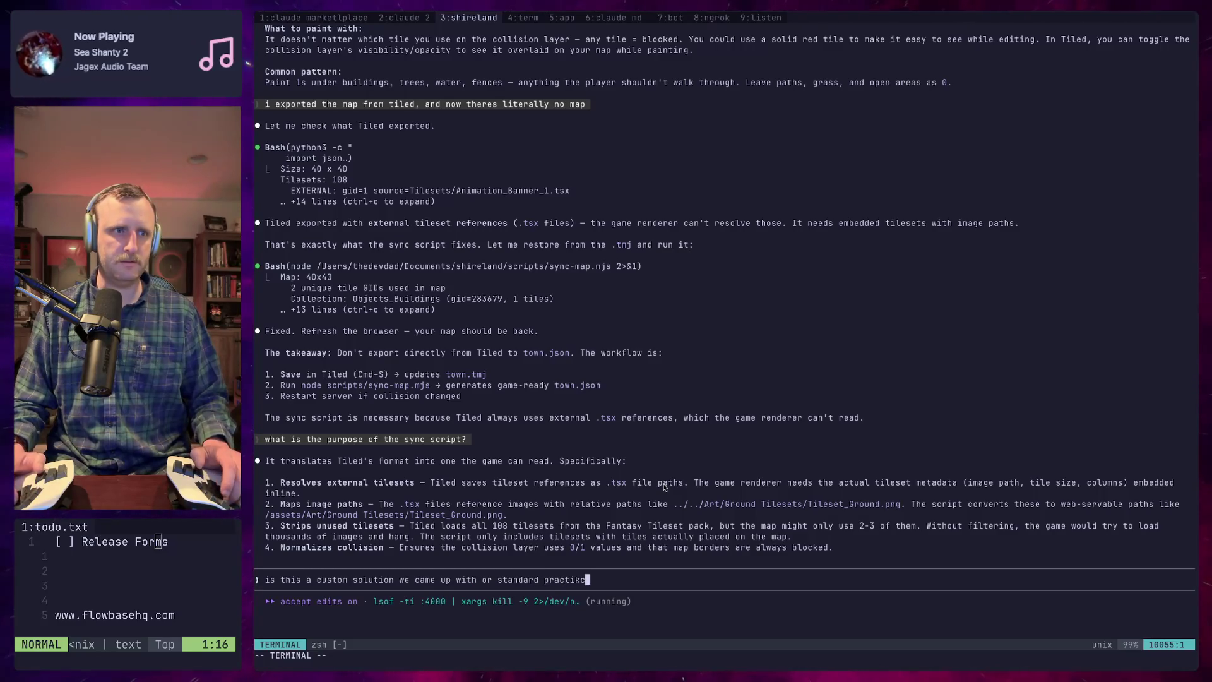
pyautogui.press('BackSpace')
pyautogui.write('ce')
pyautogui.press('Return')
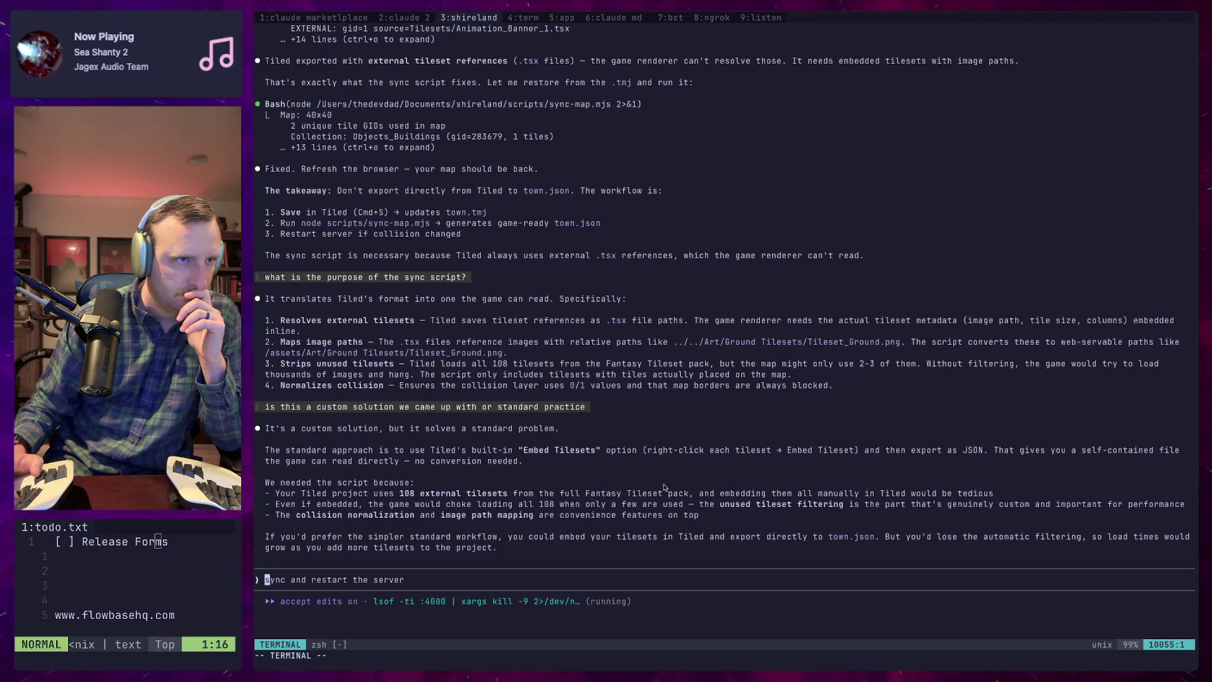
# Ask the follow-up 'how do i run it myself'
pyautogui.write('how do i run it muself')
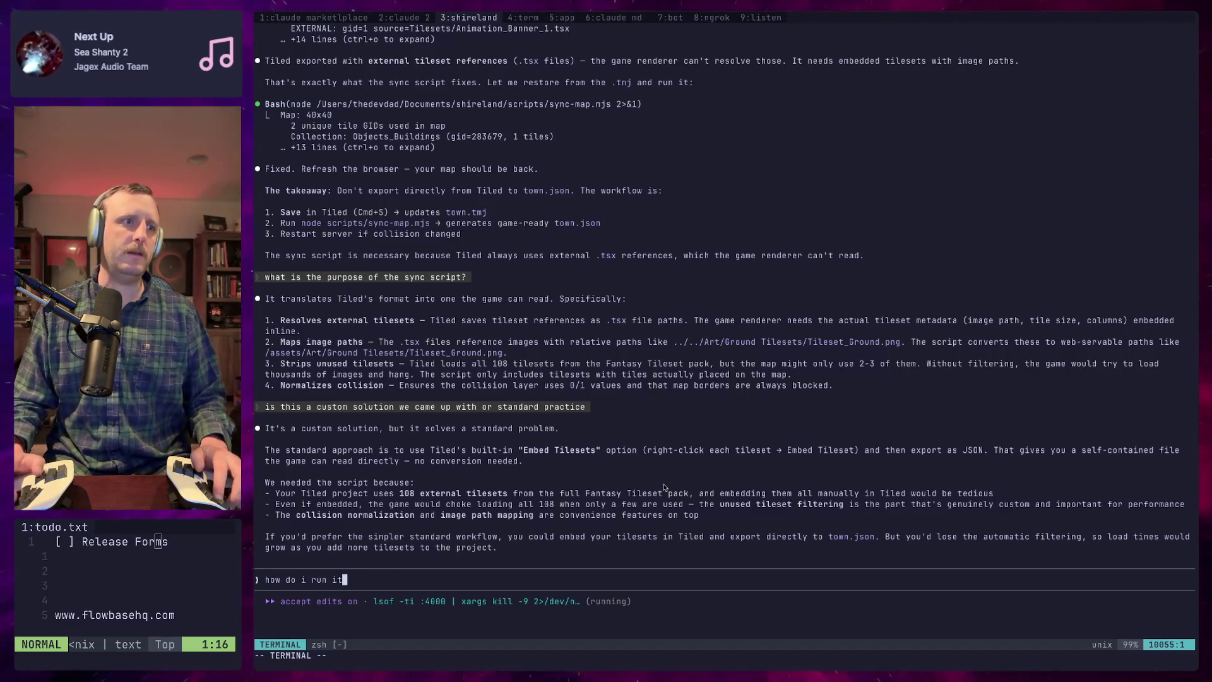
pyautogui.press('BackSpace')
pyautogui.press('BackSpace')
pyautogui.press('BackSpace')
pyautogui.write('yseld')
pyautogui.press('BackSpace')
pyautogui.write('f')
pyautogui.press('Return')
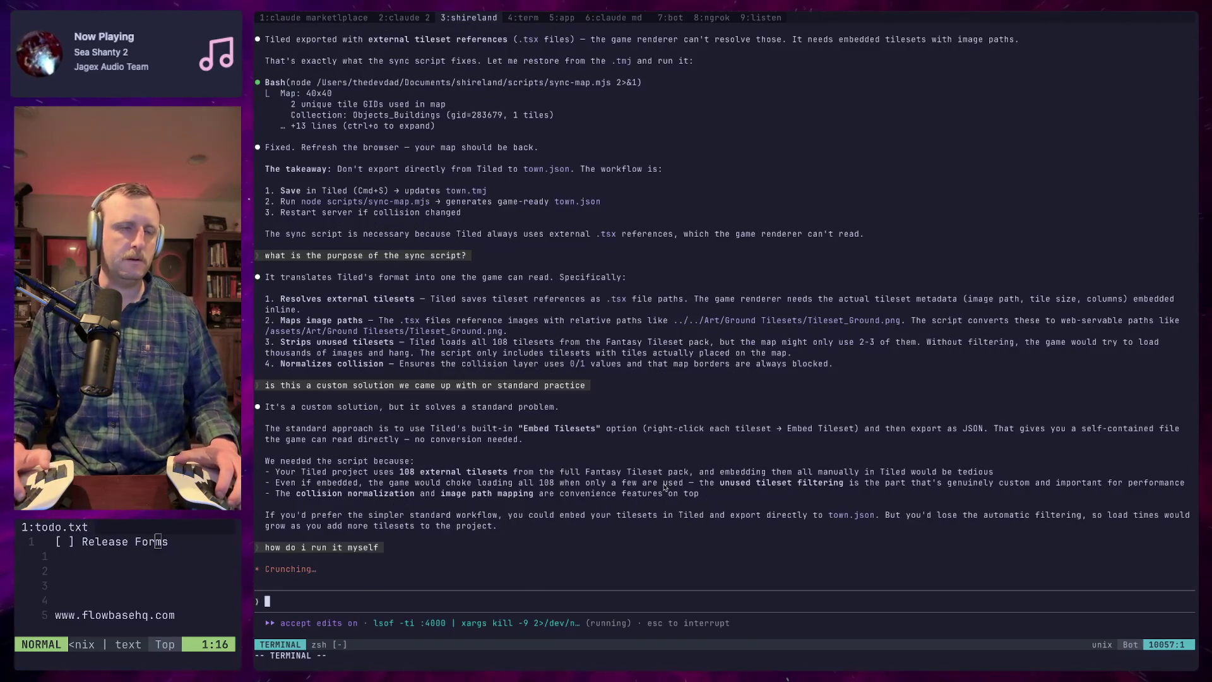
pyautogui.press('super+Tab')
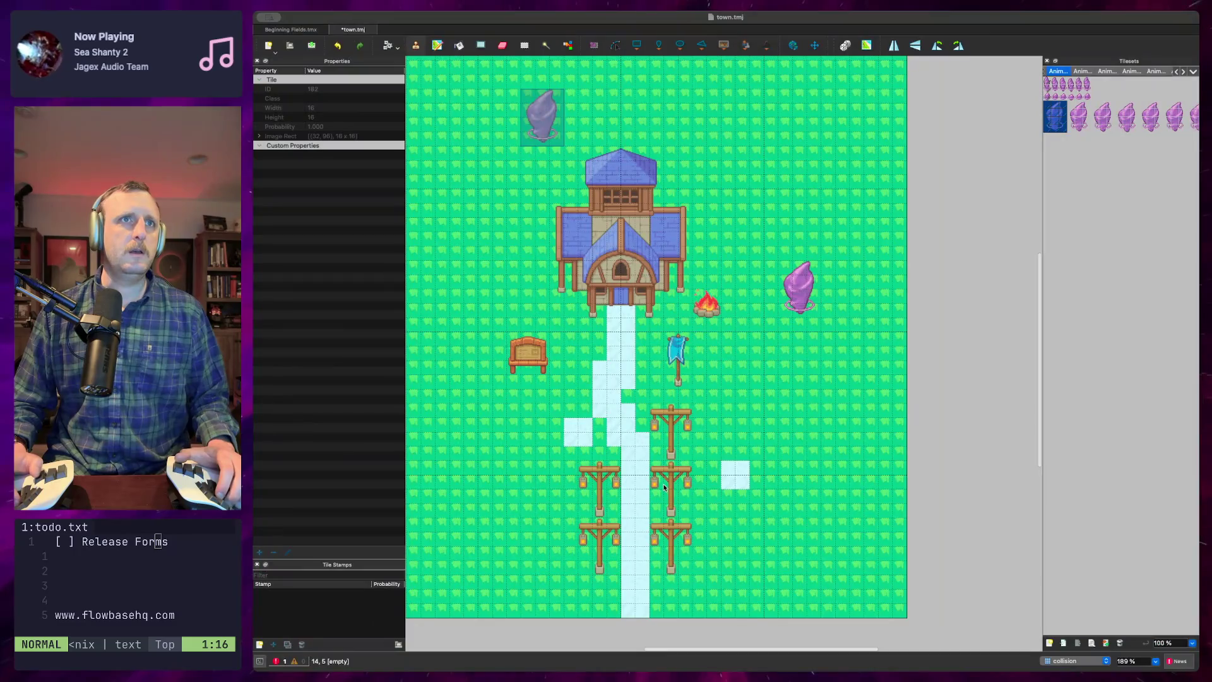
pyautogui.press('super+Tab')
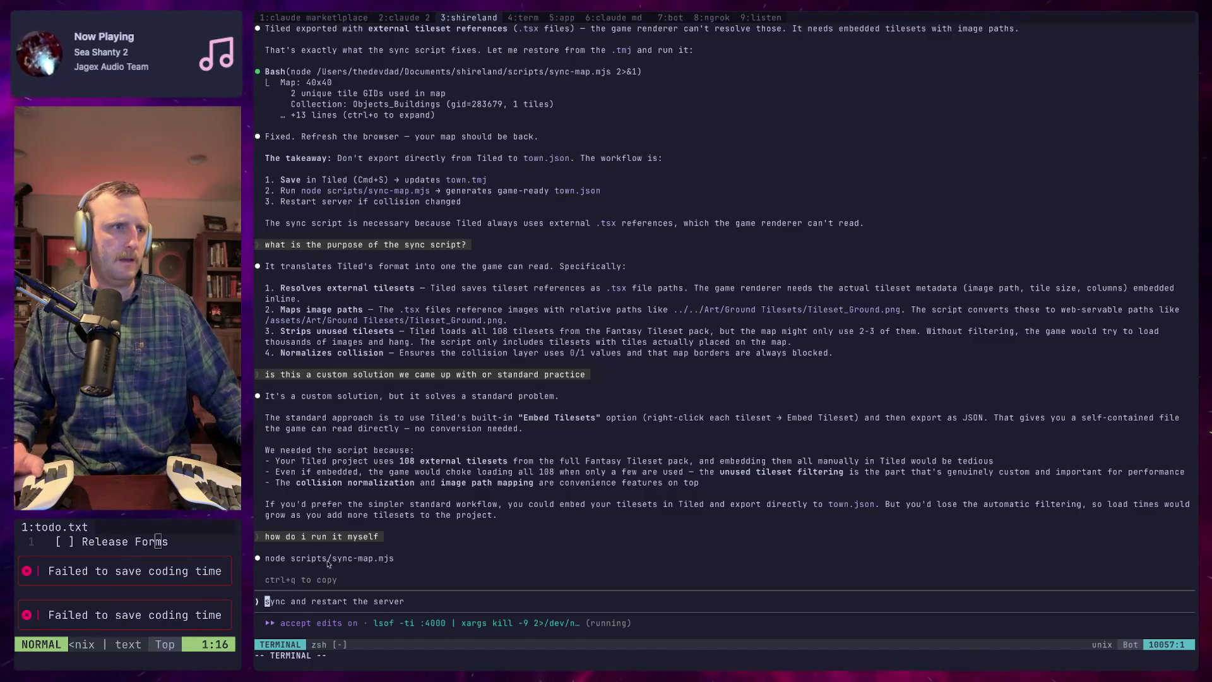
# Copy 'node scripts/sync-map.mjs' from the reply and go to the 4:term window
pyautogui.moveTo(393, 559); pyautogui.dragTo(274, 562)
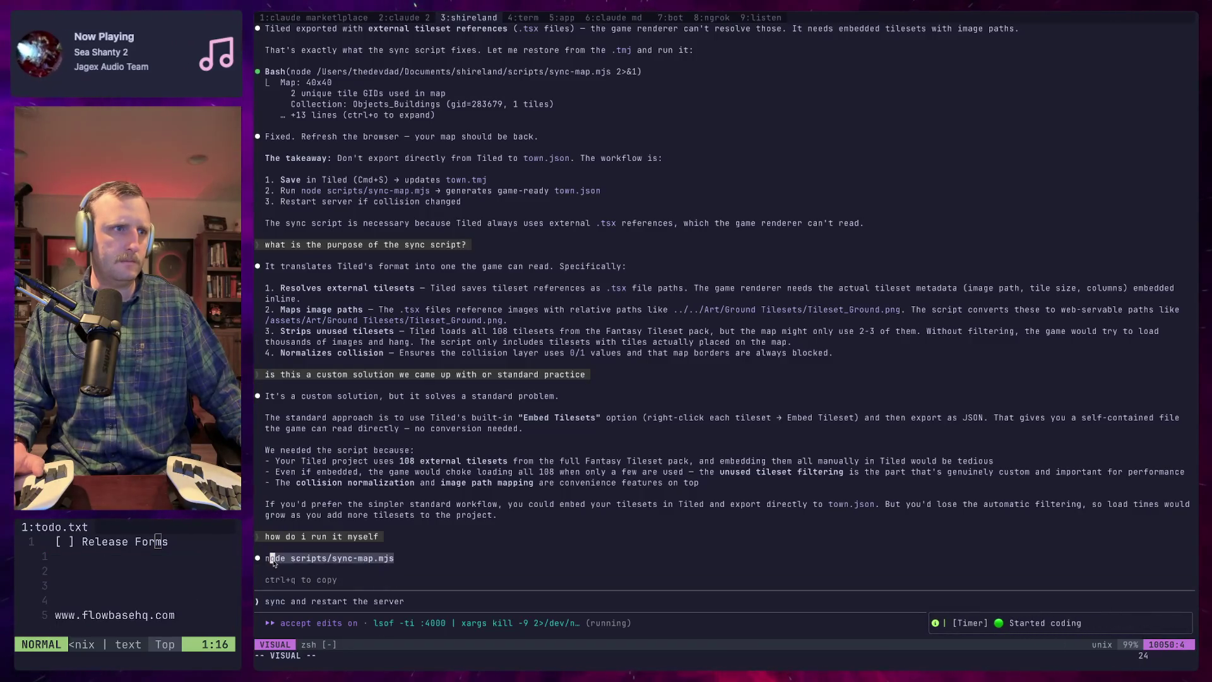
pyautogui.press('y')
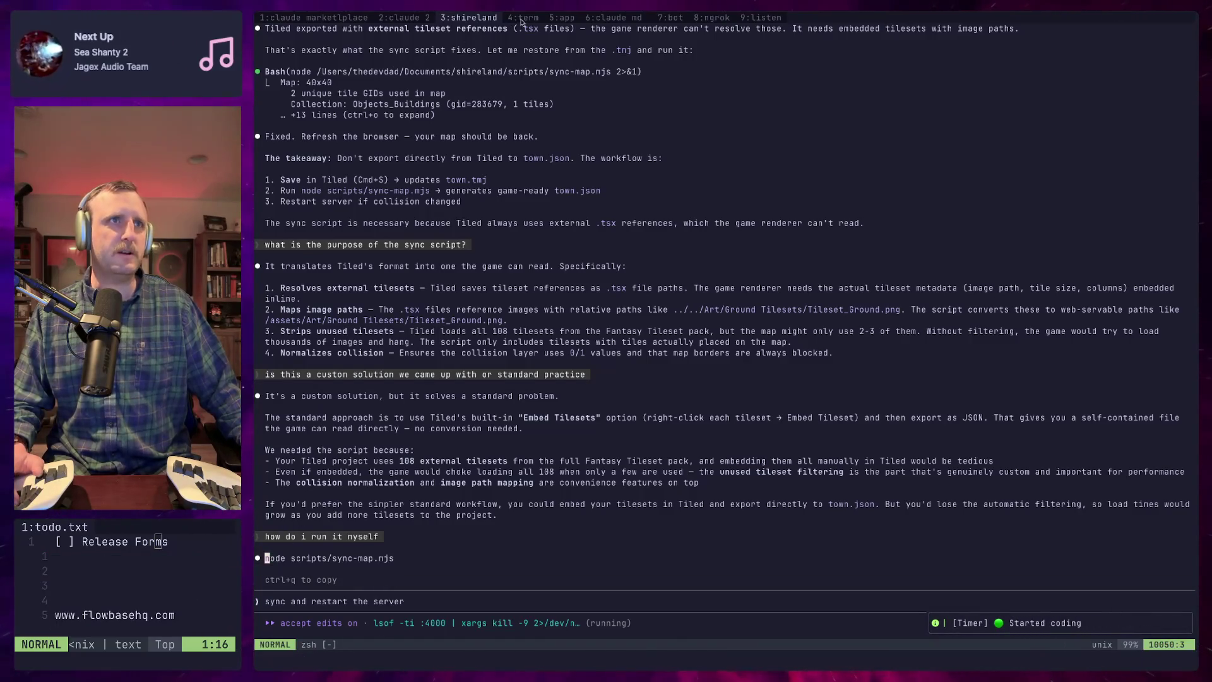
pyautogui.click(521, 19)
pyautogui.press('i')
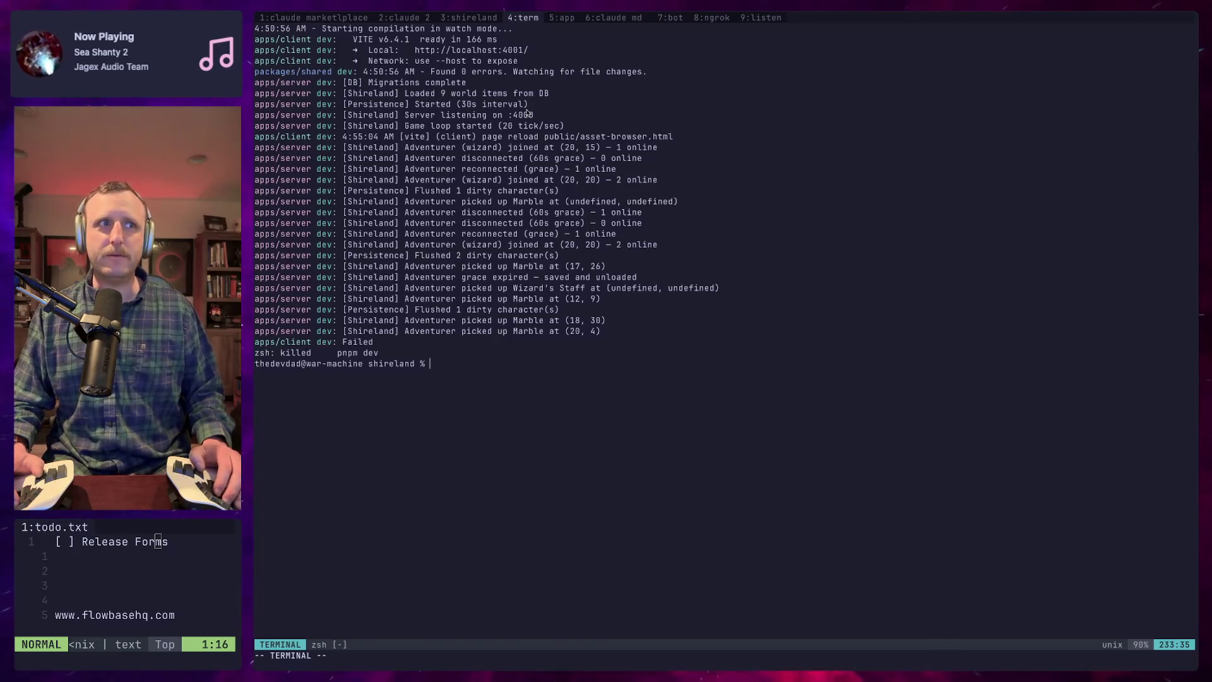
# Run 'node scripts/sync-map.mjs' to regenerate town.json and send Claude a short follow-up
pyautogui.write('node scripts/sync-map.mjs')
pyautogui.press('Return')
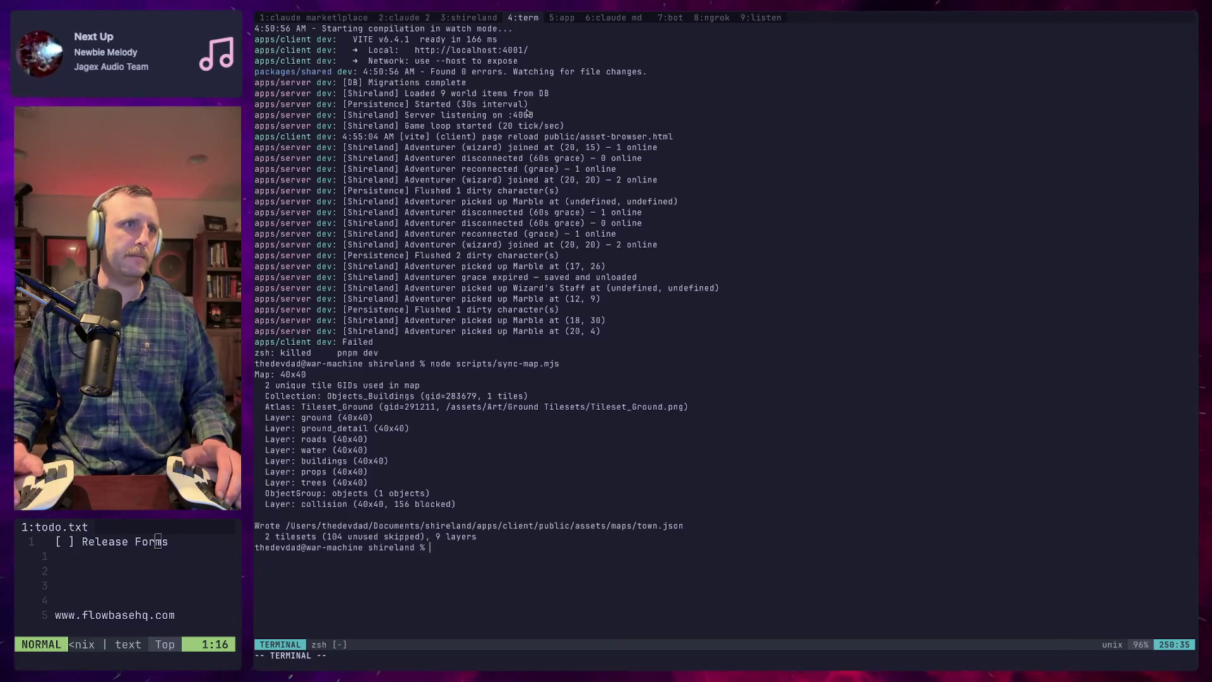
pyautogui.hotkey('ctrl', 'b')
pyautogui.write('3')
pyautogui.write('i ran t')
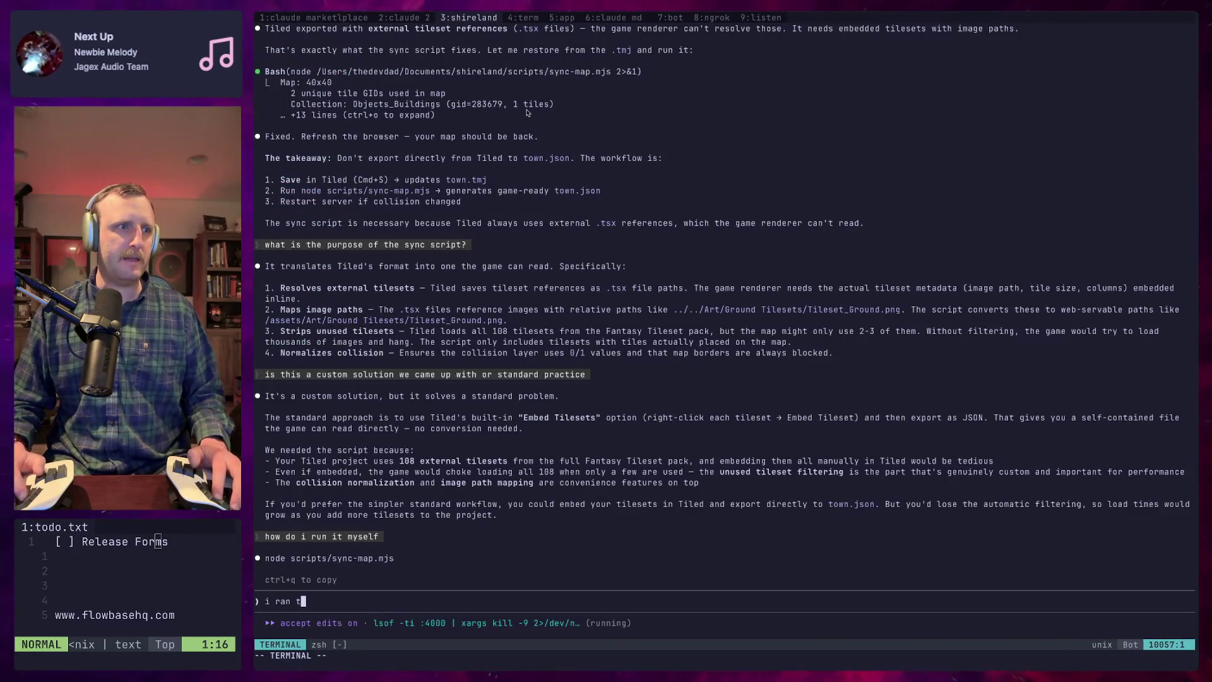
pyautogui.write('at')
pyautogui.press('Return')
# Restart the pnpm dev server from shell history
pyautogui.hotkey('ctrl', 'b')
pyautogui.press('4')
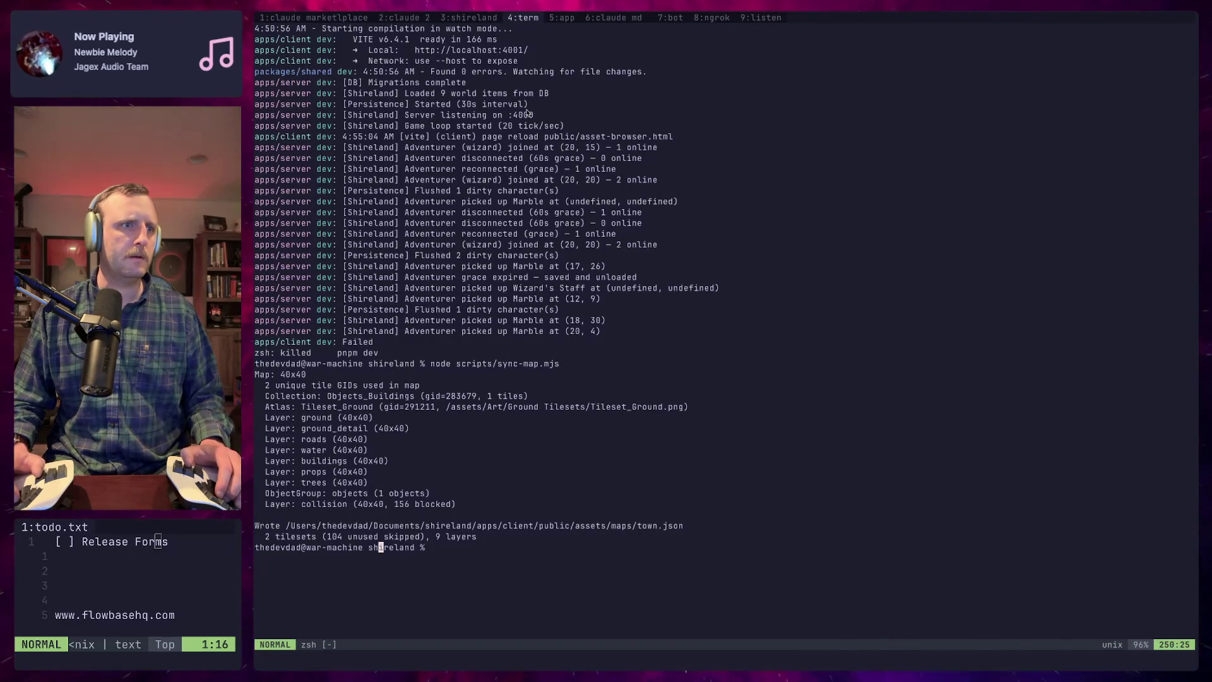
pyautogui.press('i')
pyautogui.press('Up')
pyautogui.press('Return')
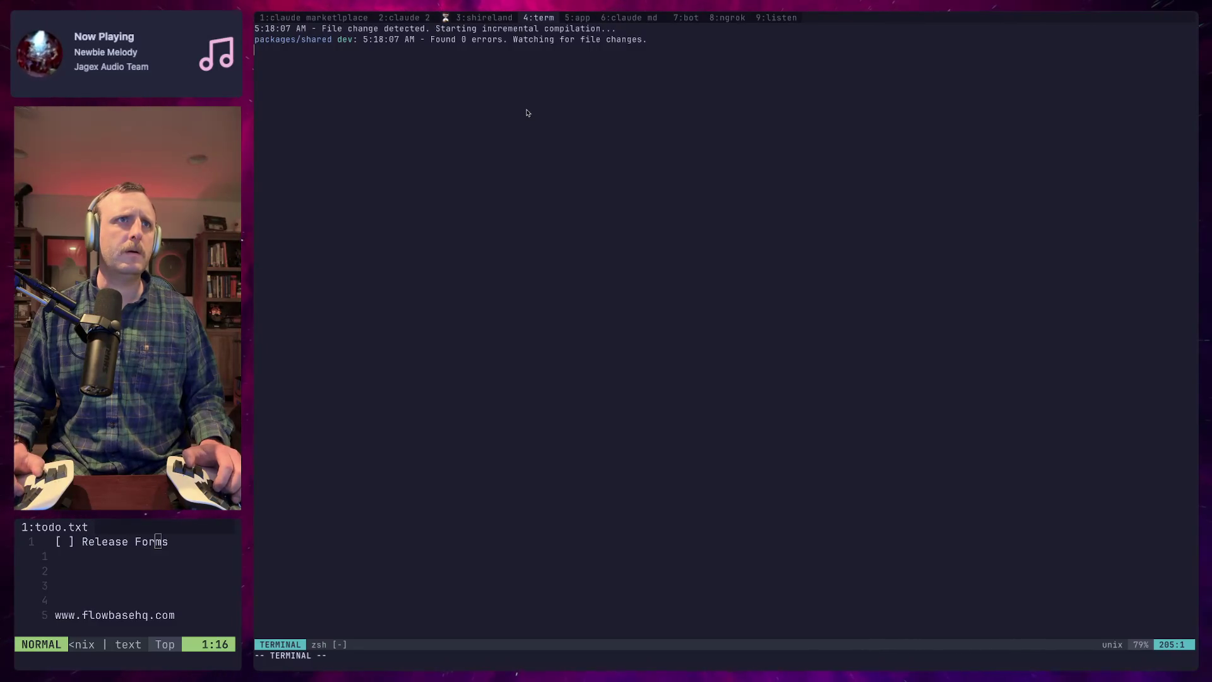
# Reload localhost:4001 and enter Shireland
pyautogui.press('super+Tab')
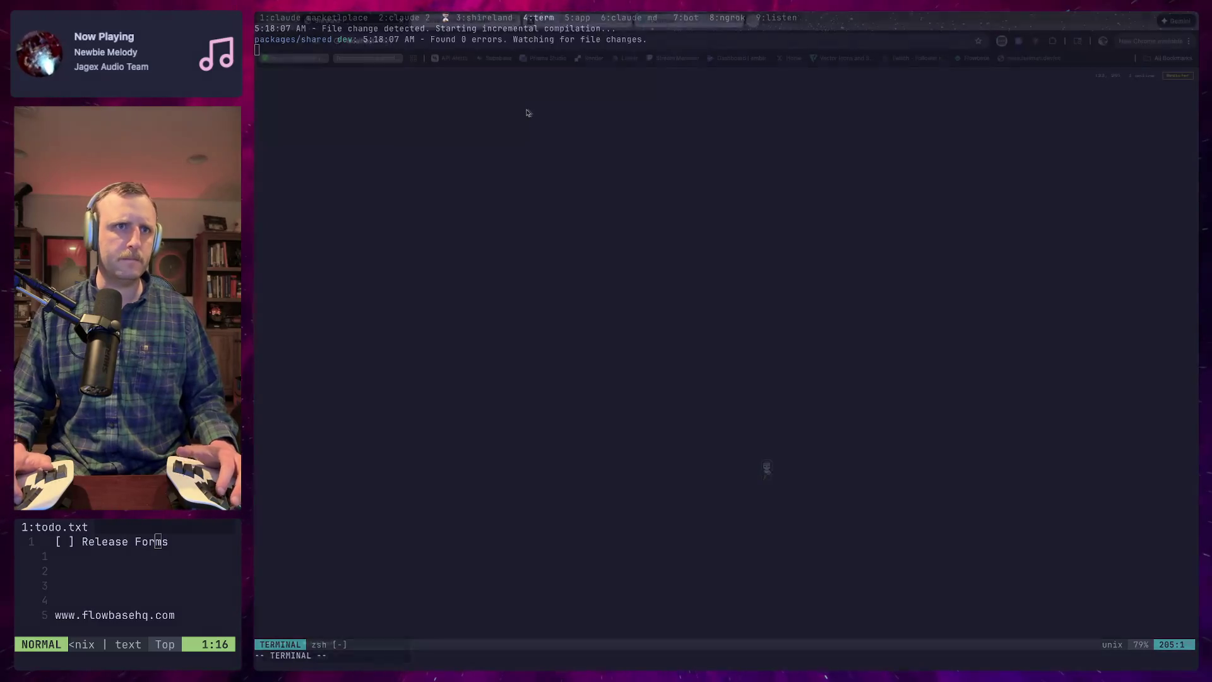
pyautogui.click(531, 48)
pyautogui.press('Return')
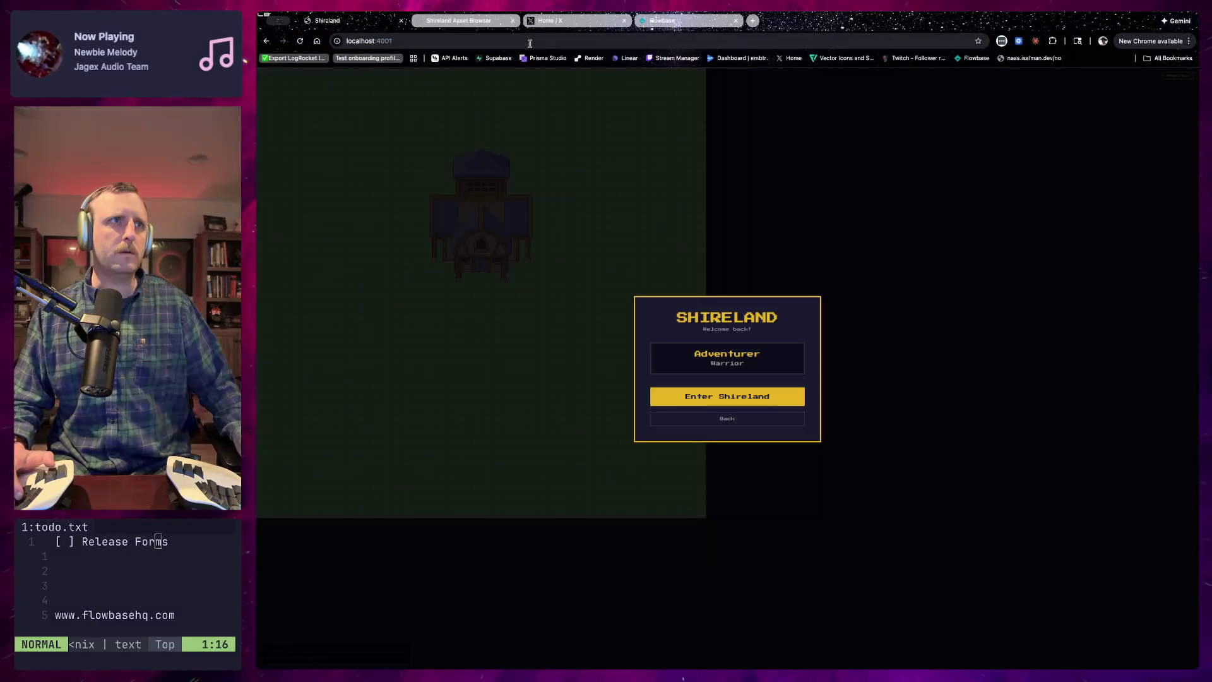
pyautogui.click(715, 396)
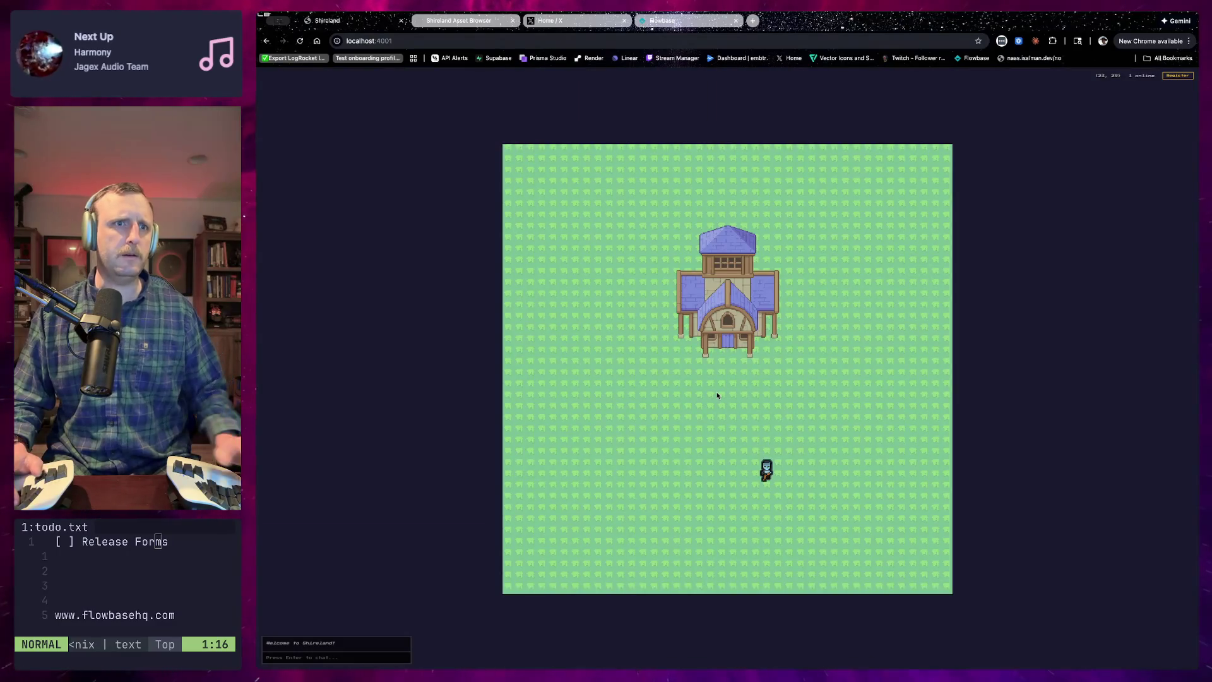
# Walk the character around and compare the game map with Tiled
pyautogui.press('Right')
pyautogui.press('Right')
pyautogui.press('Up')
pyautogui.press('Up')
pyautogui.press('Up')
pyautogui.press('Left')
pyautogui.press('Left')
pyautogui.press('Left')
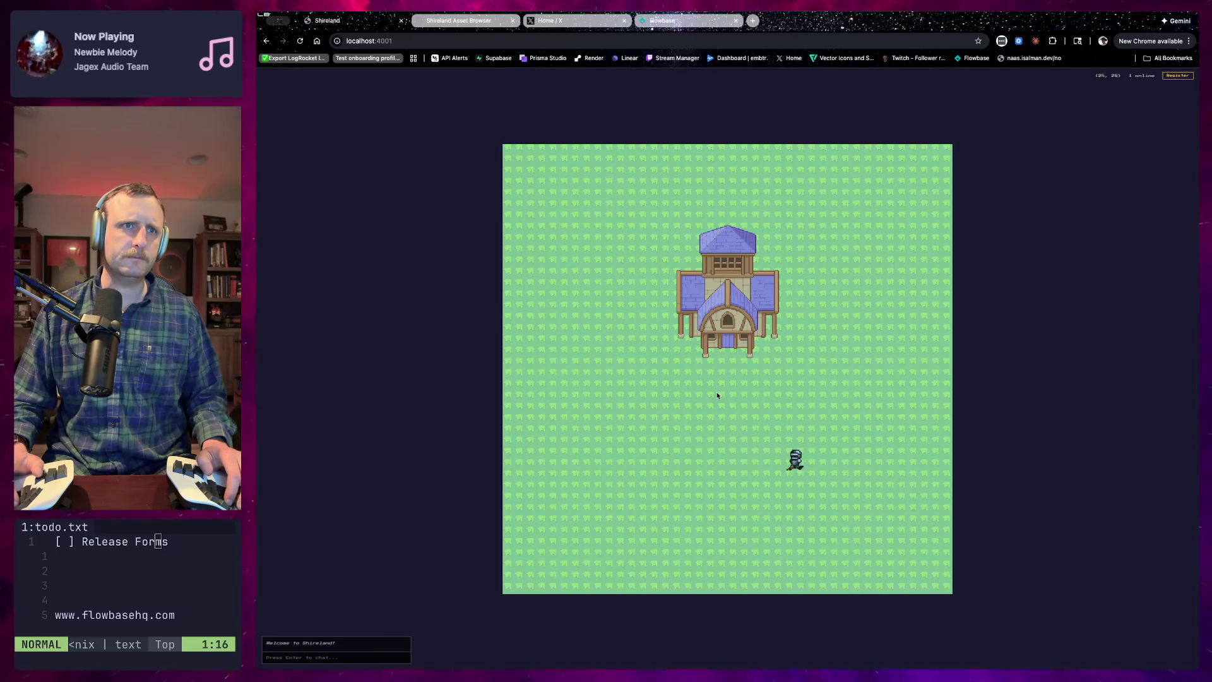
pyautogui.press('i')
pyautogui.press('i')
pyautogui.hotkey('ctrl', 'Right')
pyautogui.hotkey('ctrl', 'Right')
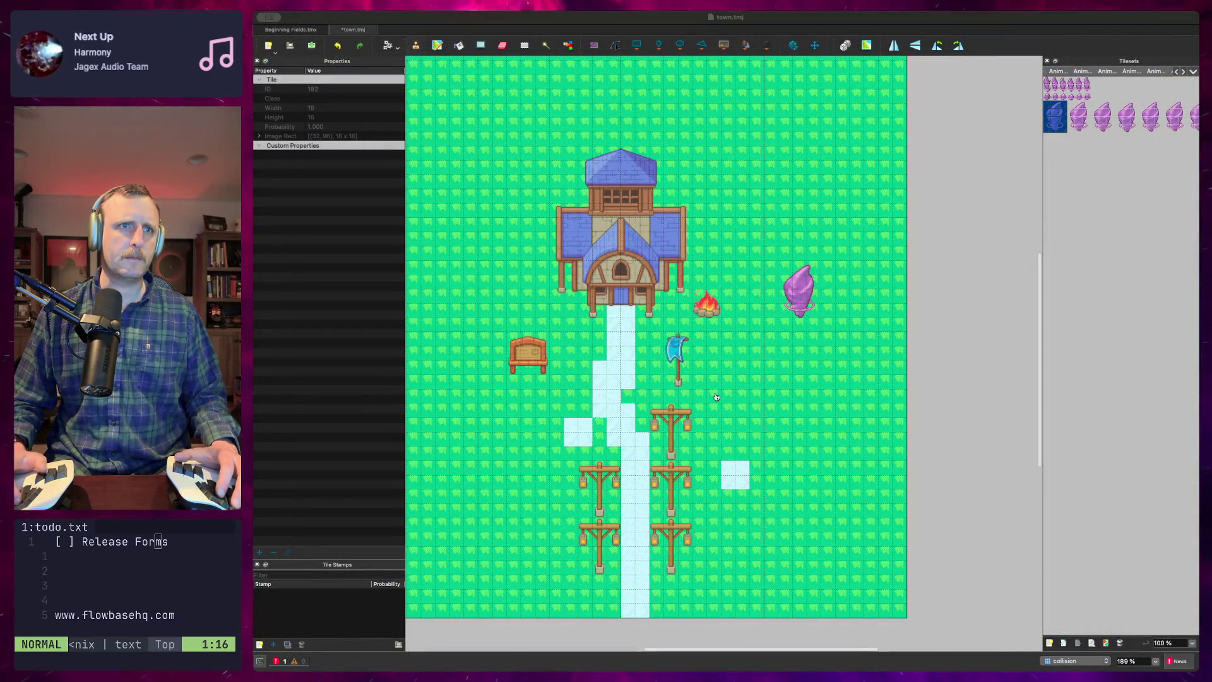
pyautogui.hotkey('ctrl', 'Left')
pyautogui.hotkey('ctrl', 'Left')
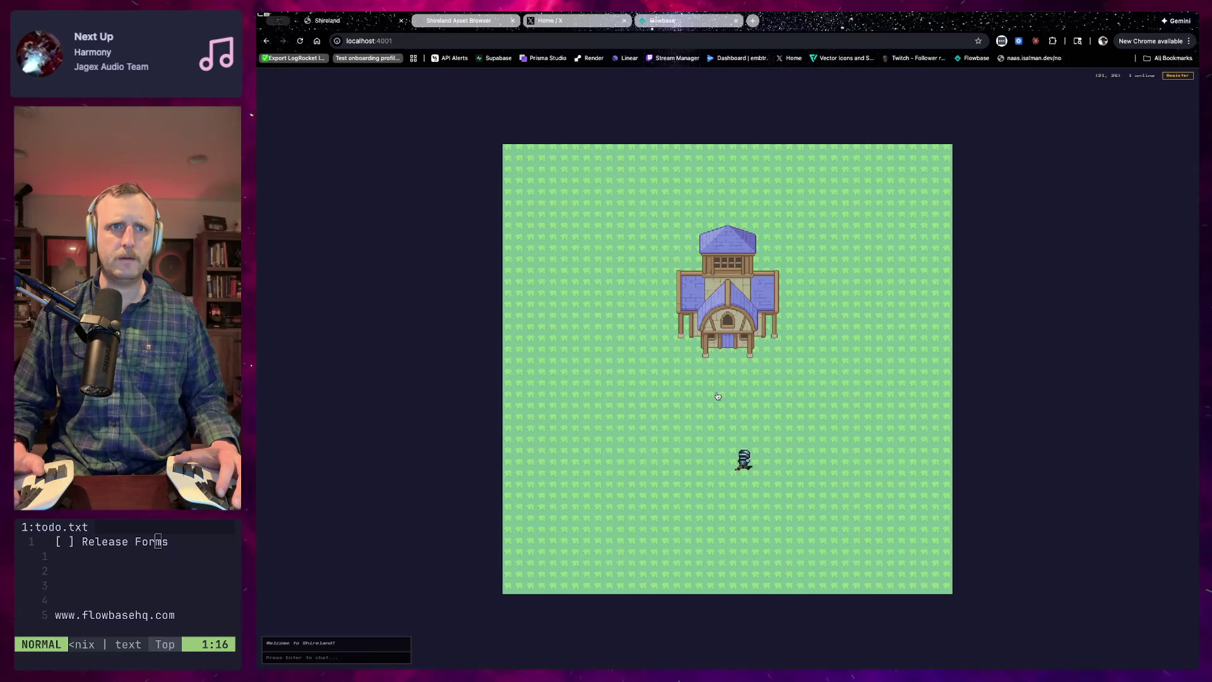
pyautogui.hotkey('ctrl', 'Right')
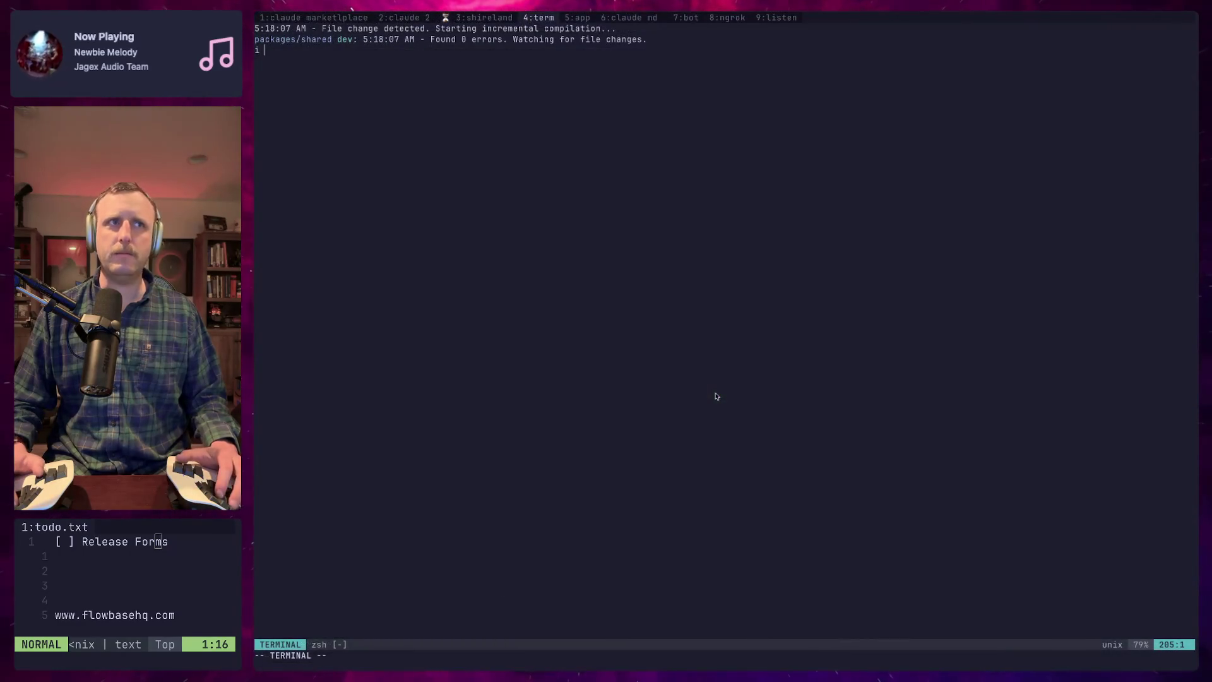
pyautogui.hotkey('ctrl', 'b')
# Tell Claude the map is back but the assets placed in Tiled aren't showing
pyautogui.press('p')
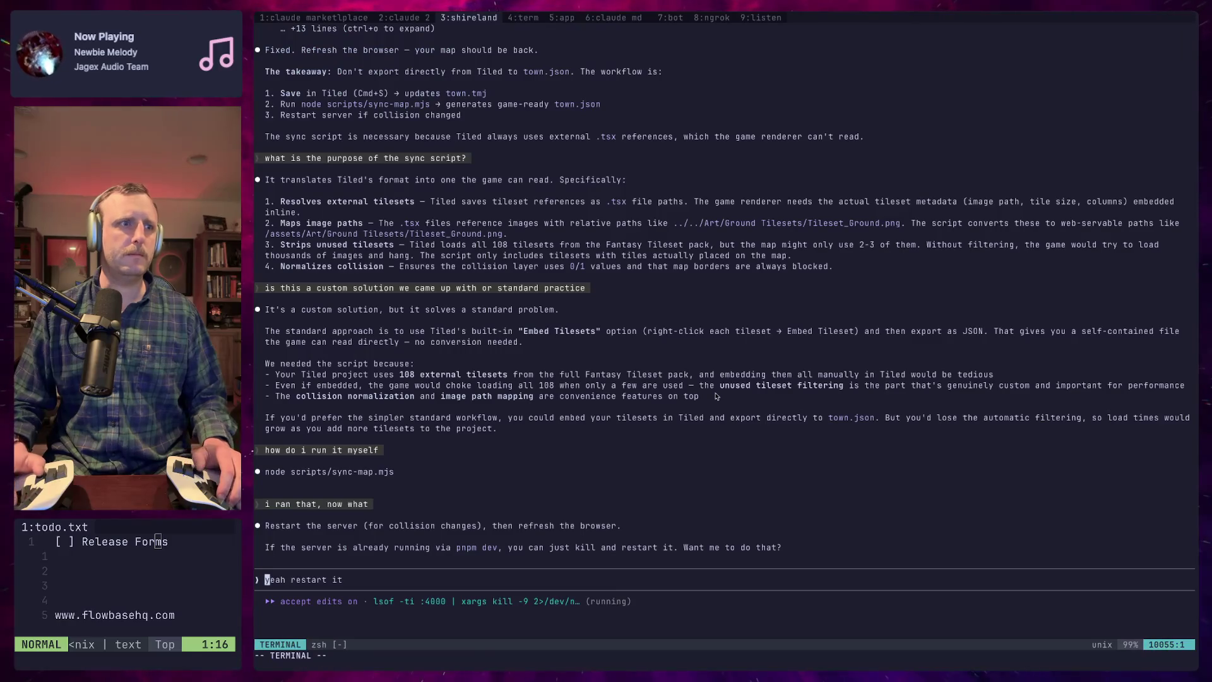
pyautogui.write('okay the map map has')
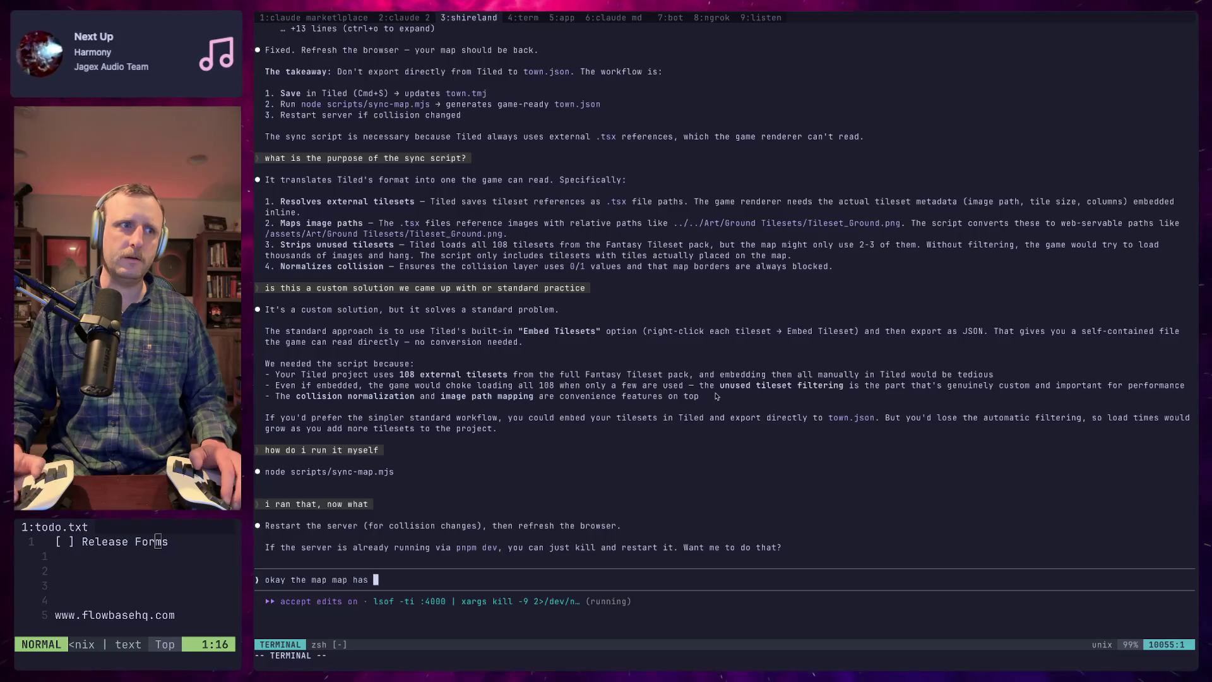
pyautogui.write('t I ')
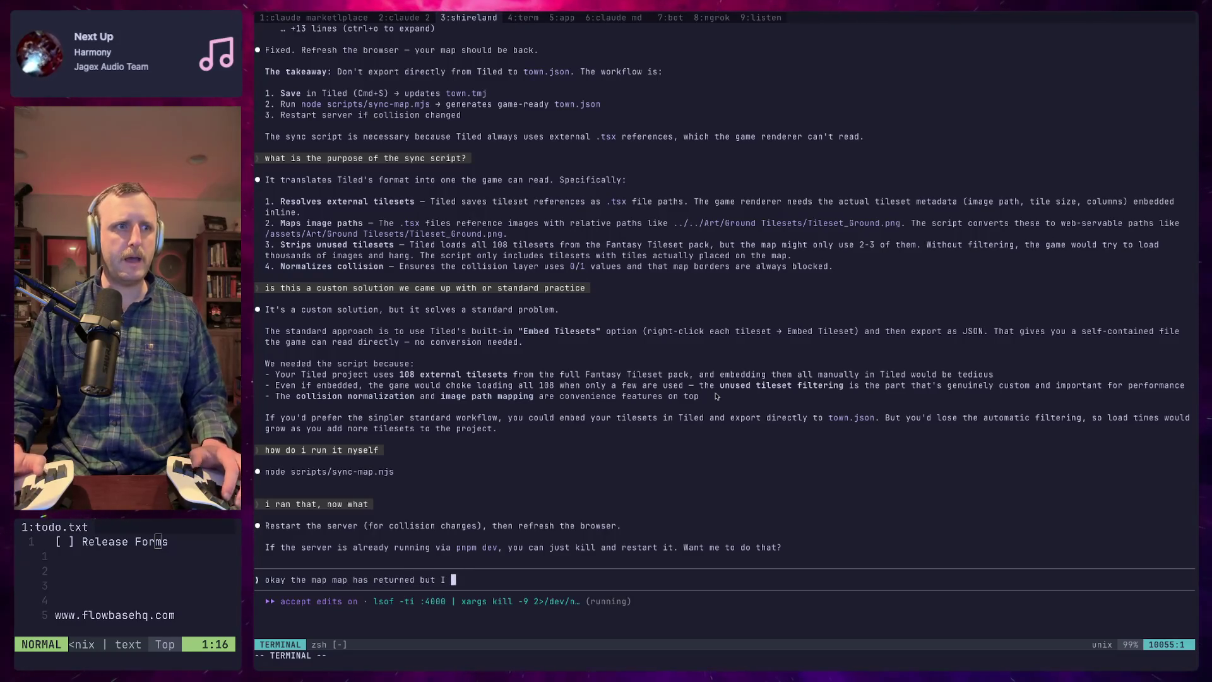
pyautogui.write('some assets')
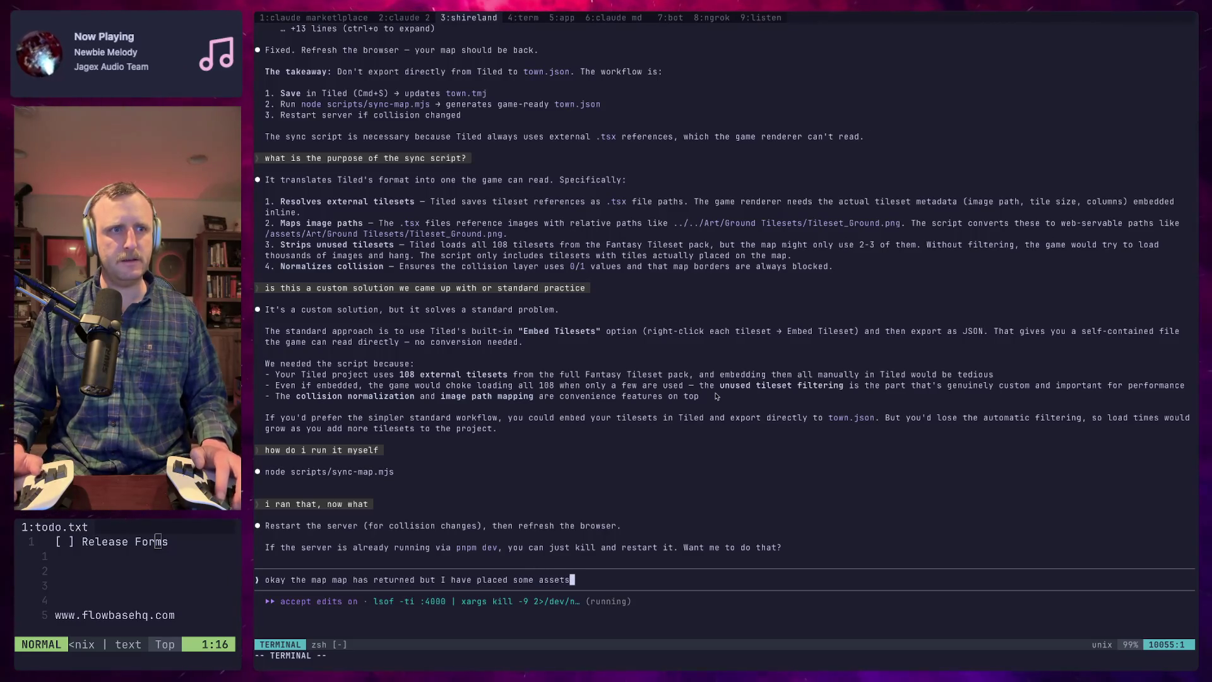
pyautogui.write(' on the map, u')
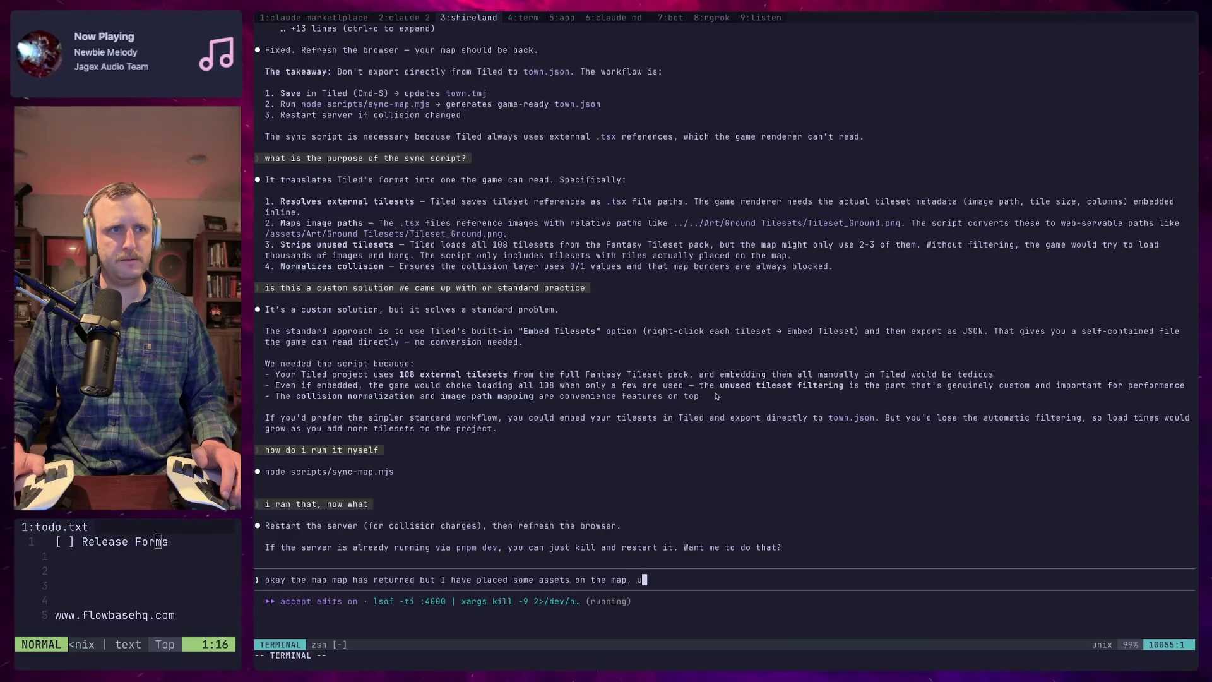
pyautogui.press('BackSpace')
pyautogui.write('such as')
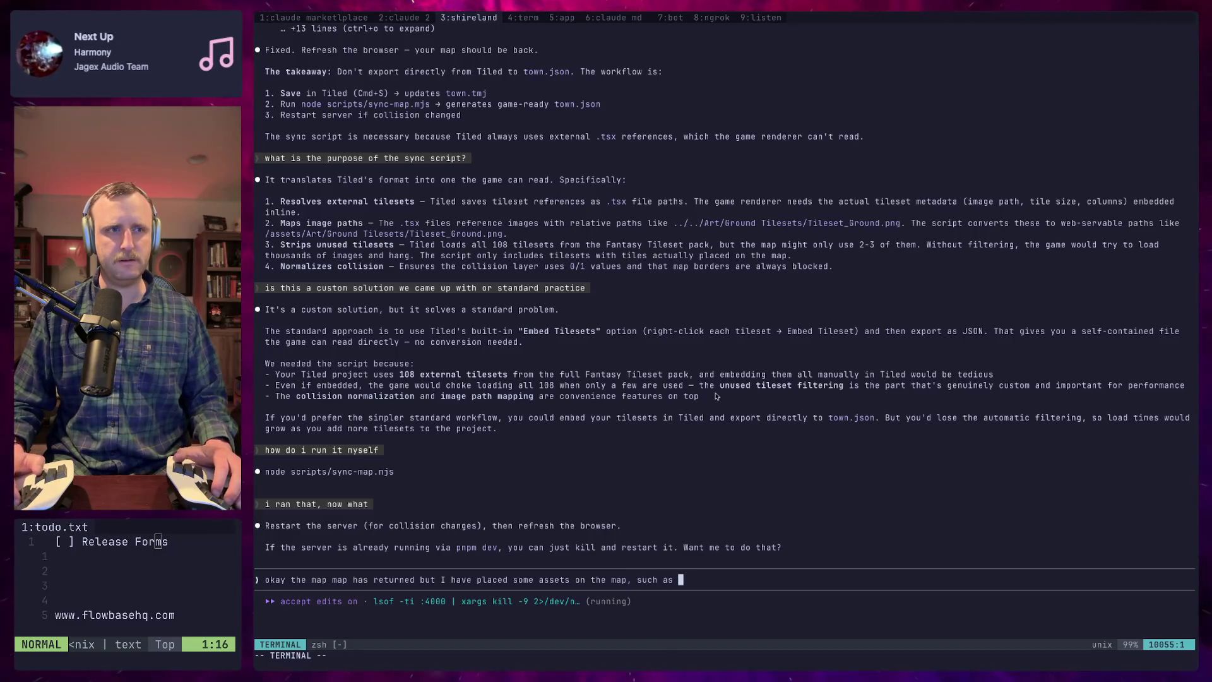
pyautogui.write('a pathway and n')
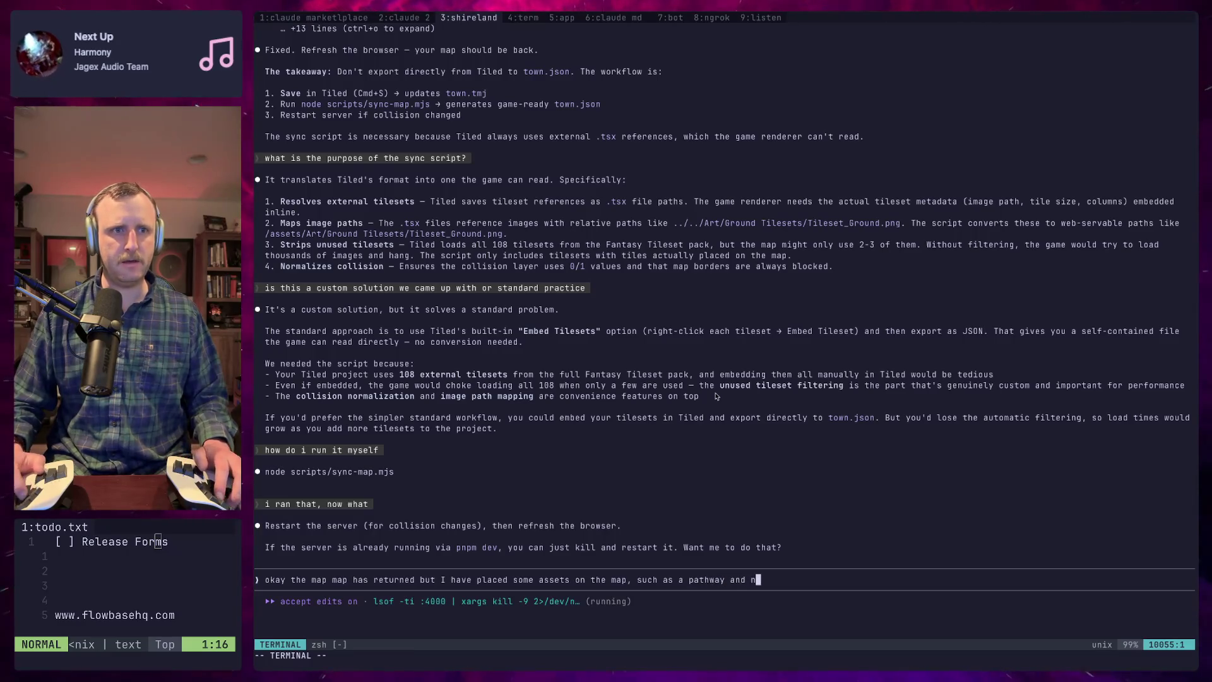
pyautogui.press('BackSpace')
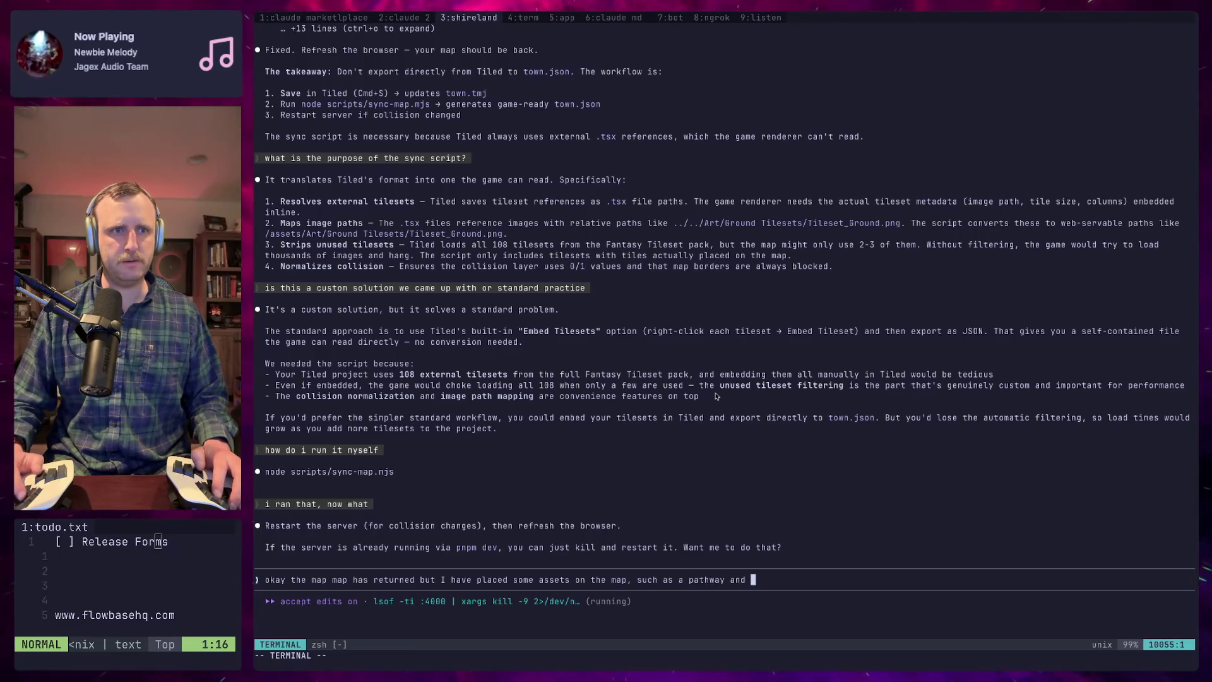
pyautogui.press('BackSpace')
pyautogui.press('BackSpace')
pyautogui.press('BackSpace')
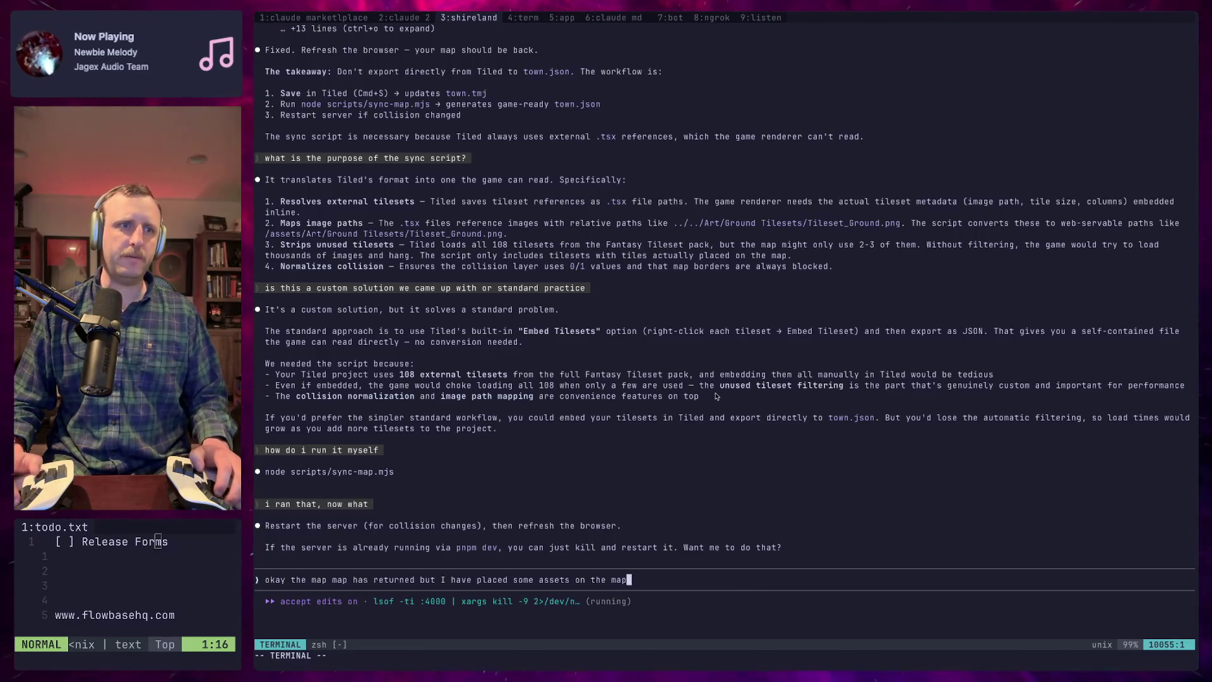
pyautogui.write('uin')
pyautogui.press('BackSpace')
pyautogui.press('BackSpace')
pyautogui.press('BackSpace')
pyautogui.write('in tiii')
pyautogui.press('BackSpace')
pyautogui.press('BackSpace')
pyautogui.write('le')
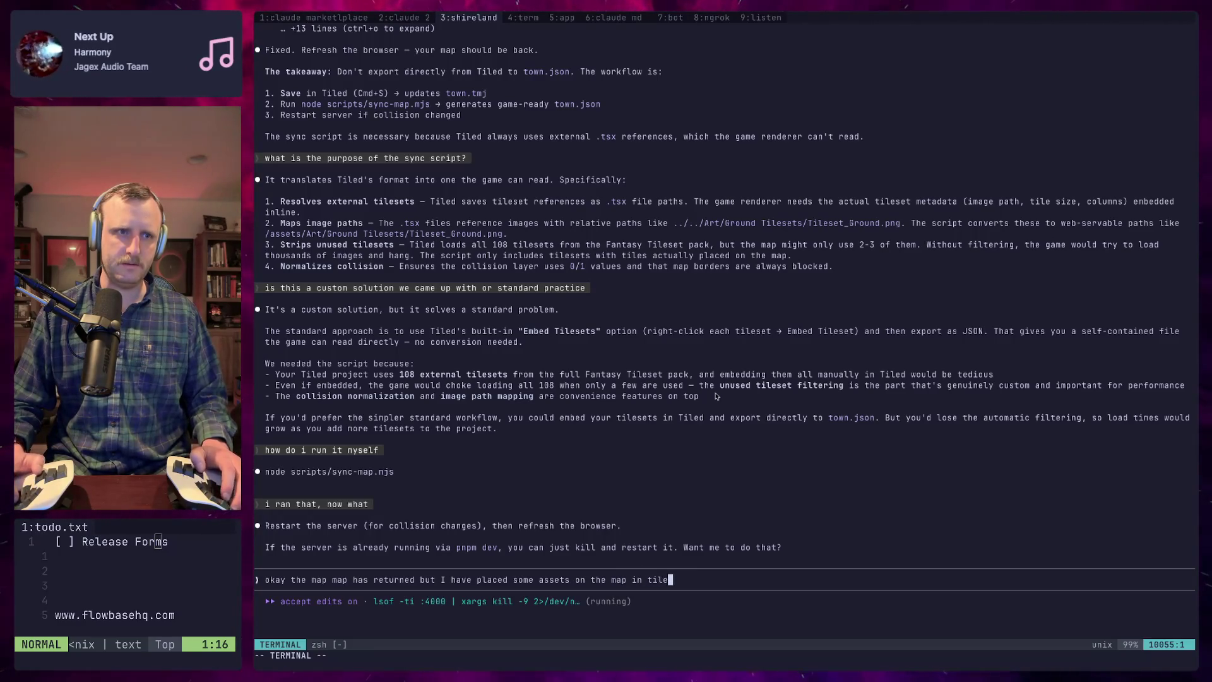
pyautogui.write('d, and those are not showinmg')
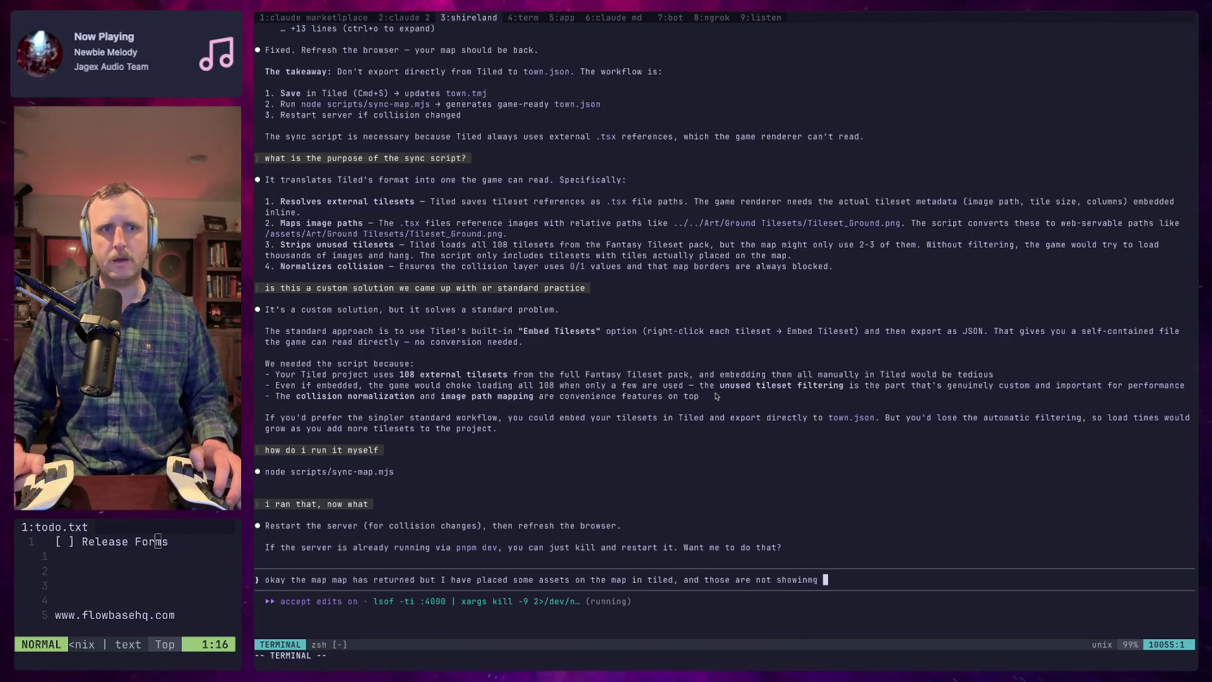
pyautogui.write('p')
pyautogui.press('Return')
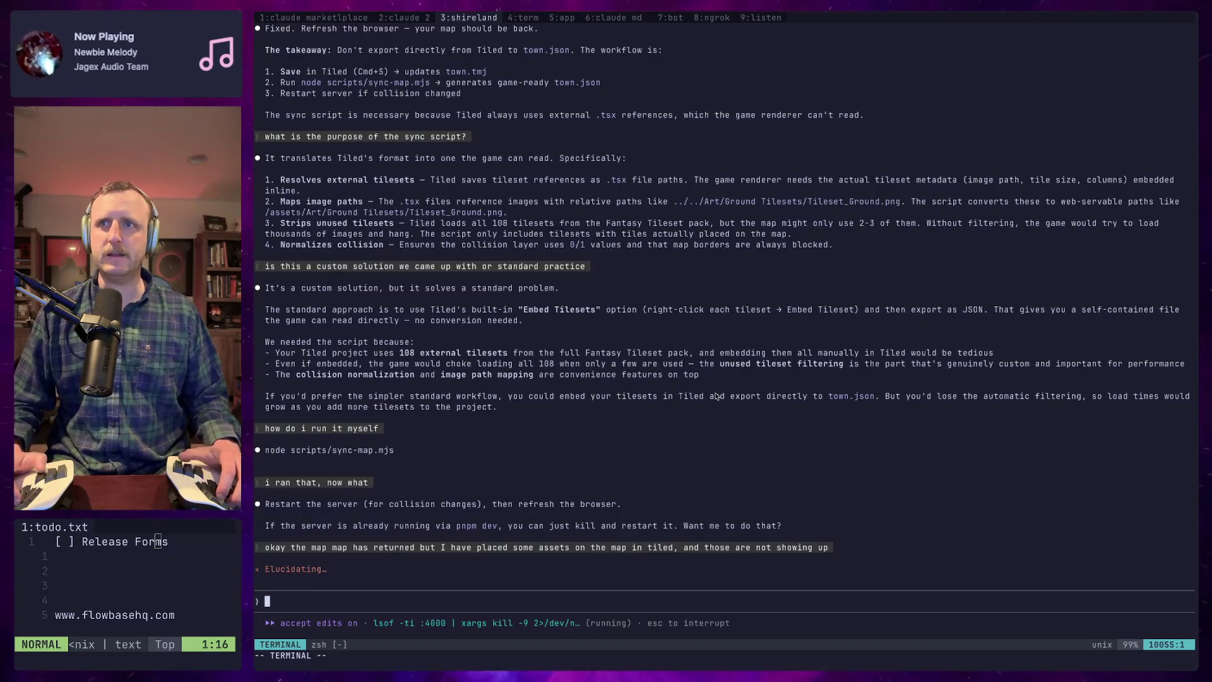
pyautogui.press('super+Tab')
pyautogui.press('Down')
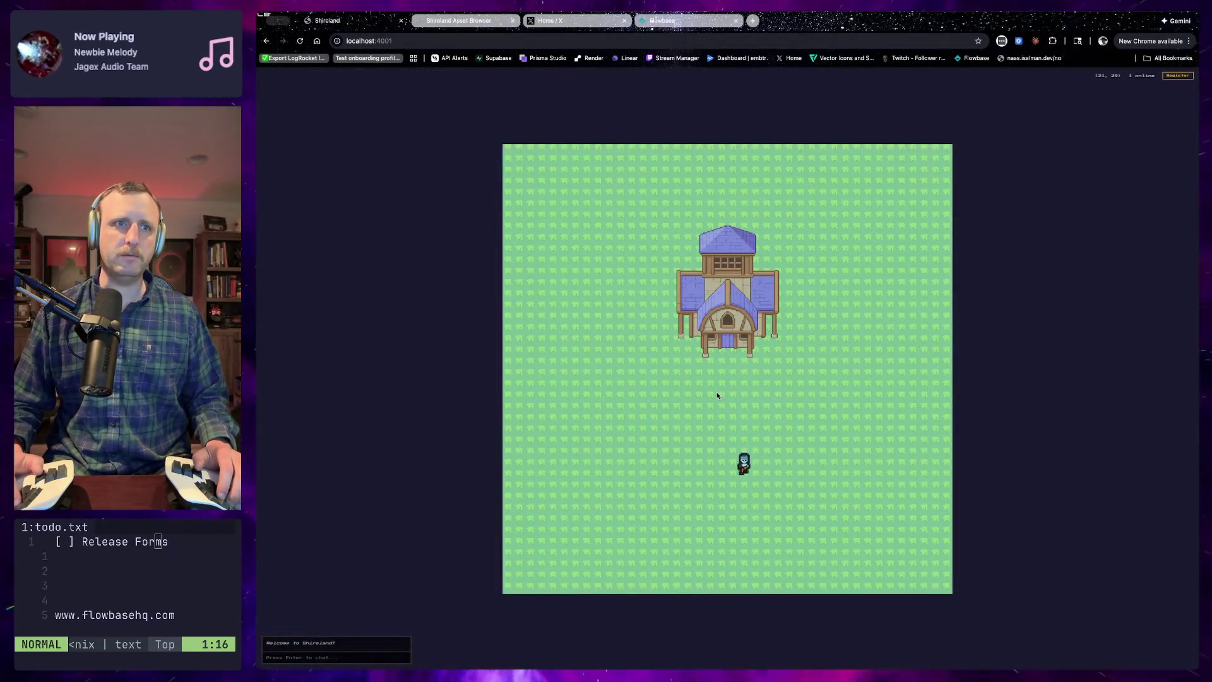
# Walk the character left and up to the house entrance to check the map
pyautogui.press('Left')
pyautogui.press('Left')
pyautogui.press('Up')
pyautogui.press('Left')
pyautogui.press('Up')
pyautogui.press('Up')
pyautogui.press('Up')
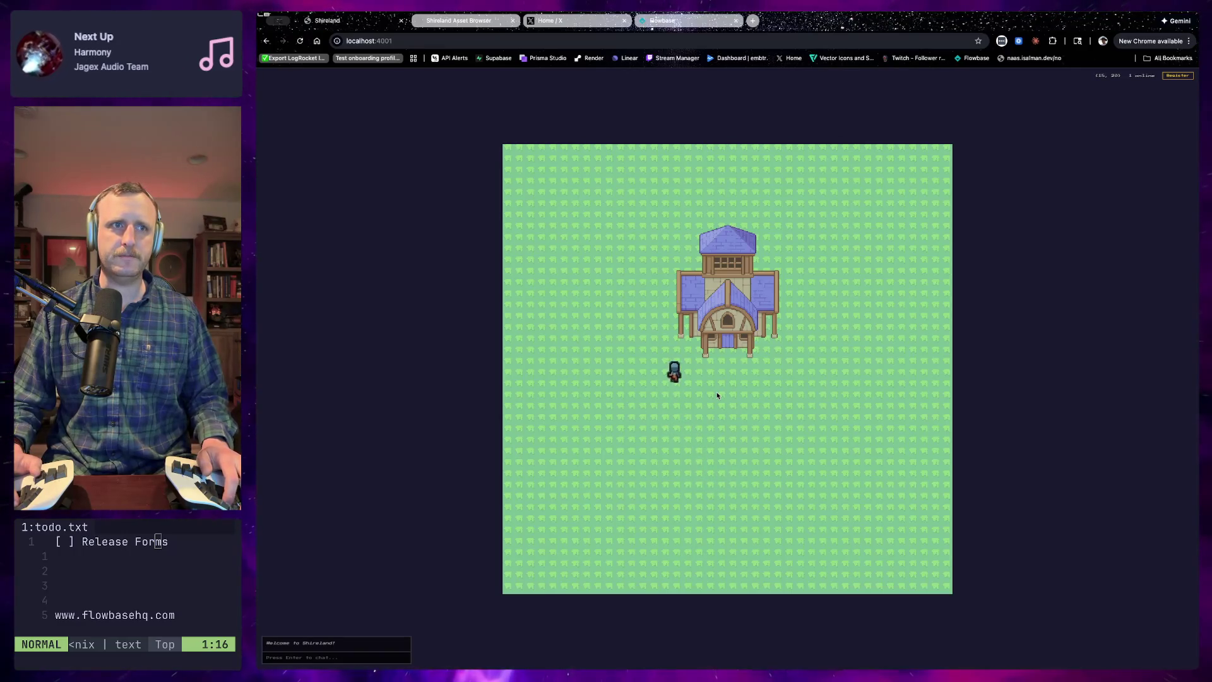
pyautogui.press('Right')
pyautogui.press('Right')
pyautogui.press('Right')
pyautogui.press('super+Tab')
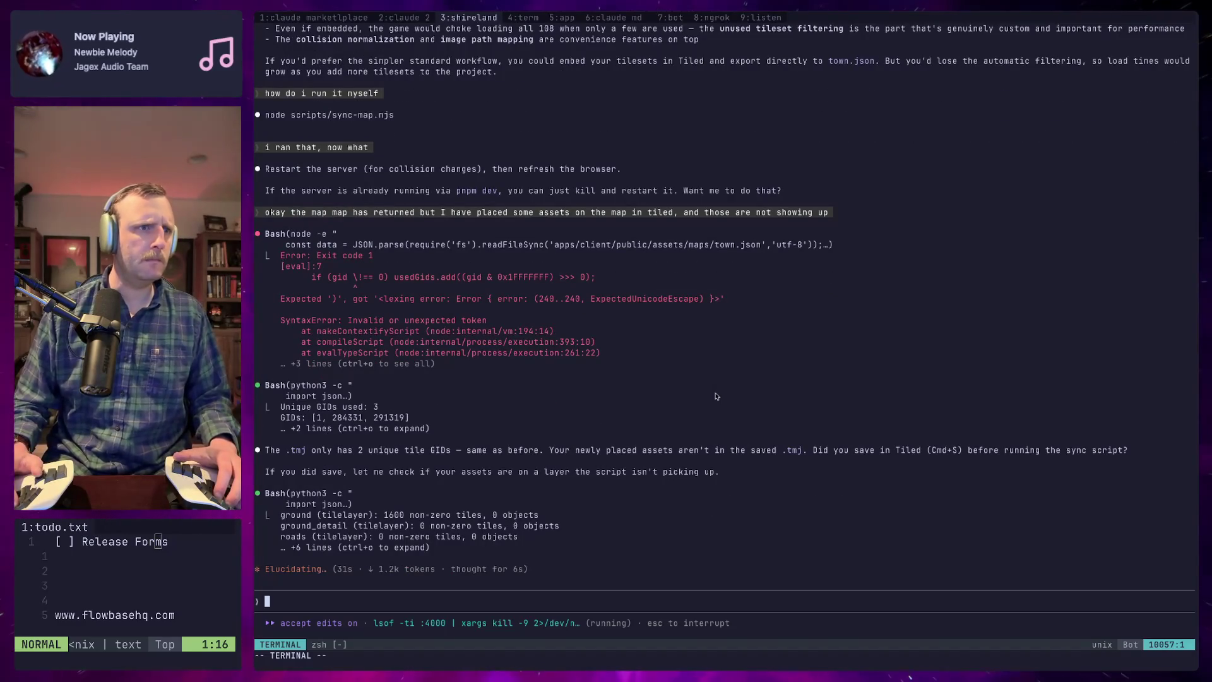
# Bring up town.tmj in the Tiled window
pyautogui.press('super+Tab')
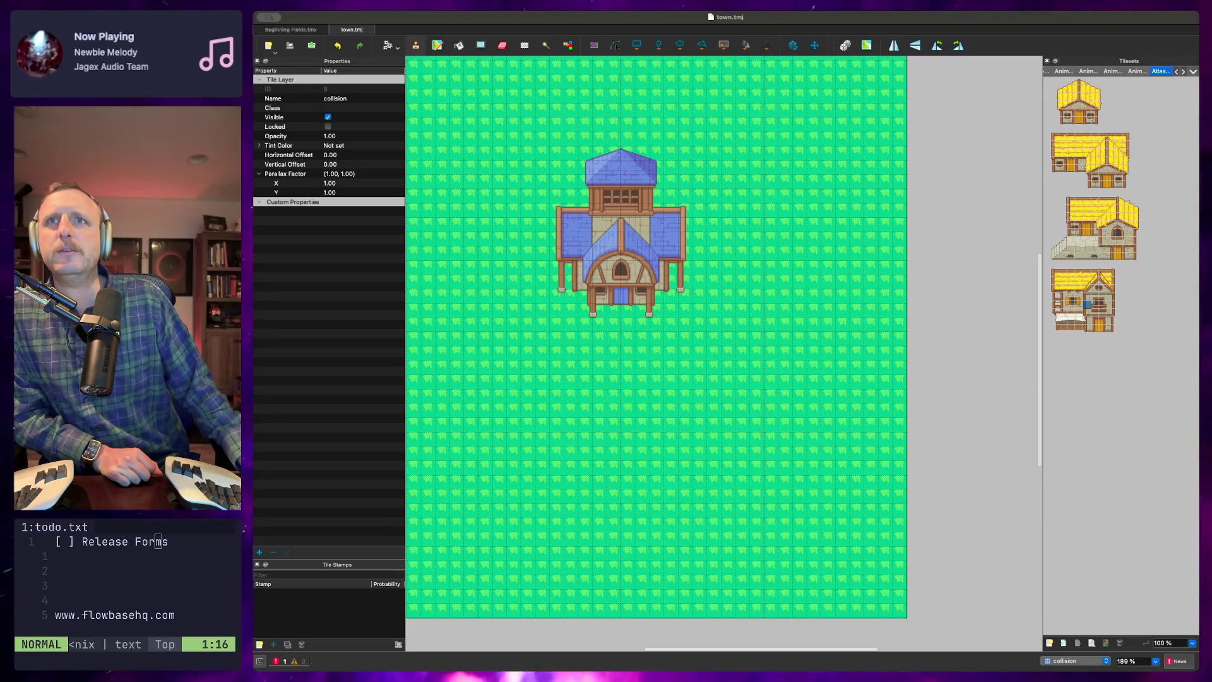
# Pick a 2x2 light grass block and stamp six copies along the map's top-right edge
pyautogui.doubleClick(1133, 22)
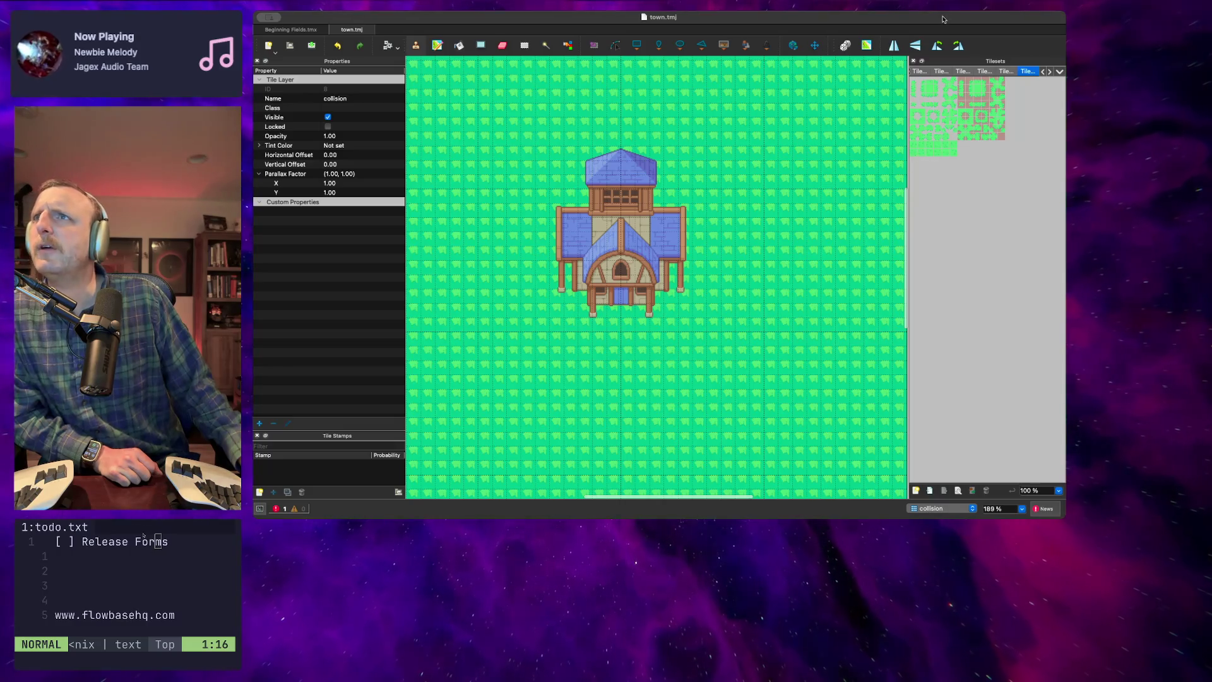
pyautogui.doubleClick(943, 21)
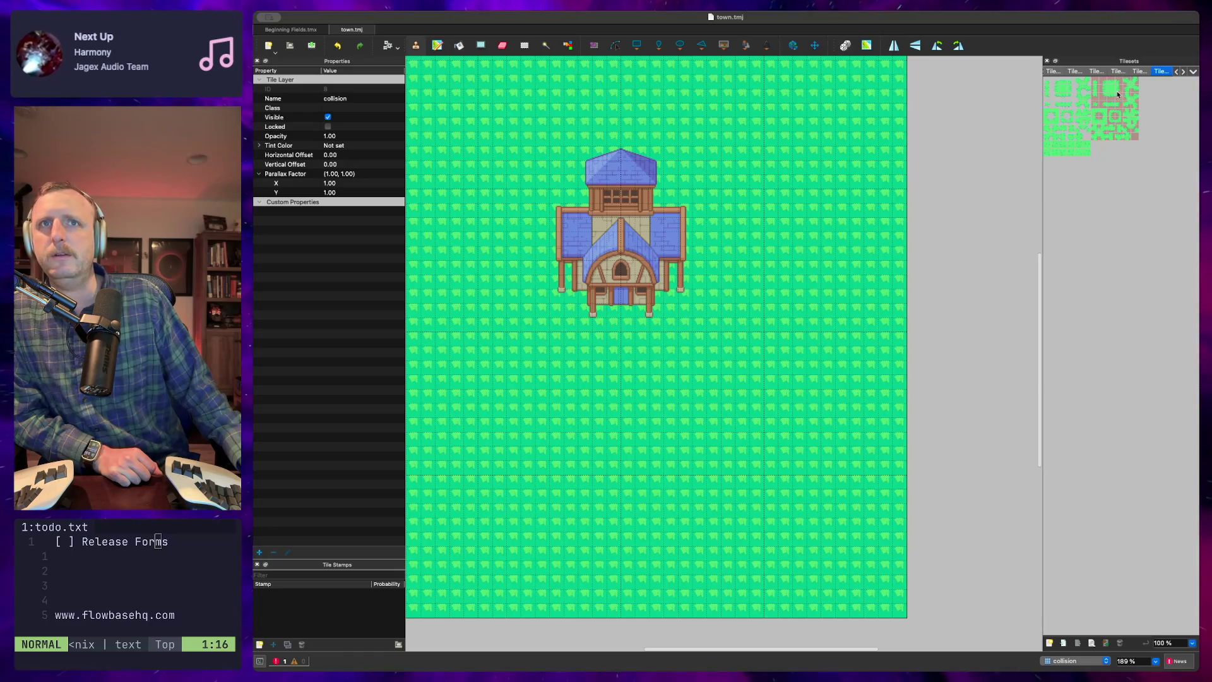
pyautogui.moveTo(1106, 88); pyautogui.dragTo(1118, 95)
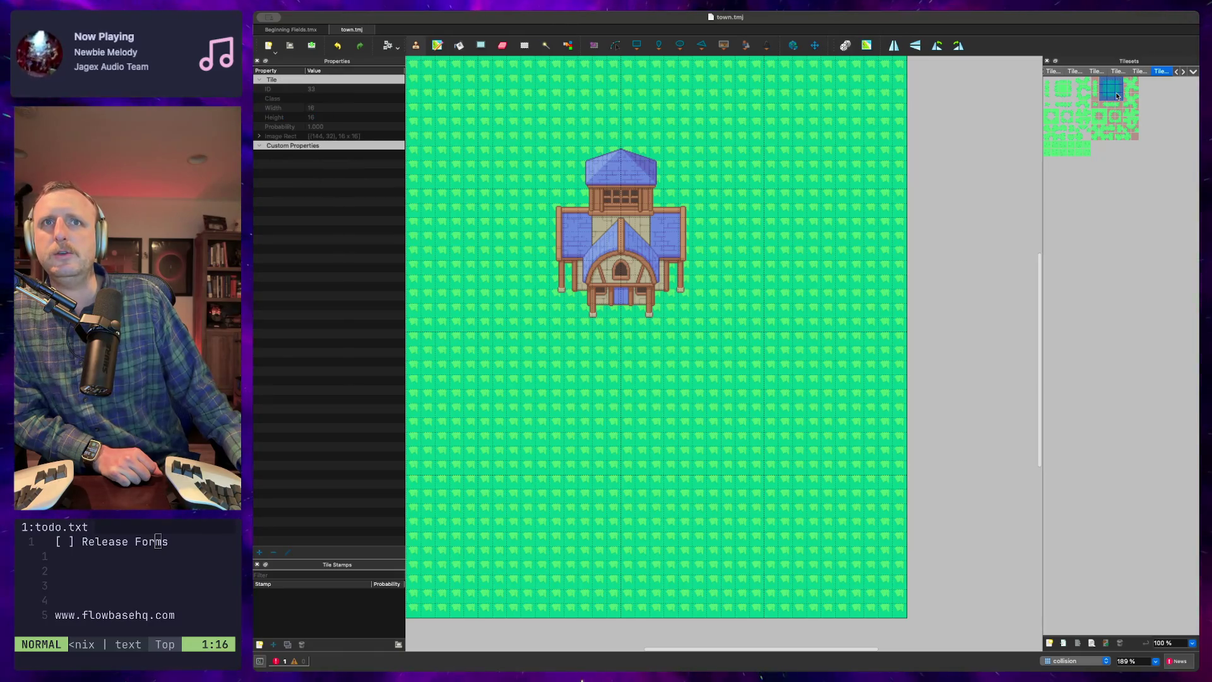
pyautogui.click(884, 79)
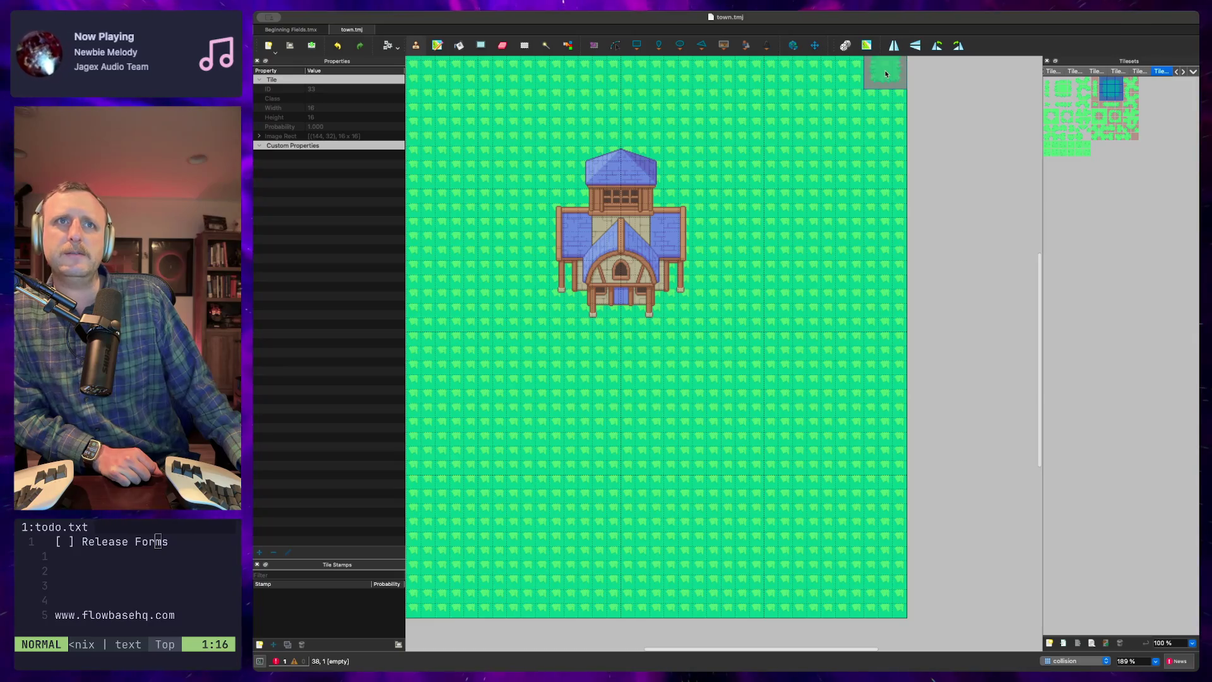
pyautogui.click(887, 110)
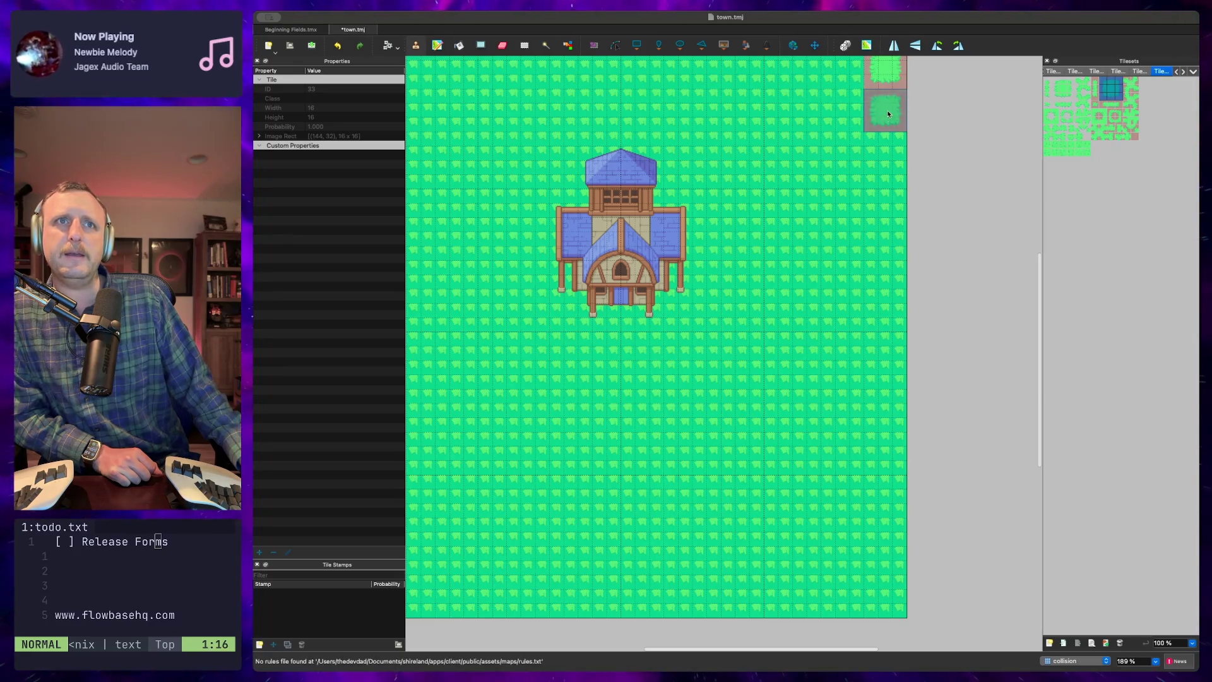
pyautogui.click(887, 157)
pyautogui.click(887, 198)
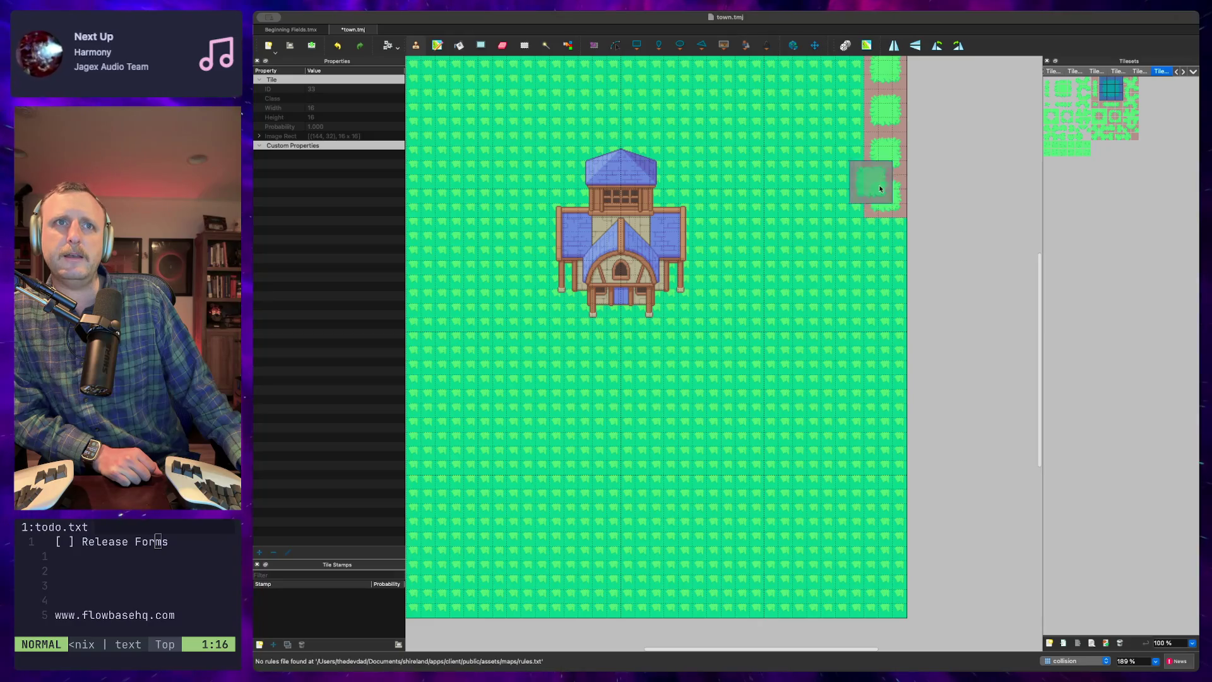
pyautogui.click(846, 88)
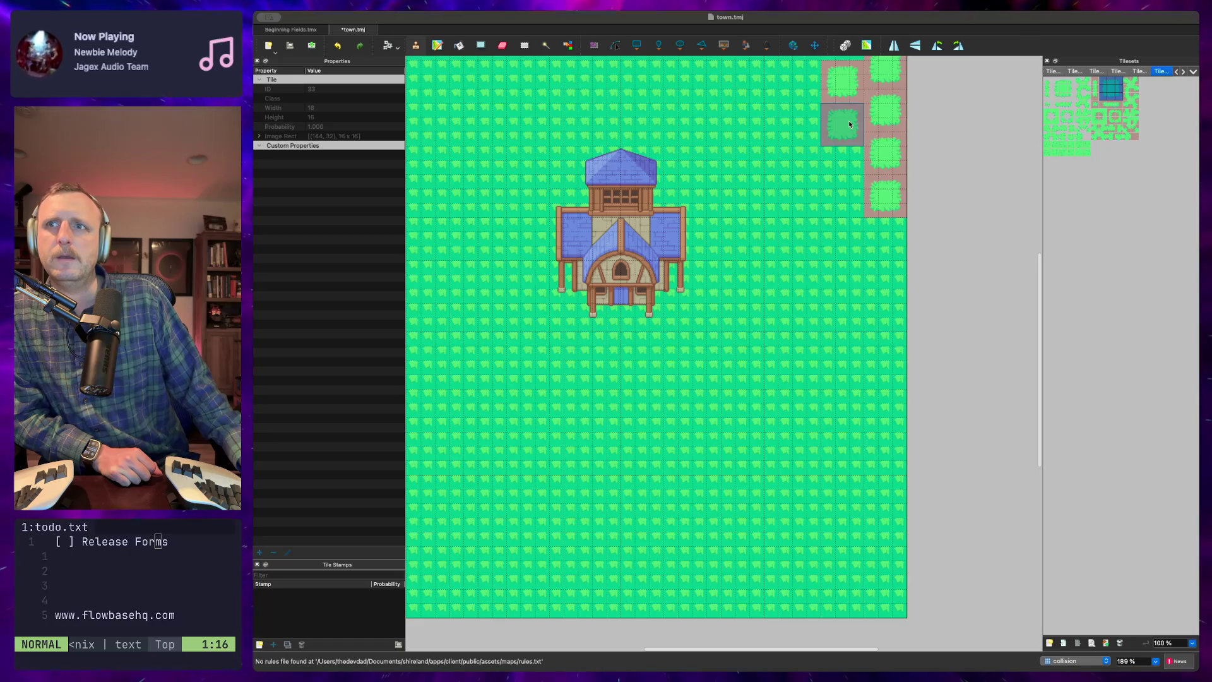
pyautogui.click(843, 126)
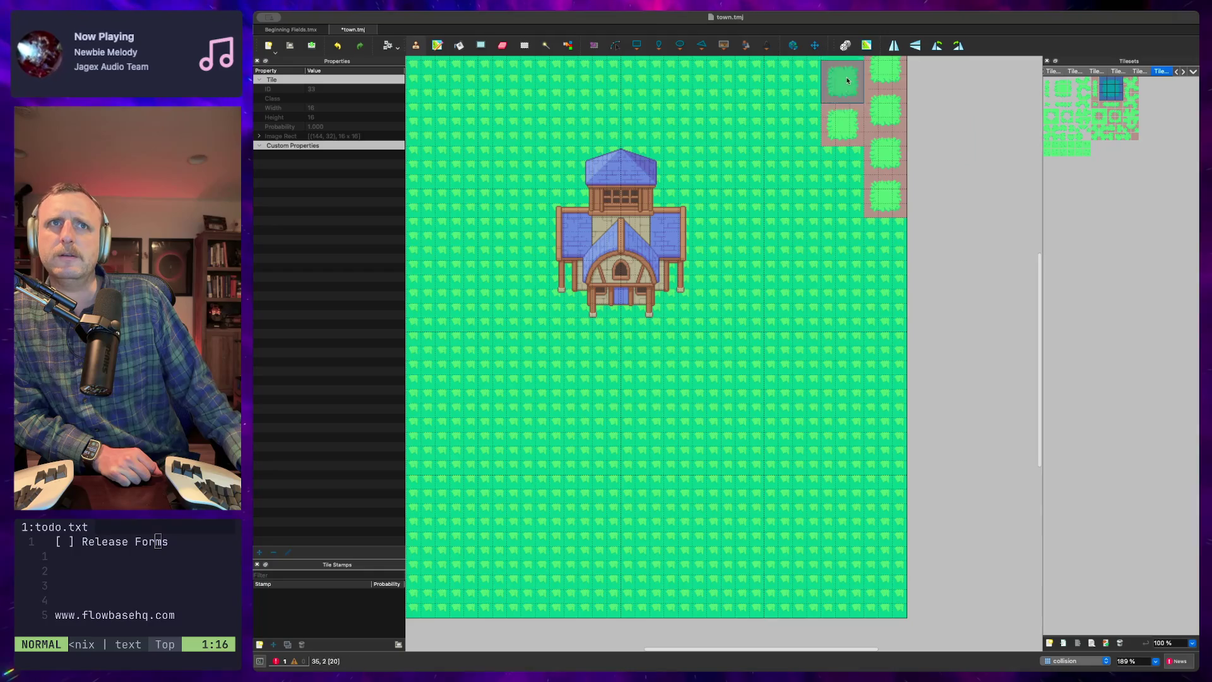
# Try random-mode painting below the house, then undo the scattered tiles
pyautogui.click(845, 46)
pyautogui.click(809, 213)
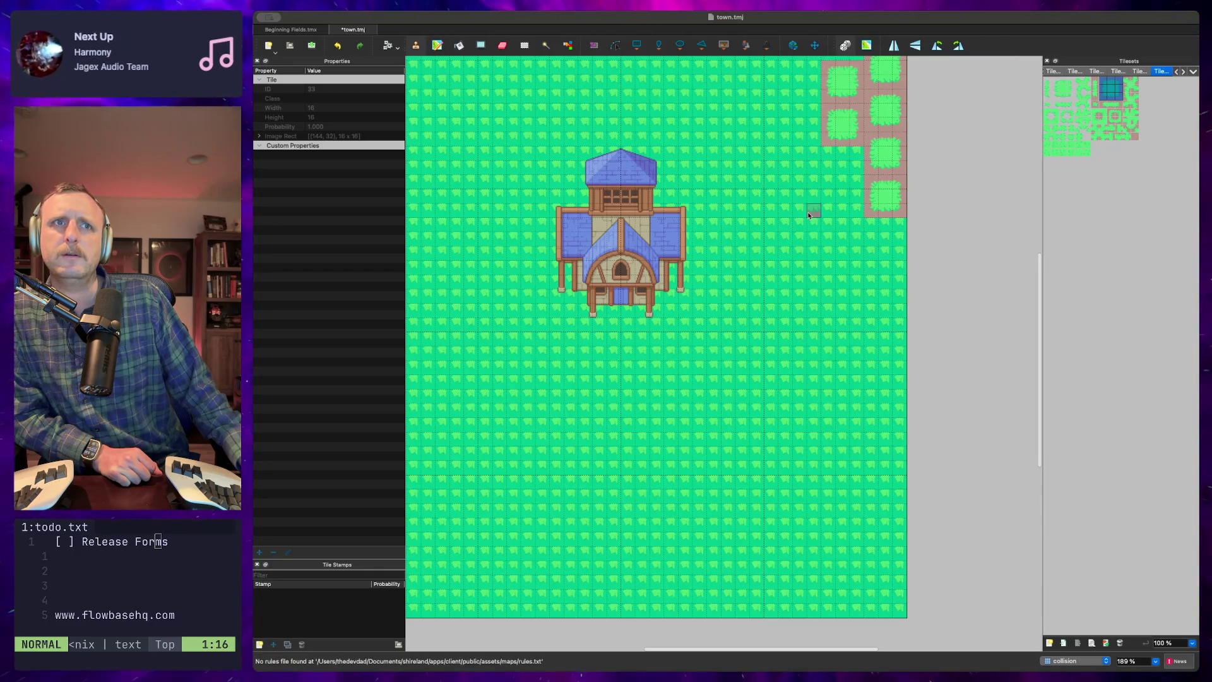
pyautogui.moveTo(790, 402)
pyautogui.mouseDown()
pyautogui.moveTo(798, 449)
pyautogui.moveTo(726, 425)
pyautogui.moveTo(795, 565)
pyautogui.moveTo(740, 485)
pyautogui.moveTo(846, 533)
pyautogui.moveTo(828, 439)
pyautogui.mouseUp()
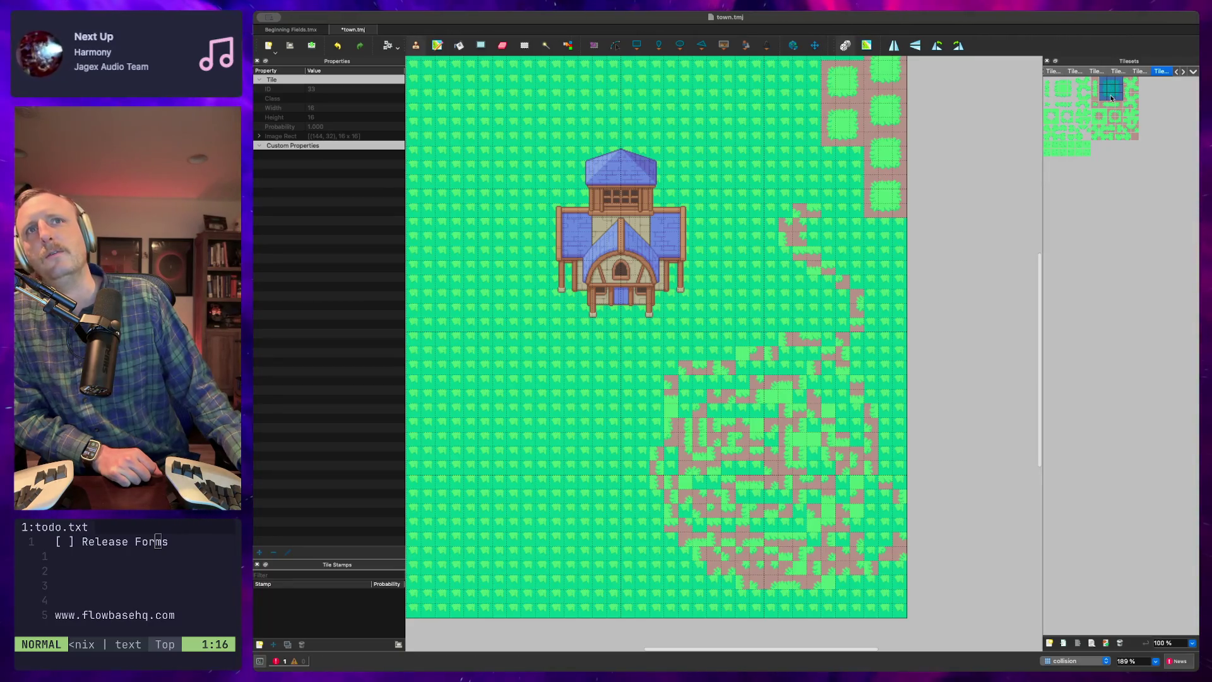
pyautogui.click(800, 297)
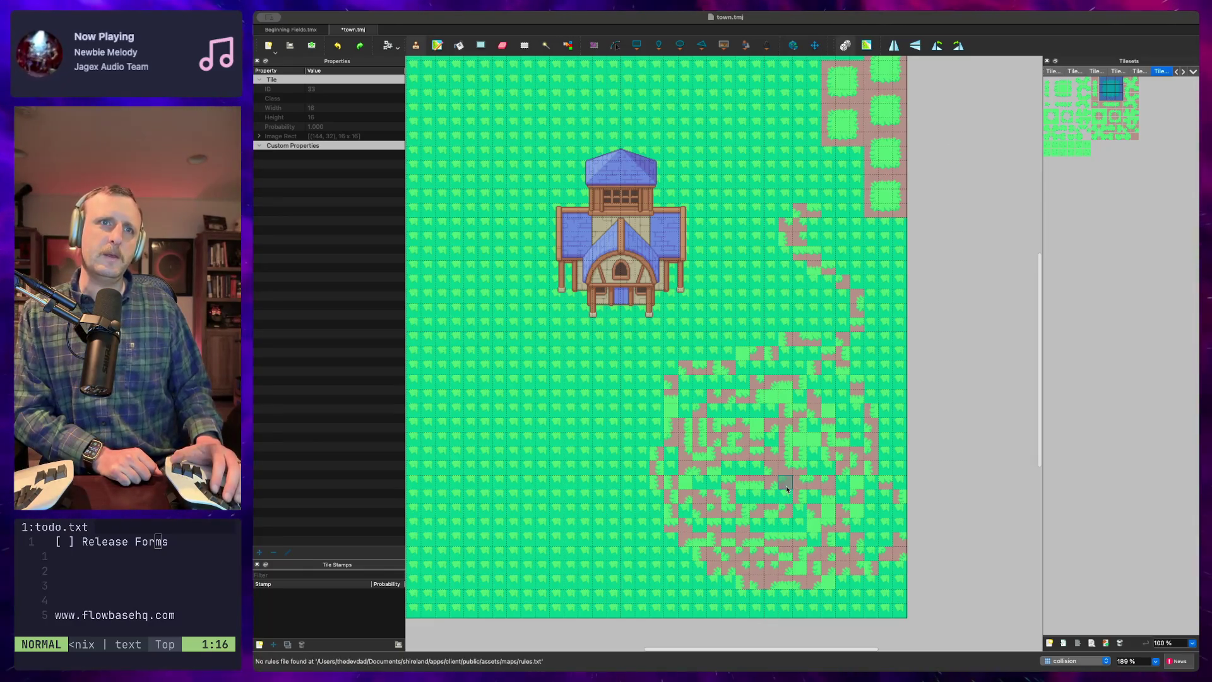
pyautogui.hotkey('ctrl', 'z')
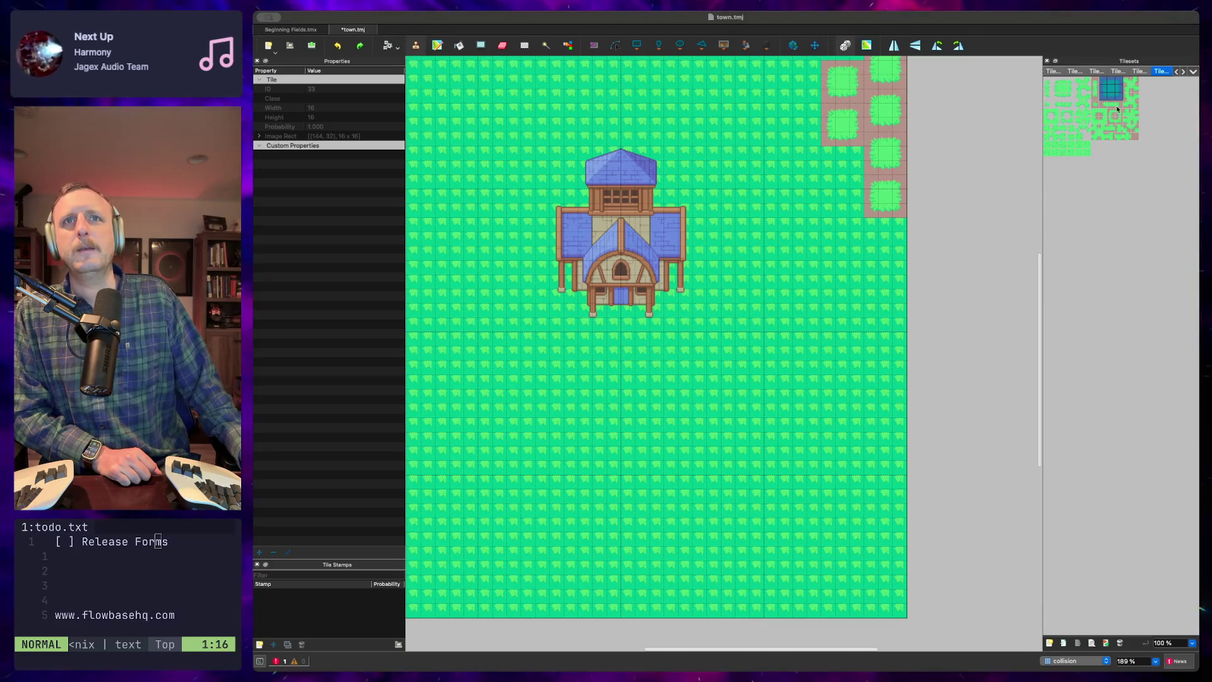
pyautogui.moveTo(1137, 139); pyautogui.dragTo(1051, 86)
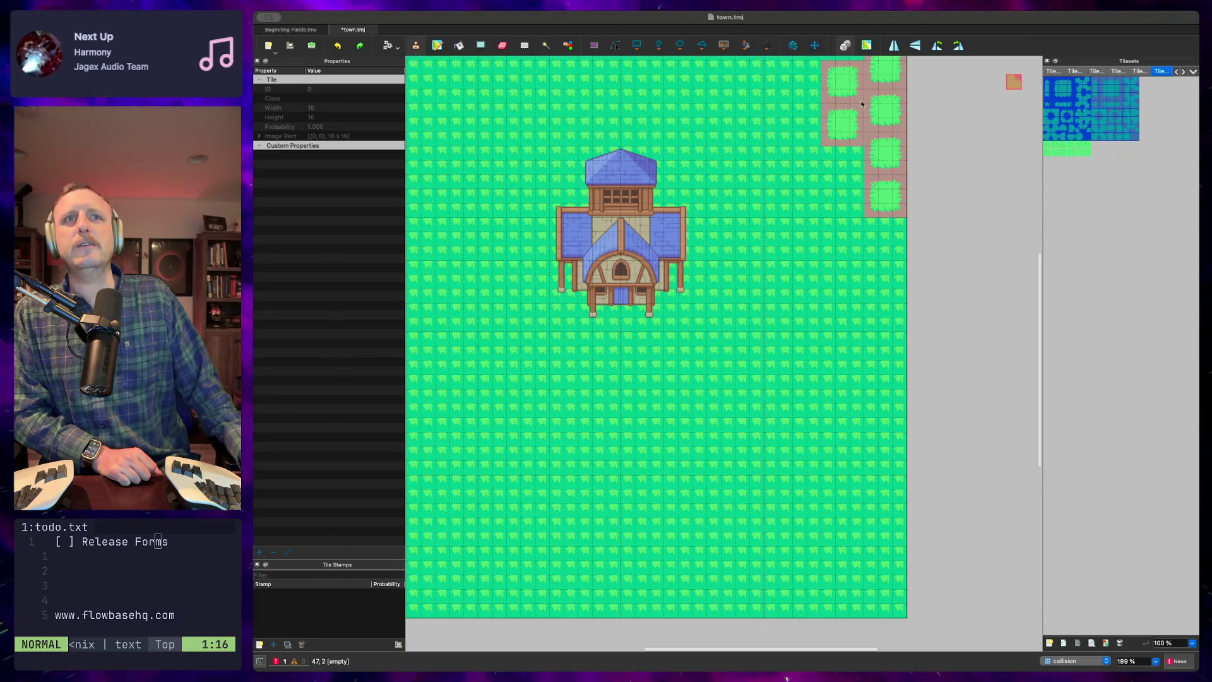
pyautogui.moveTo(755, 64)
pyautogui.mouseDown()
pyautogui.moveTo(813, 155)
pyautogui.moveTo(825, 504)
pyautogui.moveTo(707, 410)
pyautogui.moveTo(560, 519)
pyautogui.moveTo(756, 383)
pyautogui.moveTo(796, 404)
pyautogui.moveTo(784, 622)
pyautogui.moveTo(843, 609)
pyautogui.moveTo(842, 587)
pyautogui.moveTo(909, 568)
pyautogui.moveTo(770, 527)
pyautogui.moveTo(865, 512)
pyautogui.moveTo(833, 470)
pyautogui.moveTo(966, 438)
pyautogui.moveTo(817, 398)
pyautogui.moveTo(840, 378)
pyautogui.moveTo(770, 364)
pyautogui.moveTo(893, 354)
pyautogui.moveTo(903, 338)
pyautogui.moveTo(859, 309)
pyautogui.moveTo(882, 293)
pyautogui.moveTo(783, 261)
pyautogui.mouseUp()
pyautogui.moveTo(909, 261)
pyautogui.mouseDown()
pyautogui.moveTo(868, 202)
pyautogui.moveTo(863, 155)
pyautogui.moveTo(783, 126)
pyautogui.moveTo(878, 101)
pyautogui.moveTo(795, 72)
pyautogui.moveTo(865, 69)
pyautogui.mouseUp()
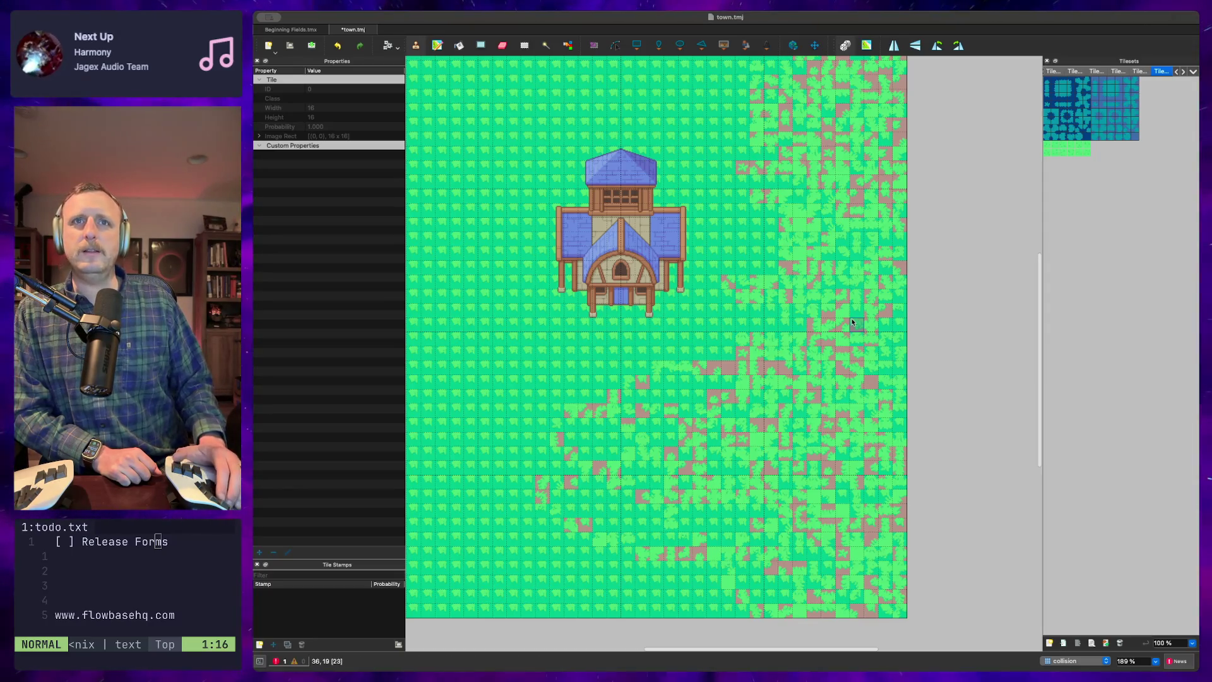
pyautogui.hotkey('ctrl', 'z')
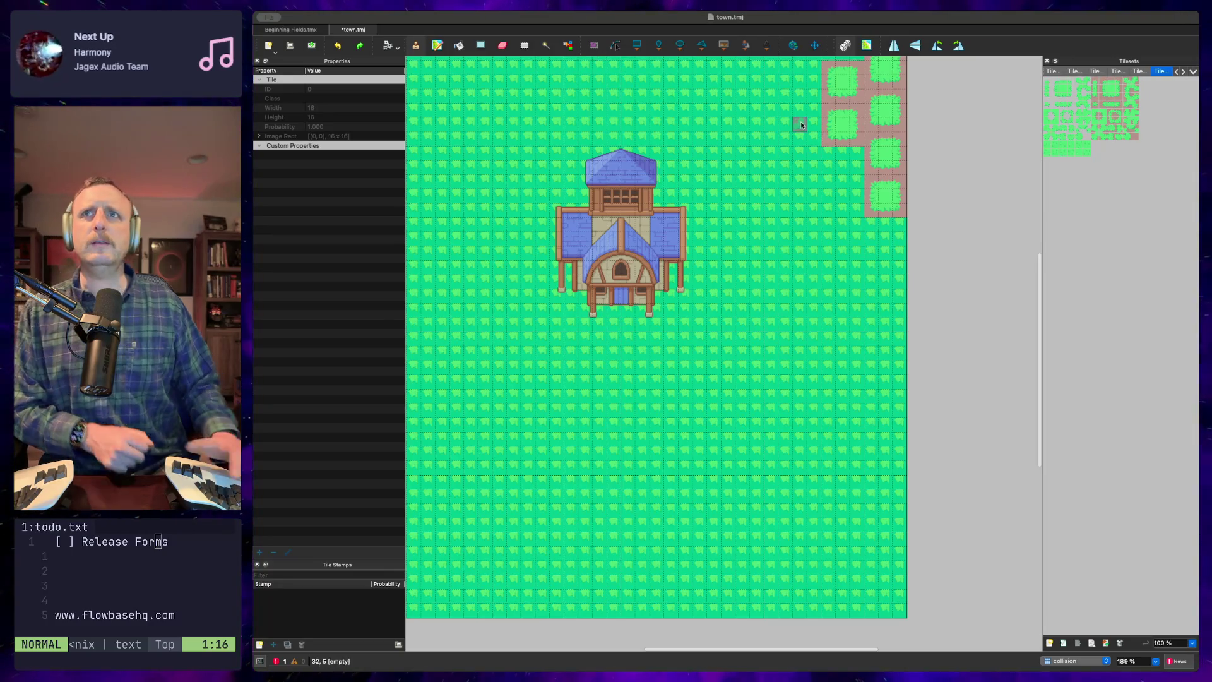
pyautogui.press('super+Tab')
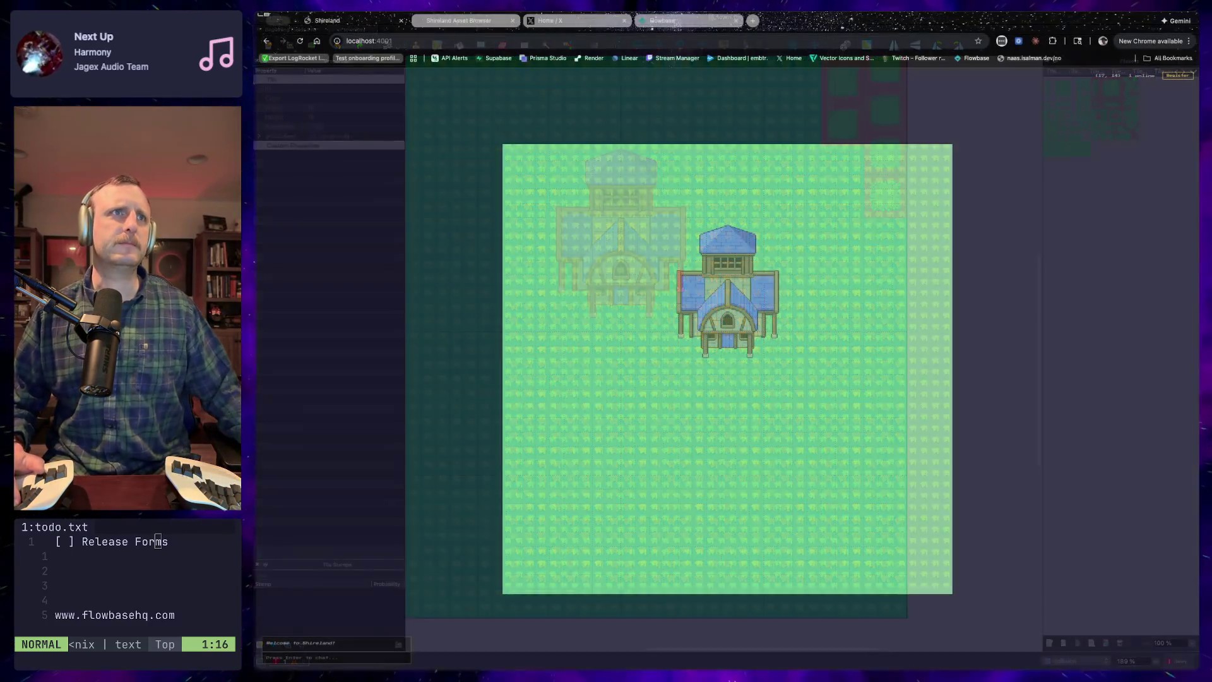
# Search the Asset Browser for 'grass' with the NPCs filter removed
pyautogui.click(451, 20)
pyautogui.click(385, 99)
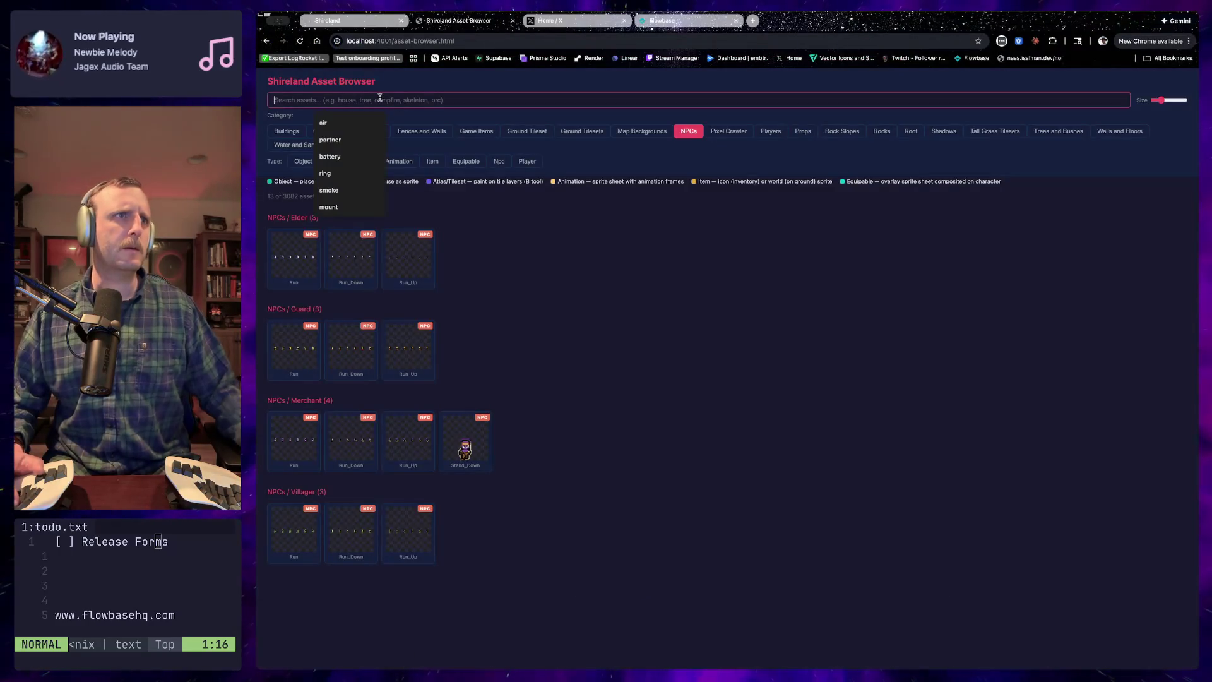
pyautogui.write('grass')
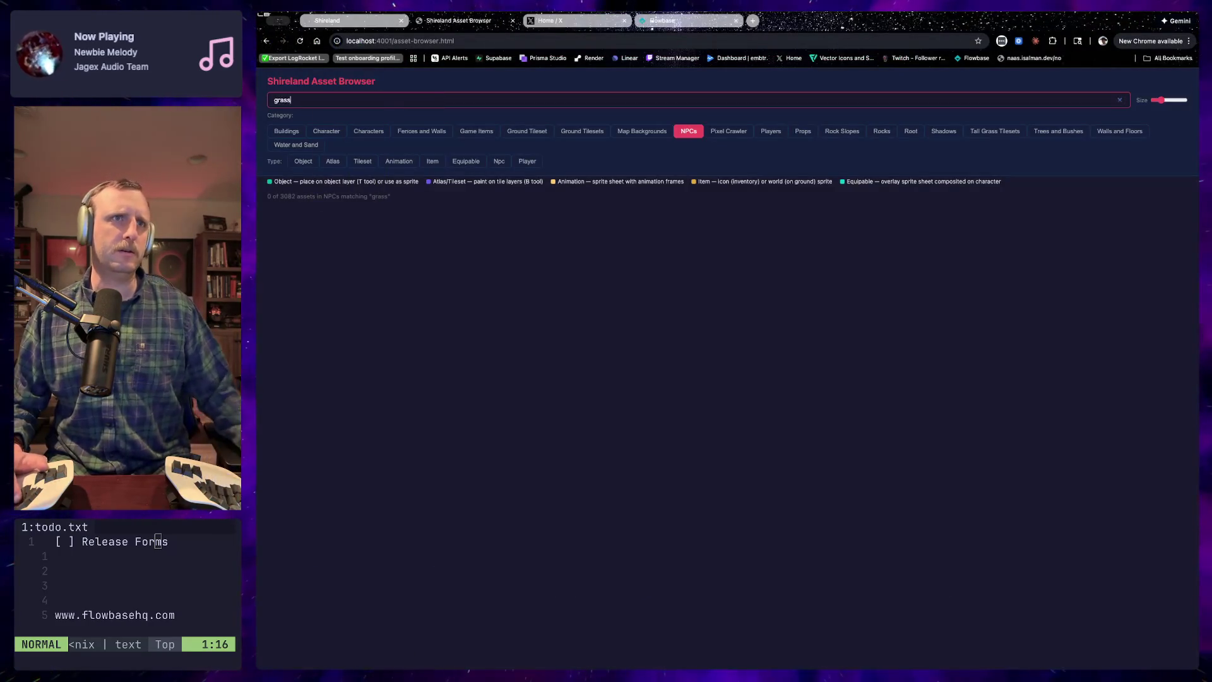
pyautogui.click(686, 132)
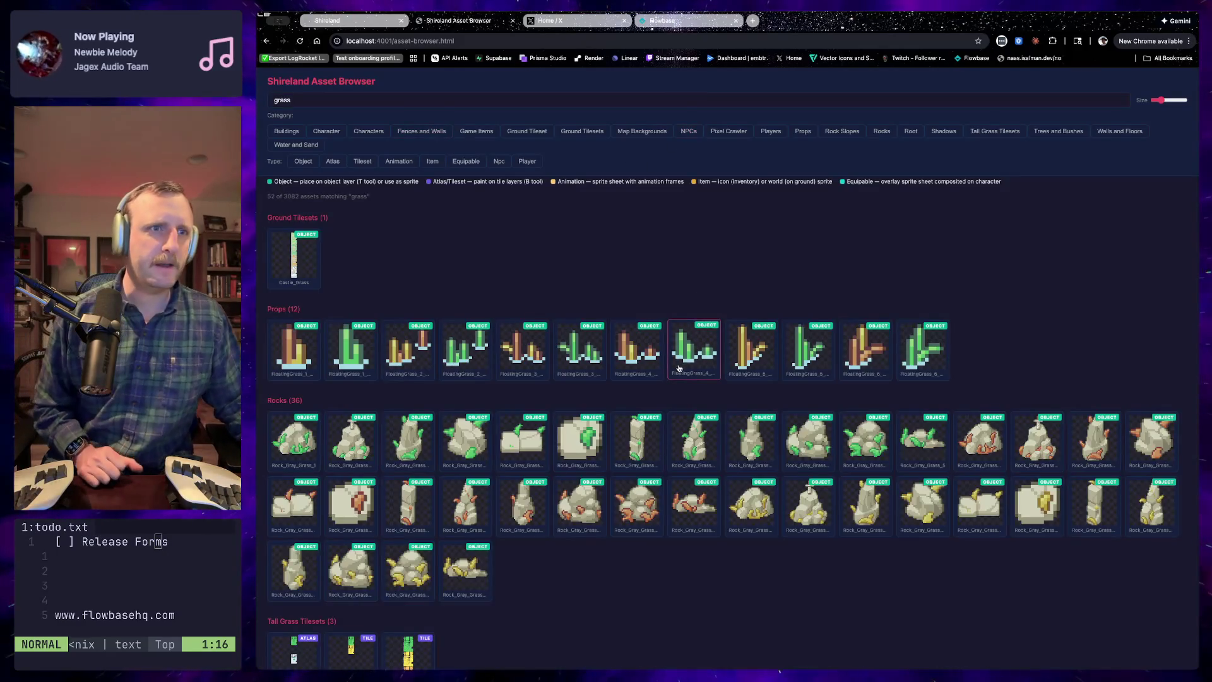
pyautogui.scroll(-1, 400, 559)
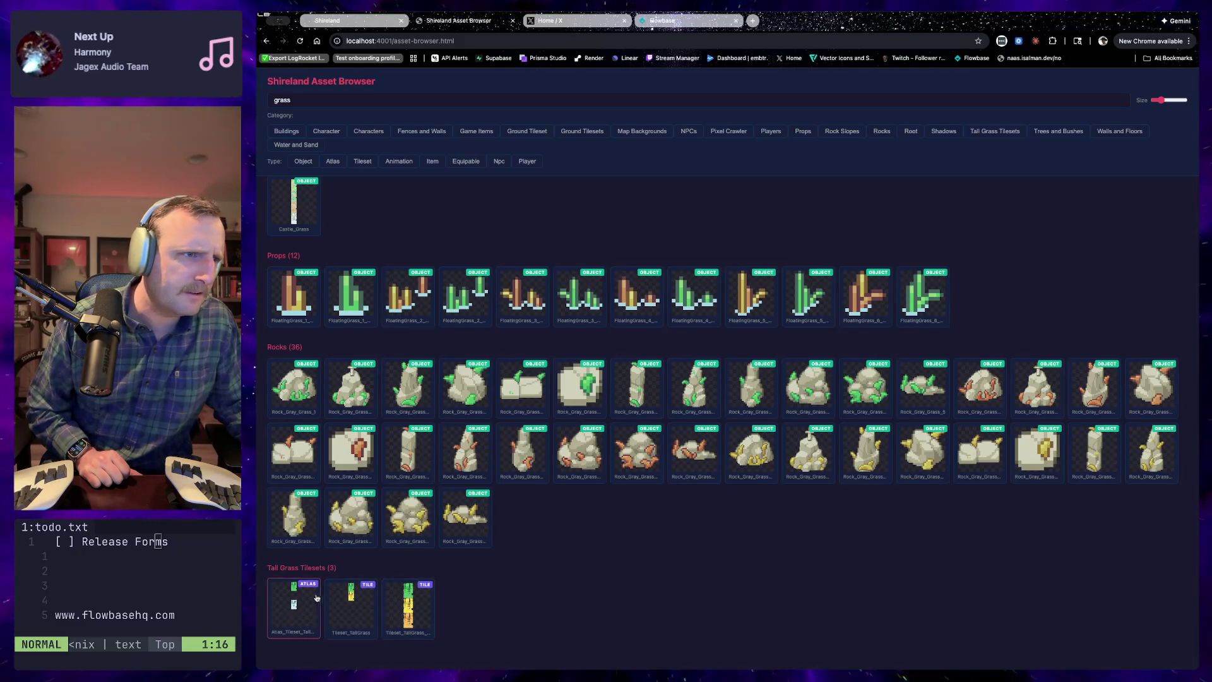
# Preview the Tileset_TallGrass_Desert tileset and its details, then bring up the Using Terrains page
pyautogui.click(408, 605)
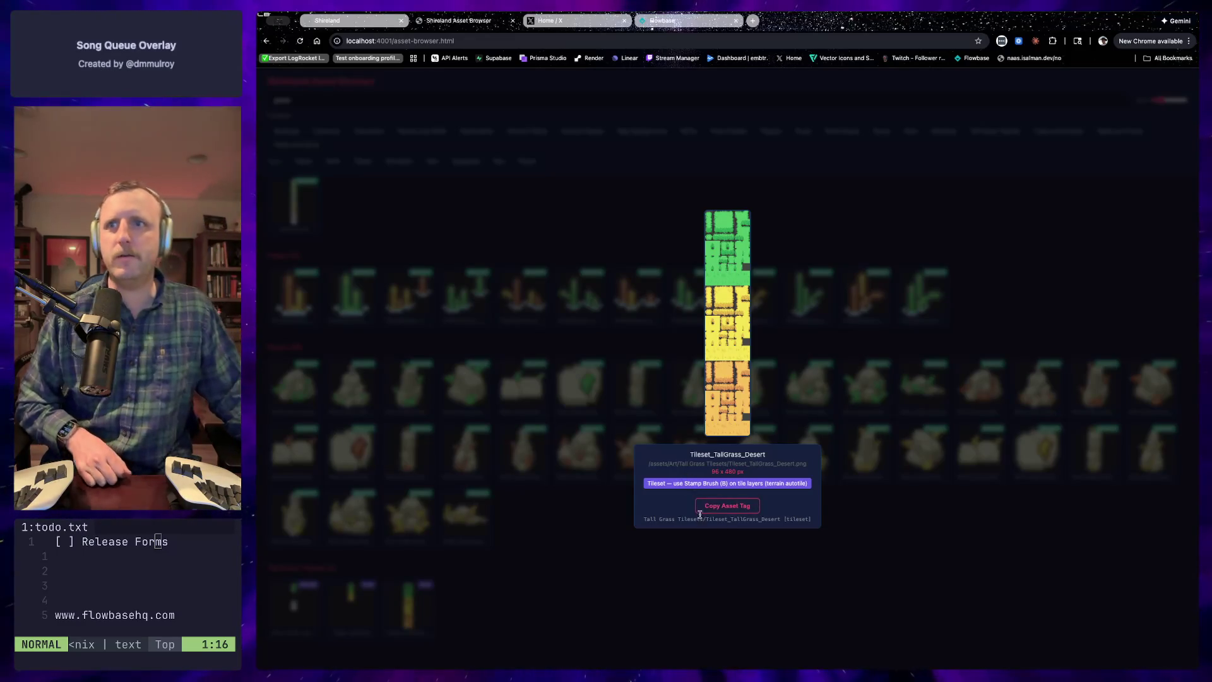
pyautogui.click(594, 410)
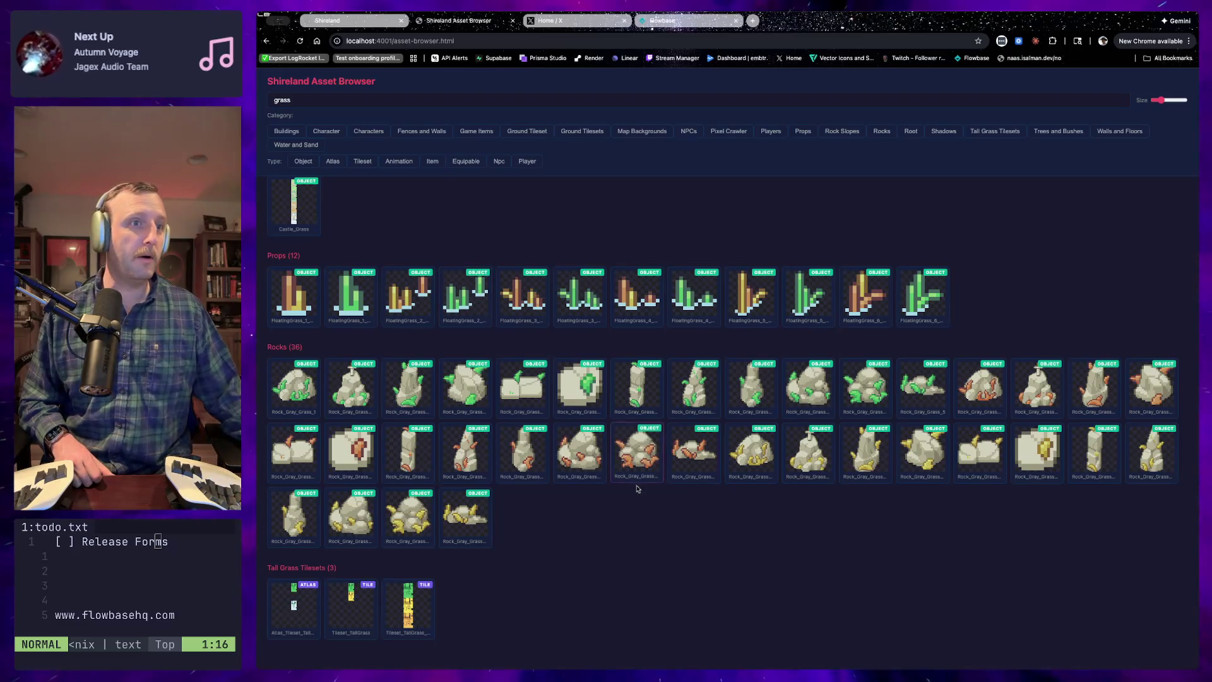
pyautogui.hotkey('ctrl', '+')
pyautogui.hotkey('ctrl', '+')
pyautogui.hotkey('ctrl', '+')
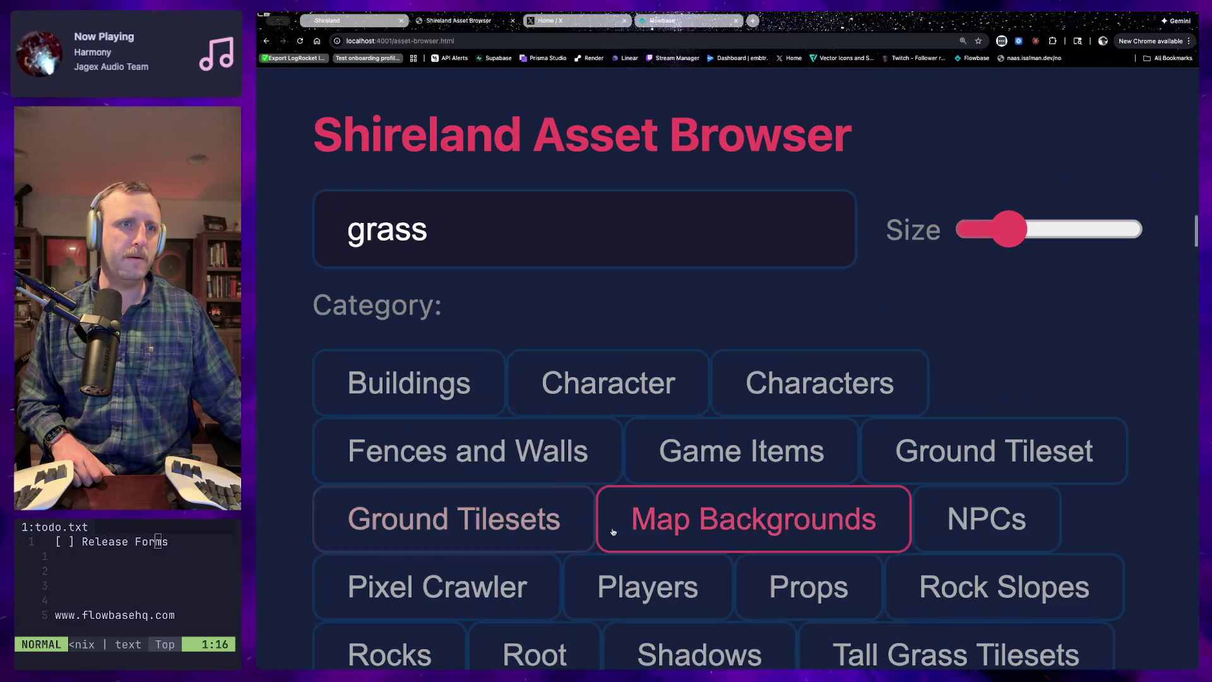
pyautogui.hotkey('ctrl', '-')
pyautogui.hotkey('ctrl', '-')
pyautogui.hotkey('ctrl', '-')
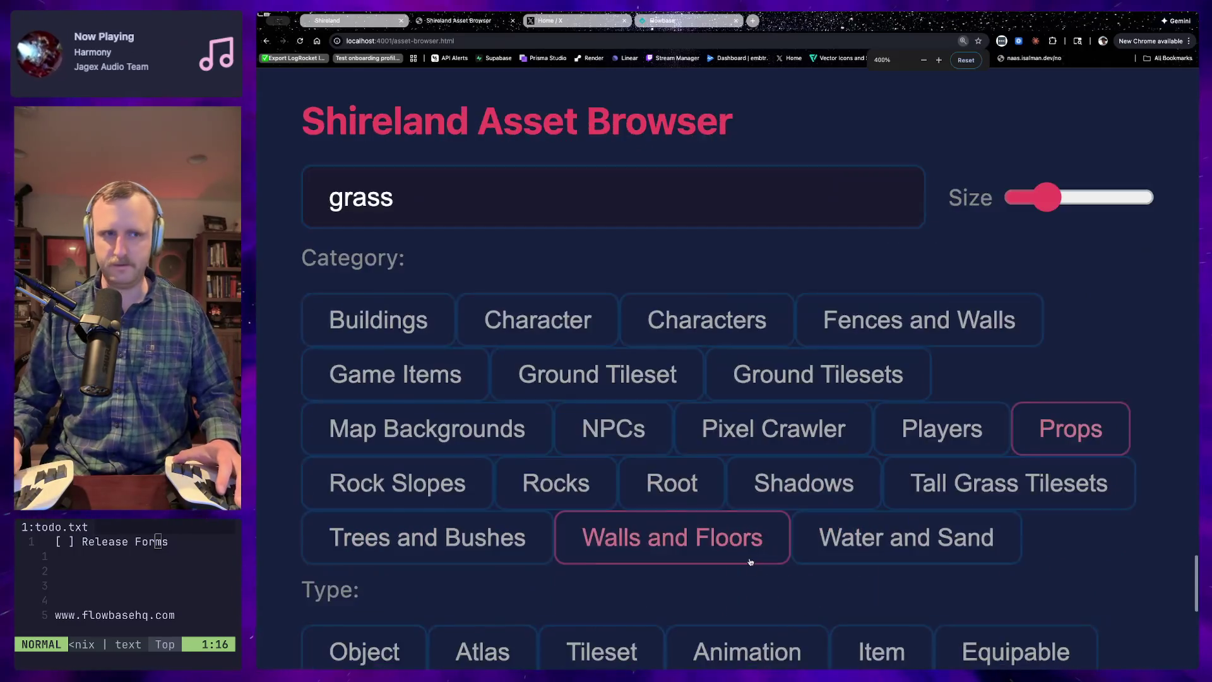
pyautogui.click(523, 575)
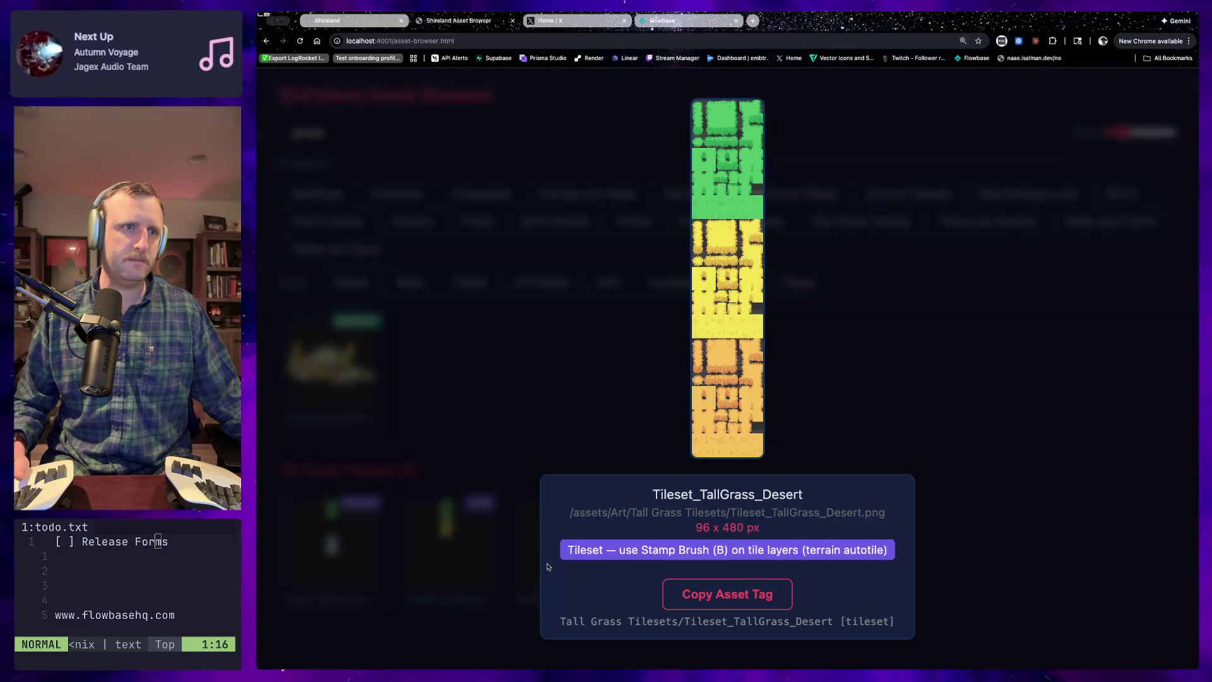
pyautogui.hotkey('ctrl', '+')
pyautogui.hotkey('ctrl', '+')
pyautogui.hotkey('ctrl', '+')
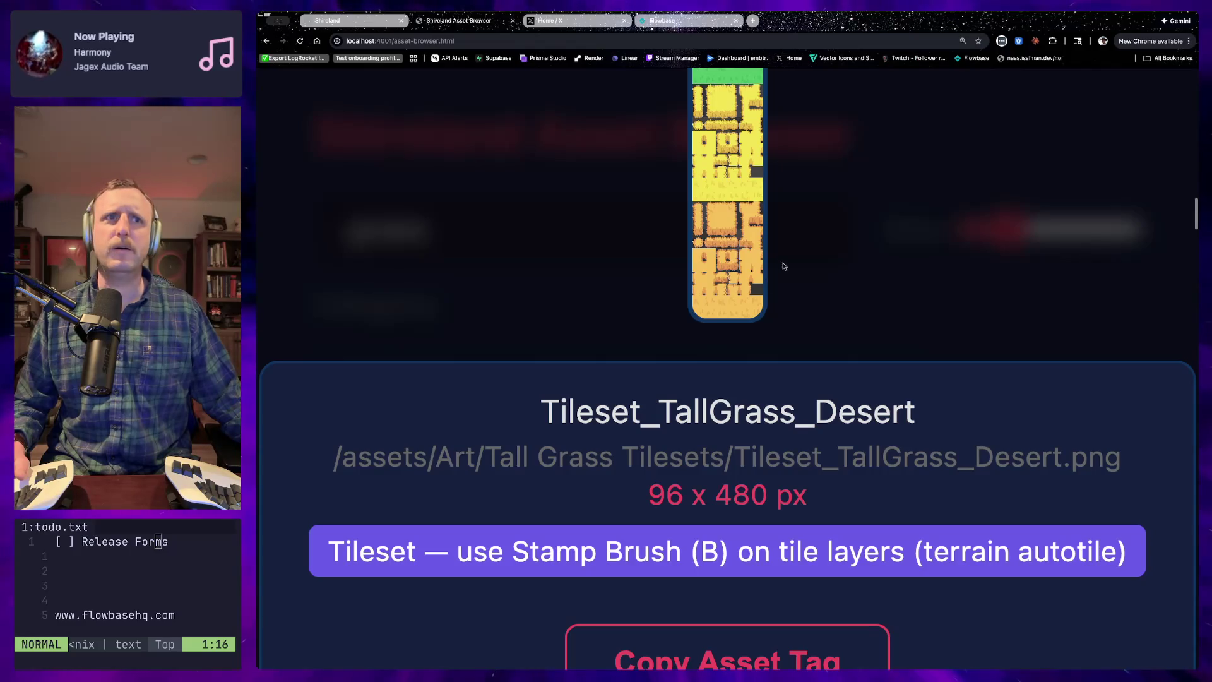
pyautogui.click(759, 327)
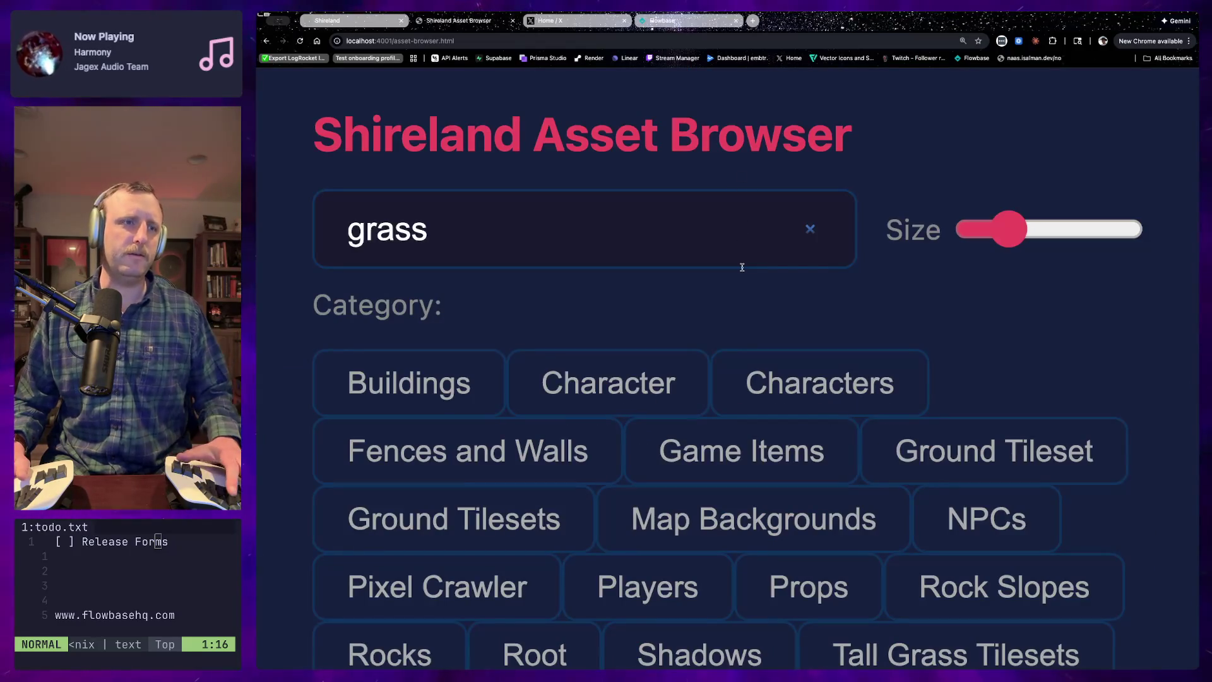
pyautogui.hotkey('ctrl', '0')
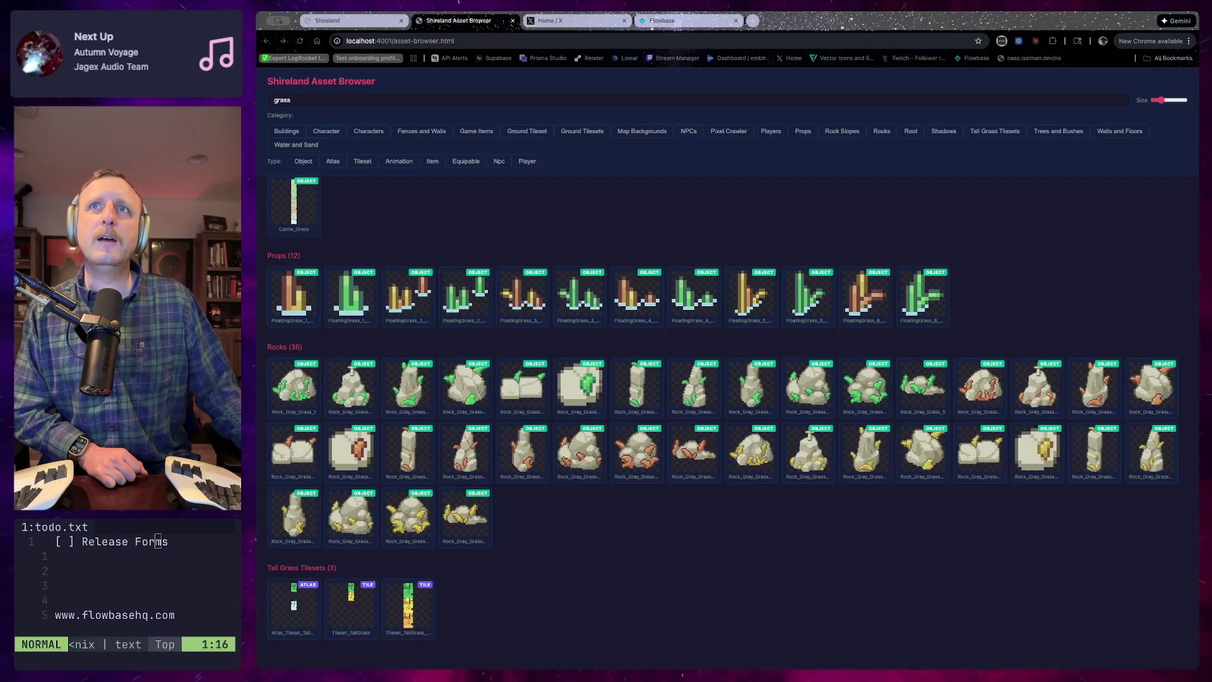
pyautogui.moveTo(841, 25); pyautogui.dragTo(786, 25)
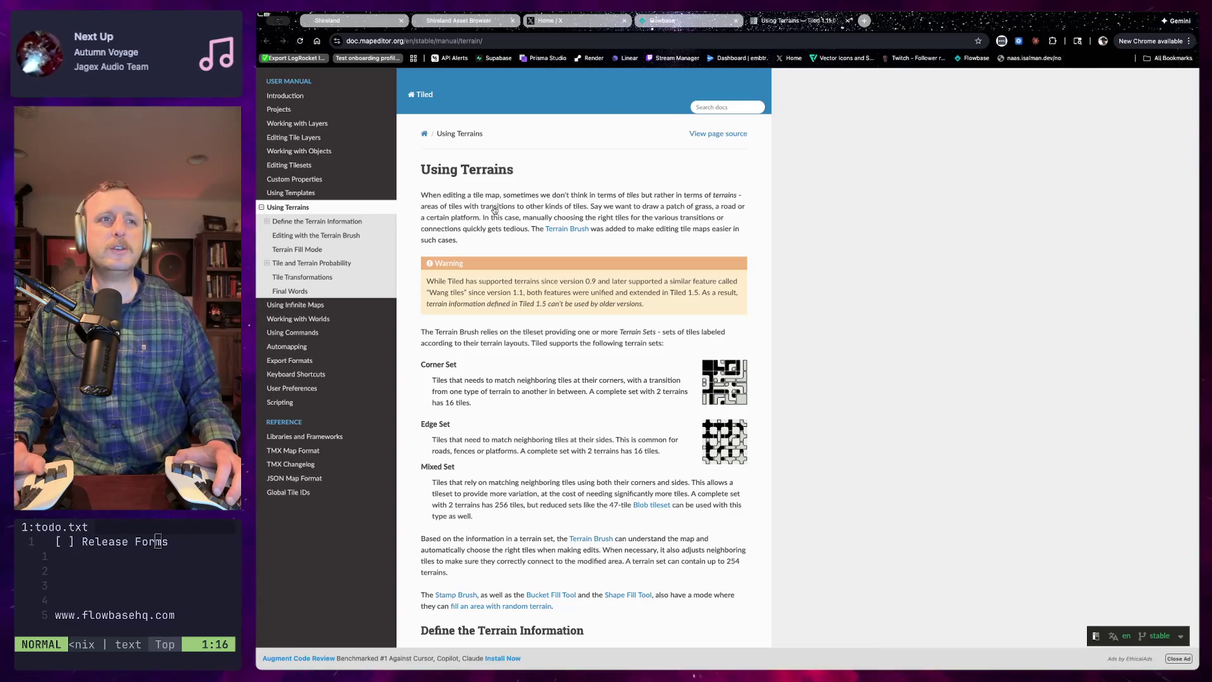
pyautogui.press('super+Tab')
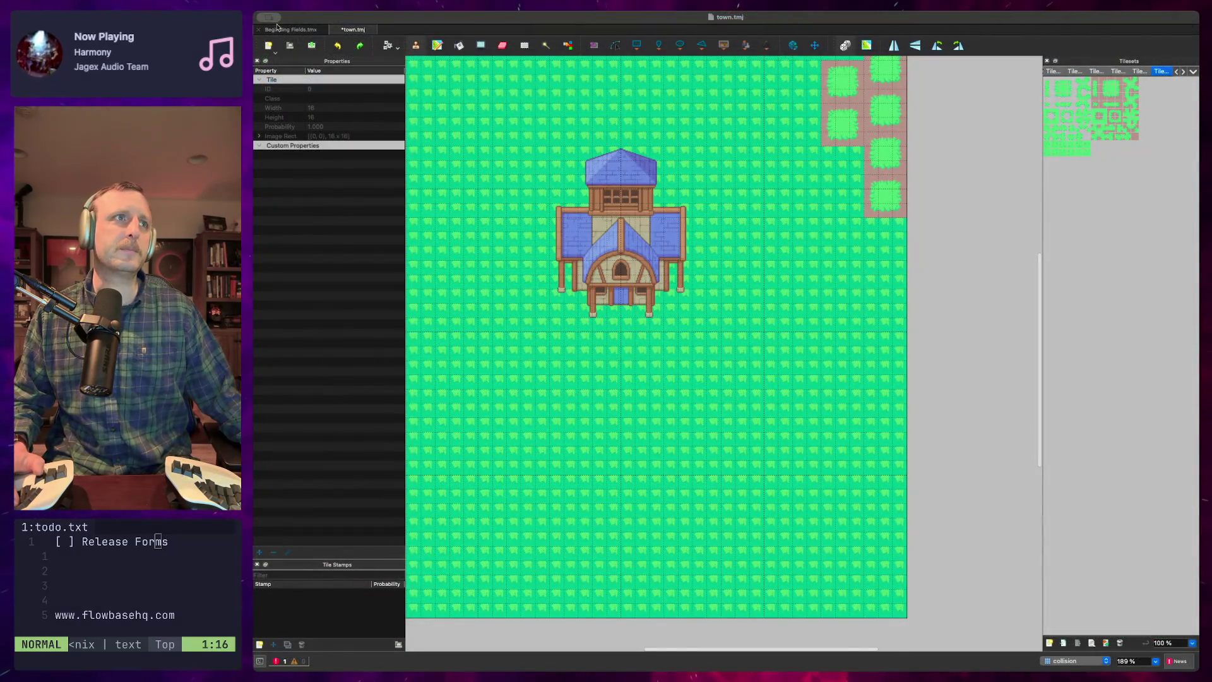
# Open Beginning Fields.tmx and pan around its village layout
pyautogui.click(278, 29)
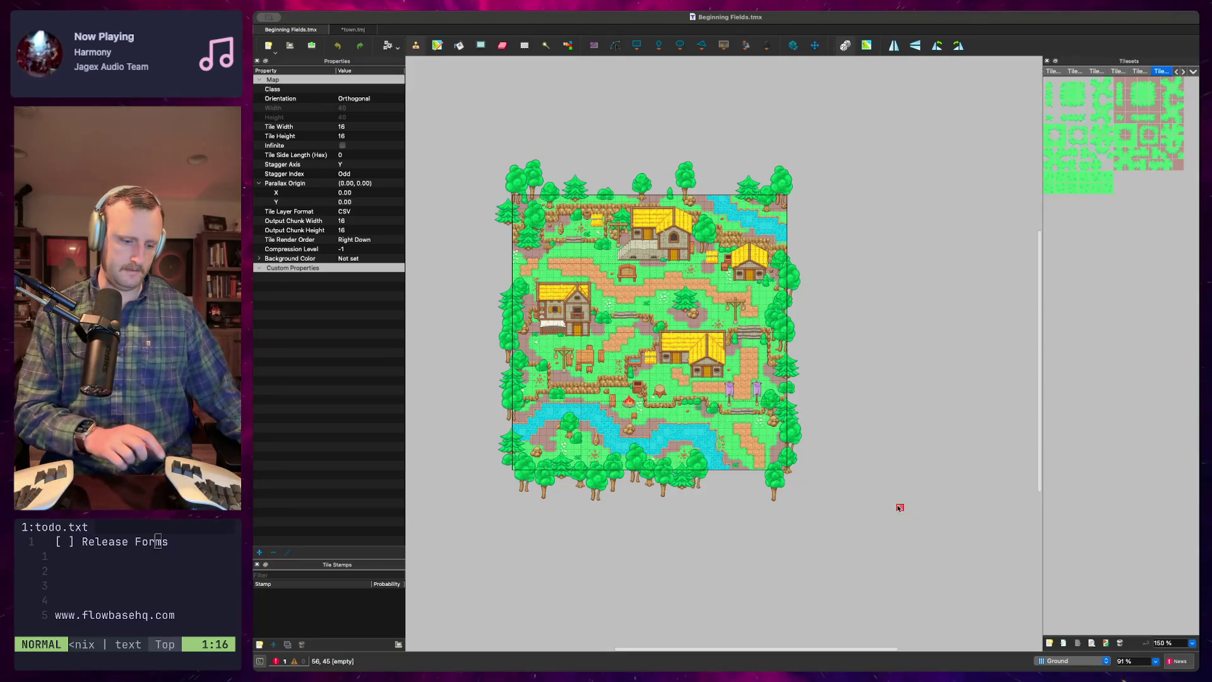
pyautogui.scroll(3, 884, 504)
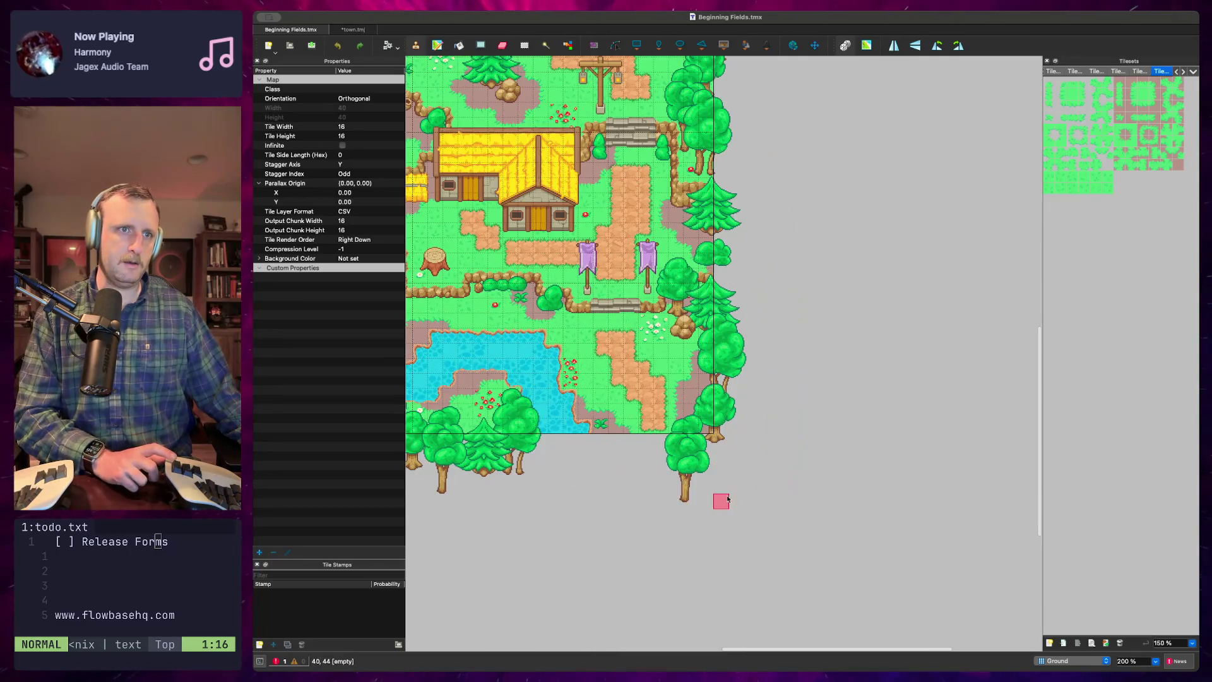
pyautogui.scroll(5, 733, 498)
pyautogui.hscroll(-10, 733, 498)
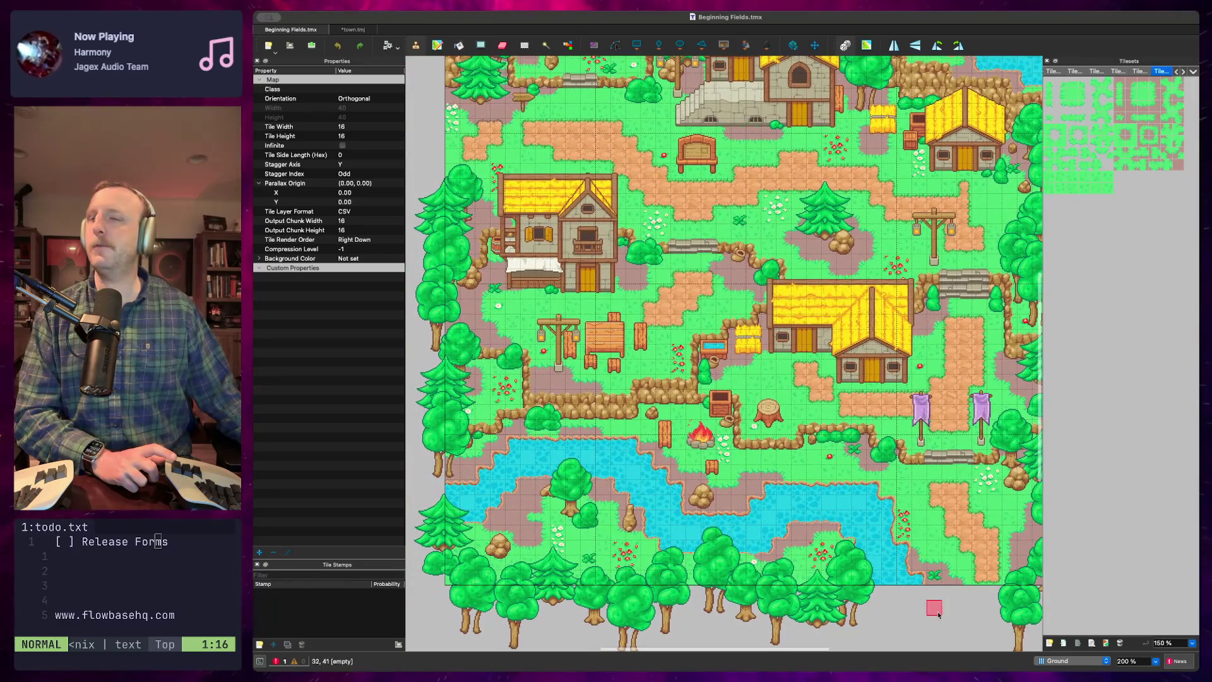
pyautogui.scroll(5, 731, 480)
pyautogui.scroll(-2, 731, 480)
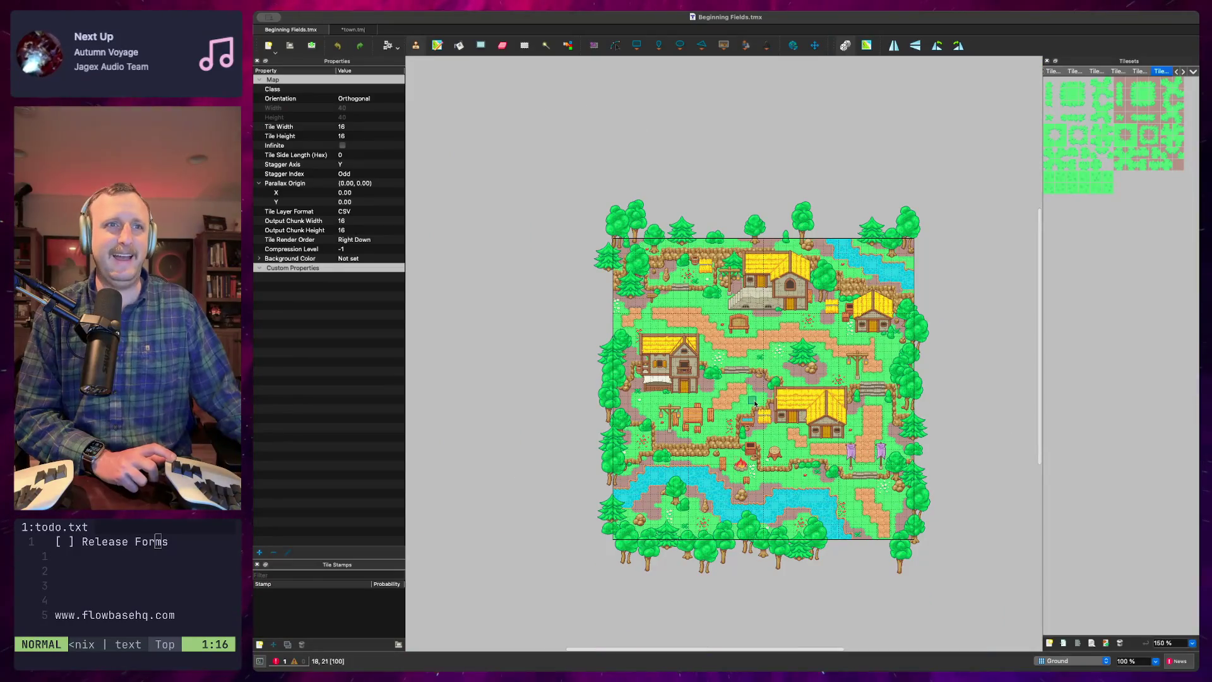
pyautogui.scroll(-1, 744, 392)
pyautogui.scroll(-1, 744, 392)
pyautogui.hscroll(1, 744, 392)
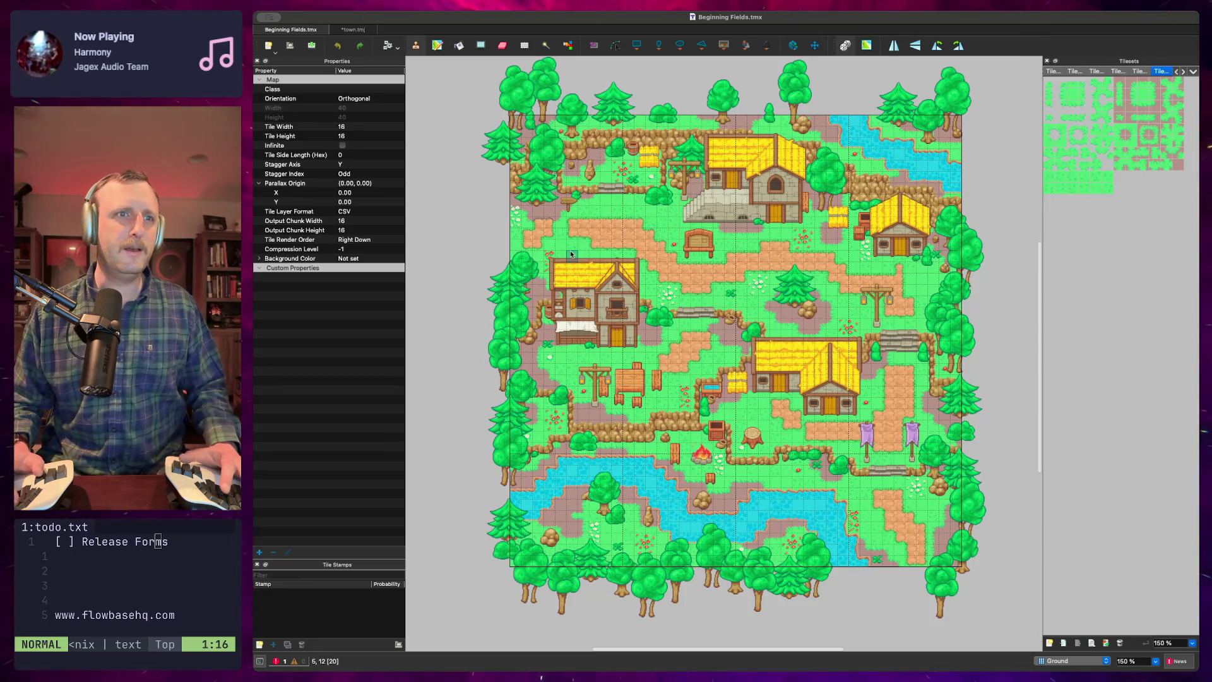
pyautogui.press('super+Tab')
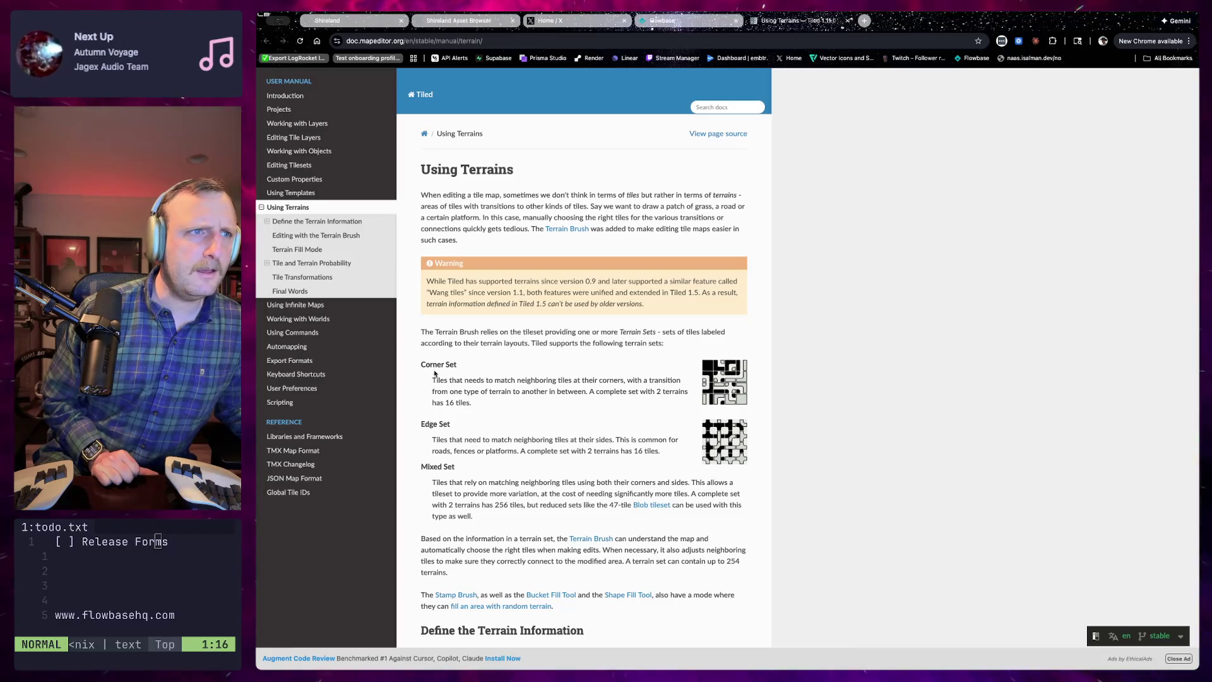
# Read Using Terrains from Define the Terrain Information to Editing with the Terrain Brush, then return to Beginning Fields.tmx
pyautogui.scroll(-4, 431, 381)
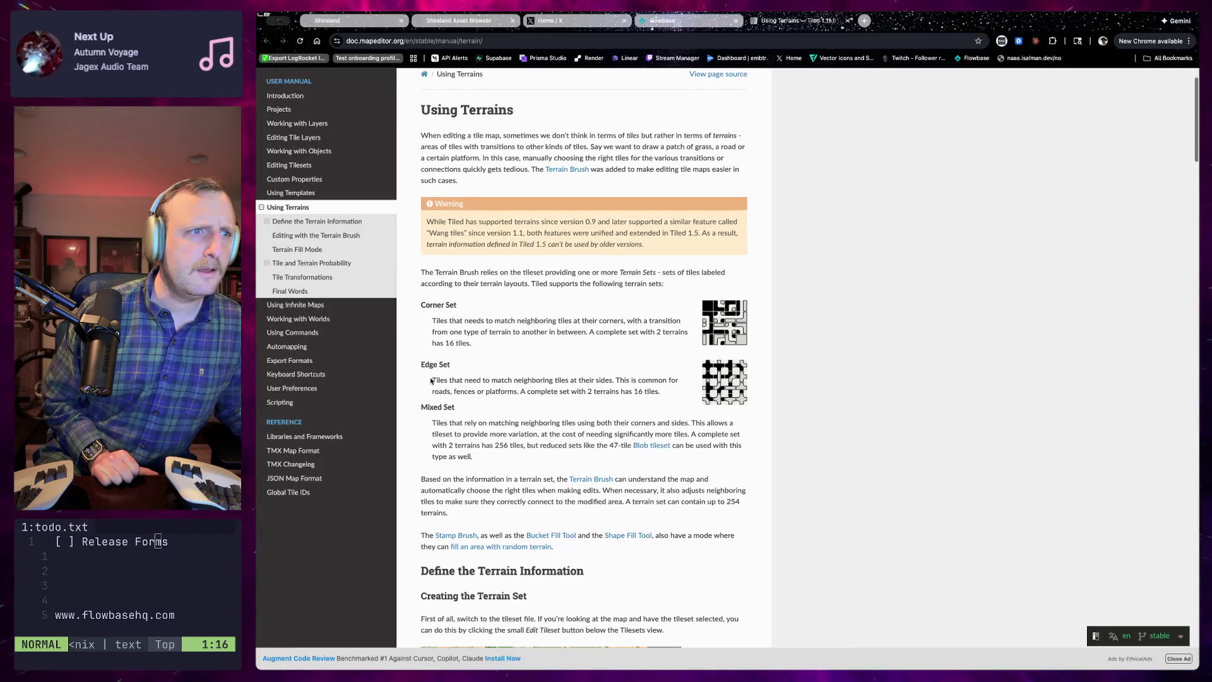
pyautogui.scroll(-1, 442, 378)
pyautogui.scroll(-1, 452, 382)
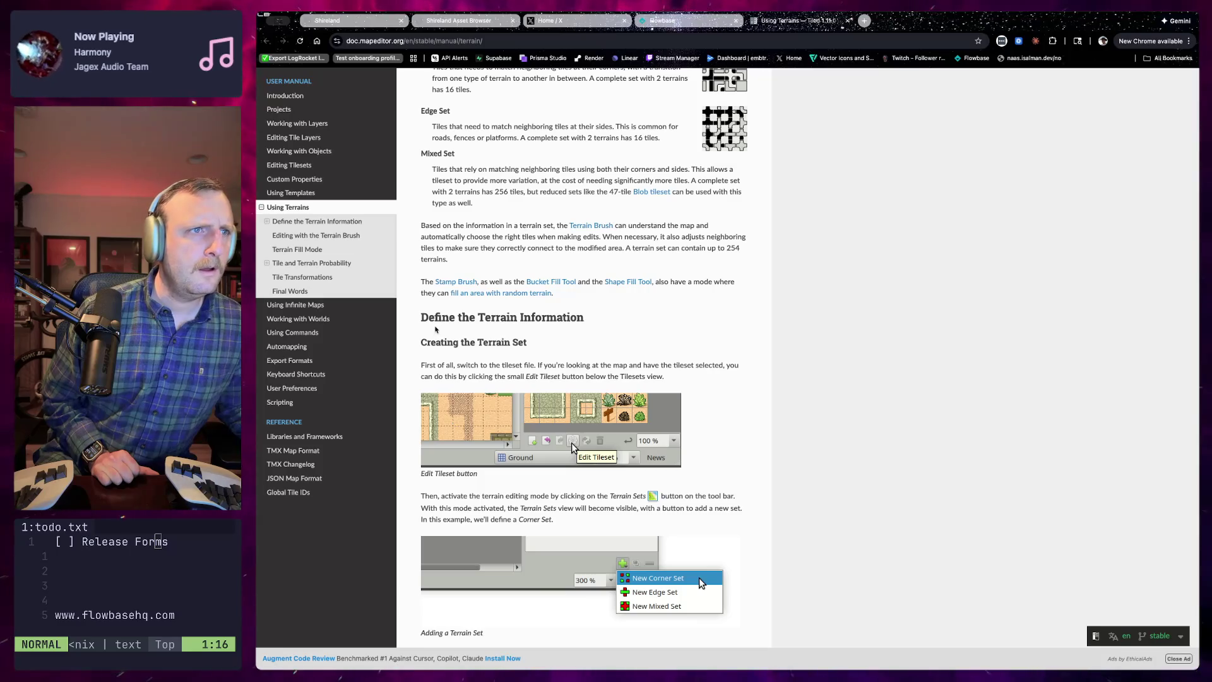
pyautogui.scroll(-1, 435, 331)
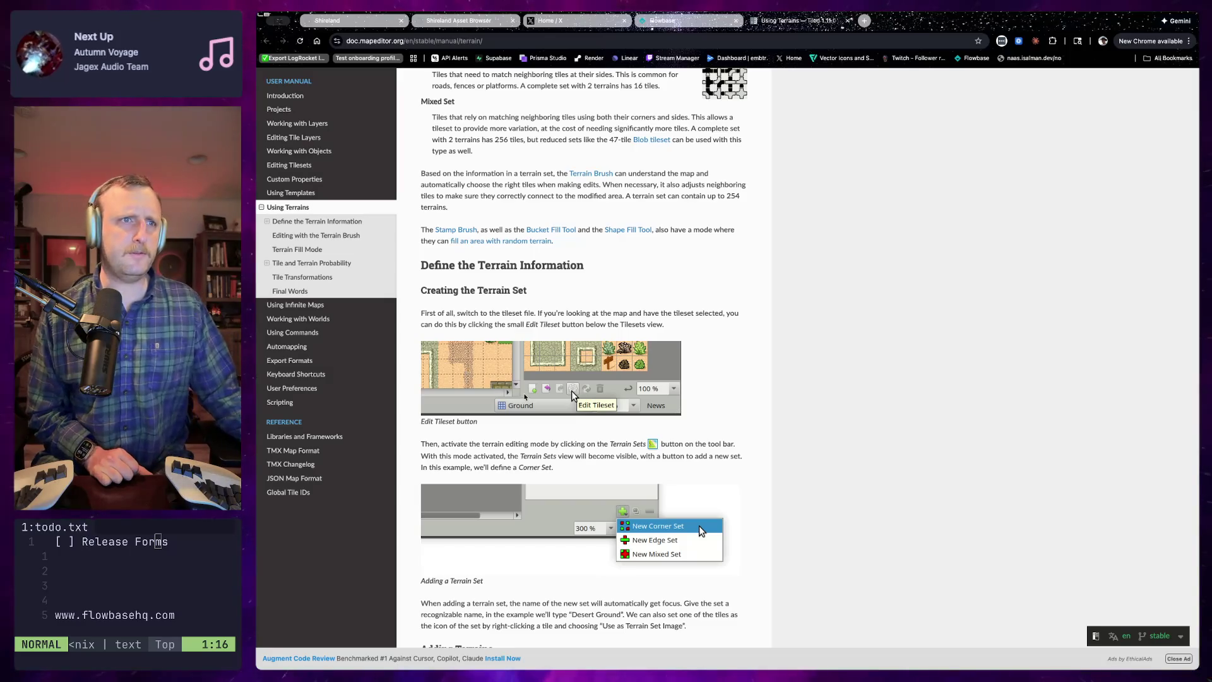
pyautogui.scroll(-5, 522, 384)
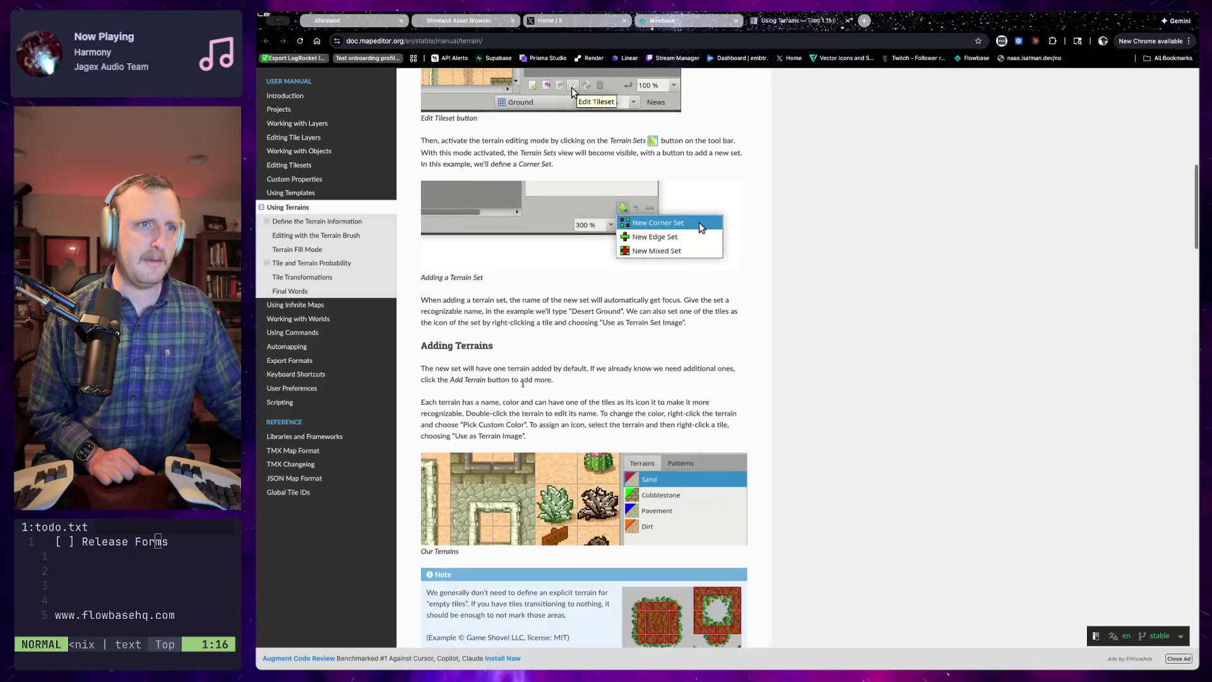
pyautogui.scroll(-1, 522, 384)
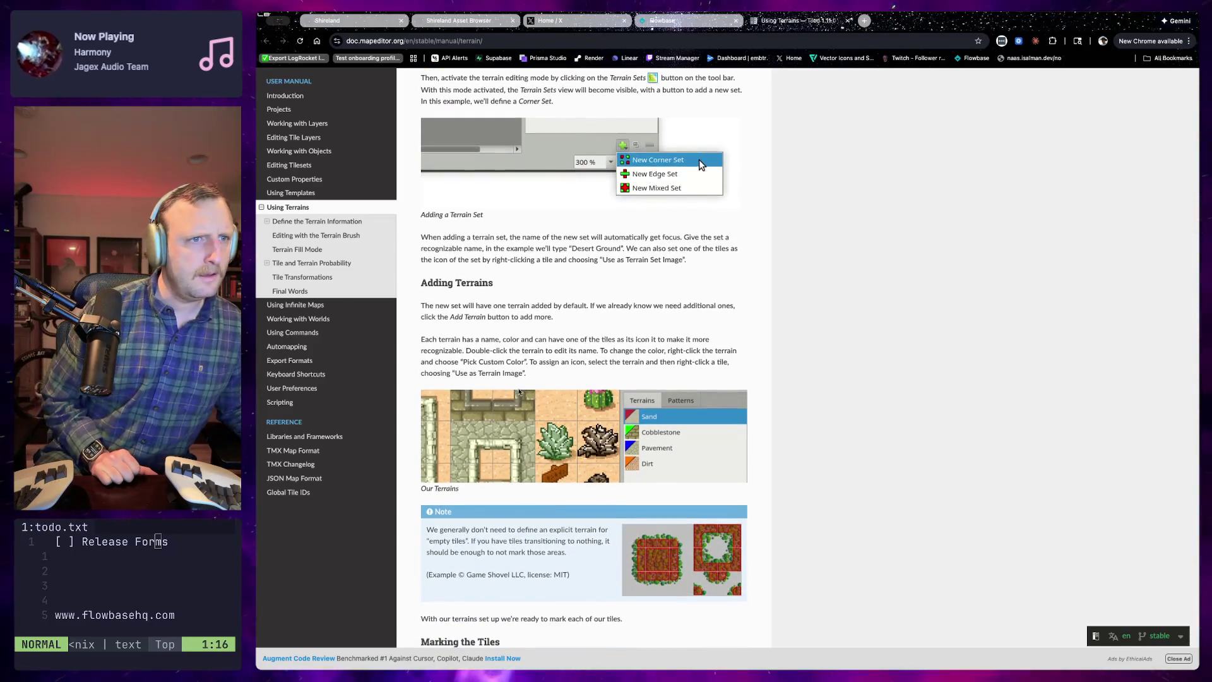
pyautogui.scroll(-2, 519, 387)
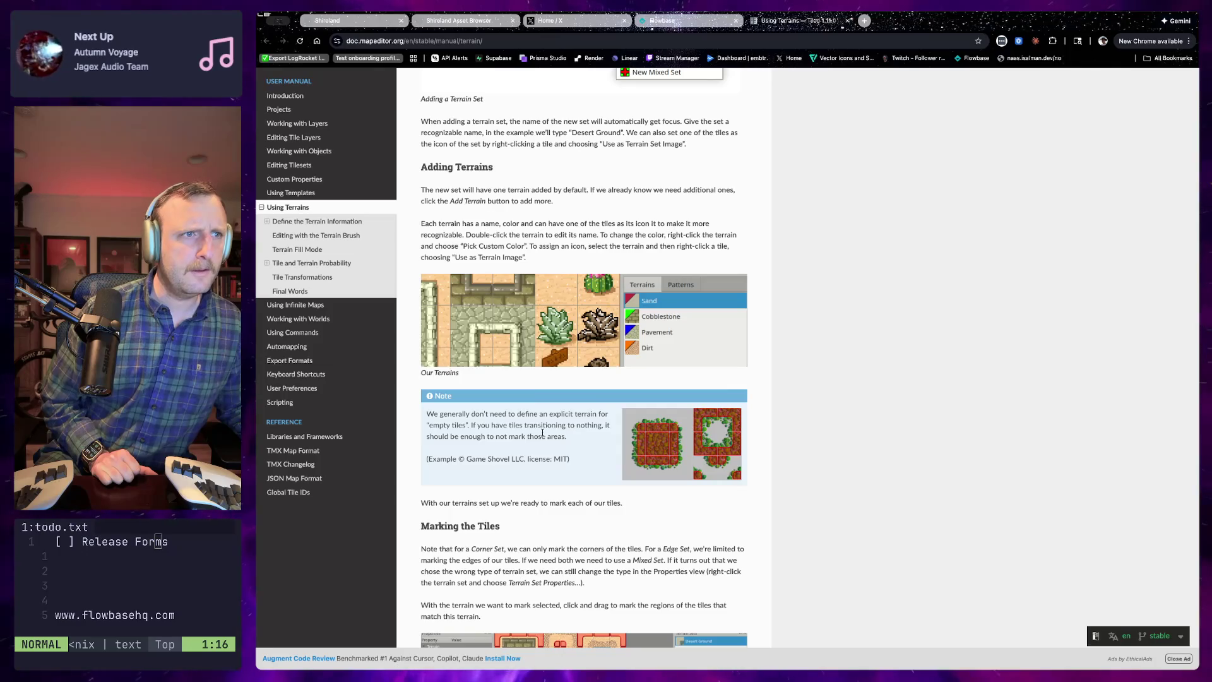
pyautogui.scroll(-3, 542, 431)
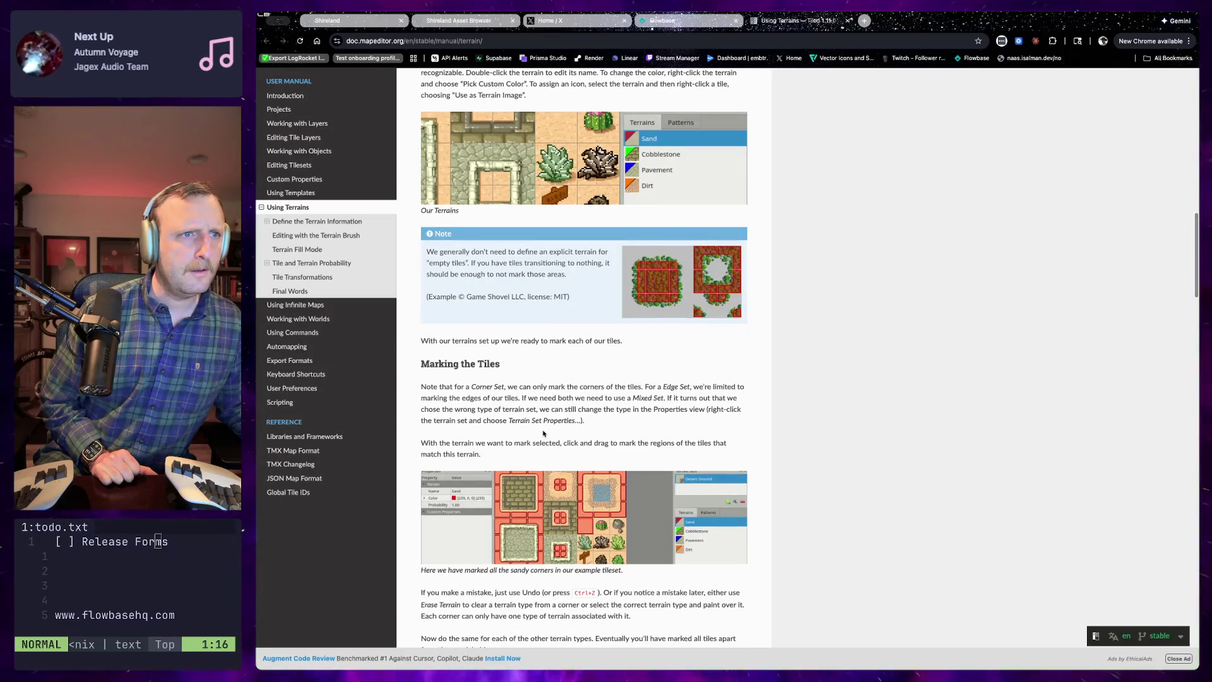
pyautogui.scroll(-3, 543, 429)
pyautogui.scroll(-3, 543, 430)
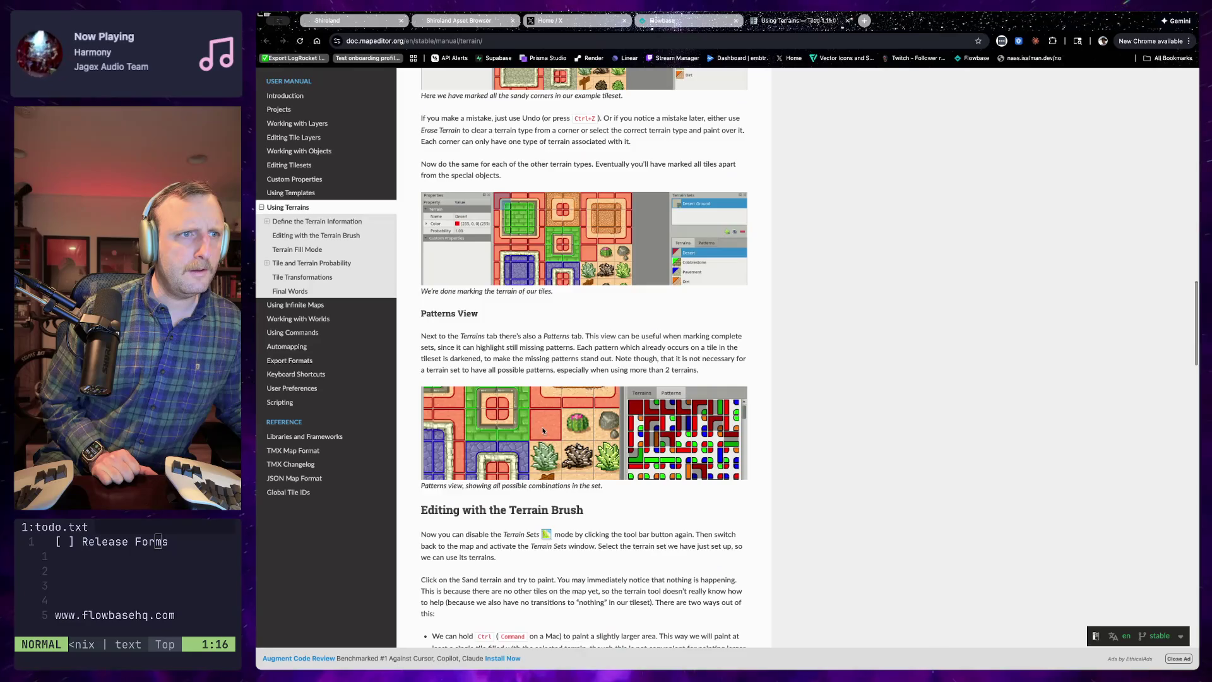
pyautogui.scroll(-3, 543, 430)
pyautogui.scroll(4, 541, 430)
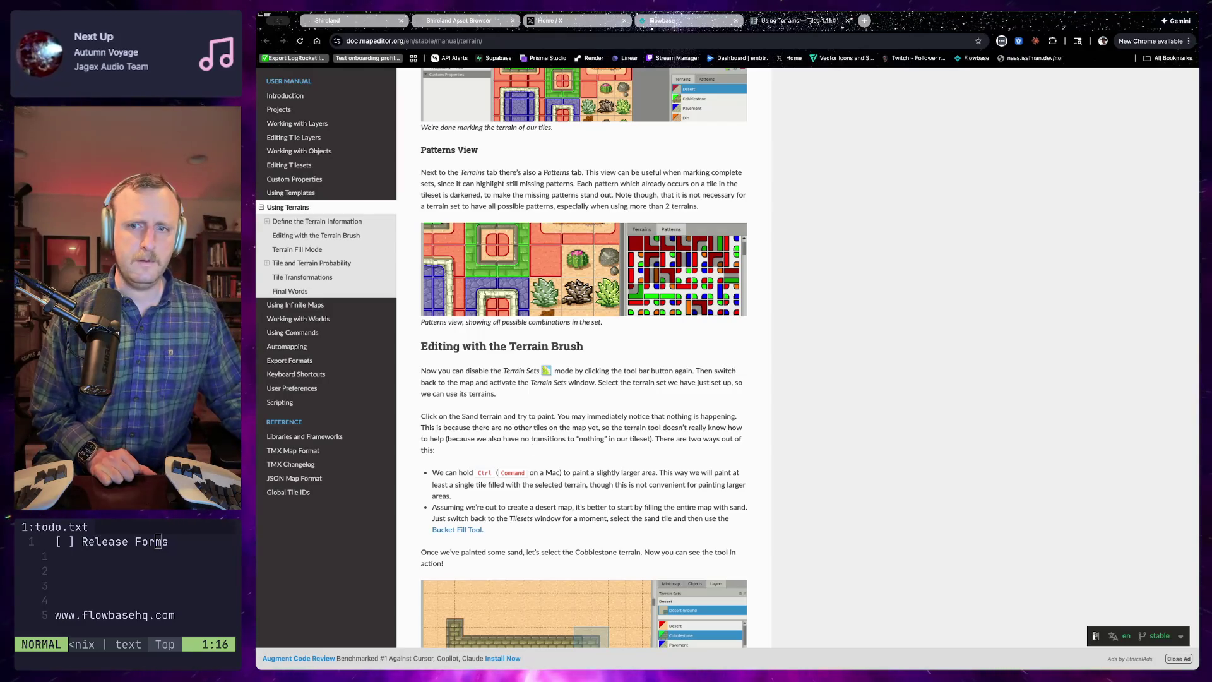
pyautogui.press('super+Tab')
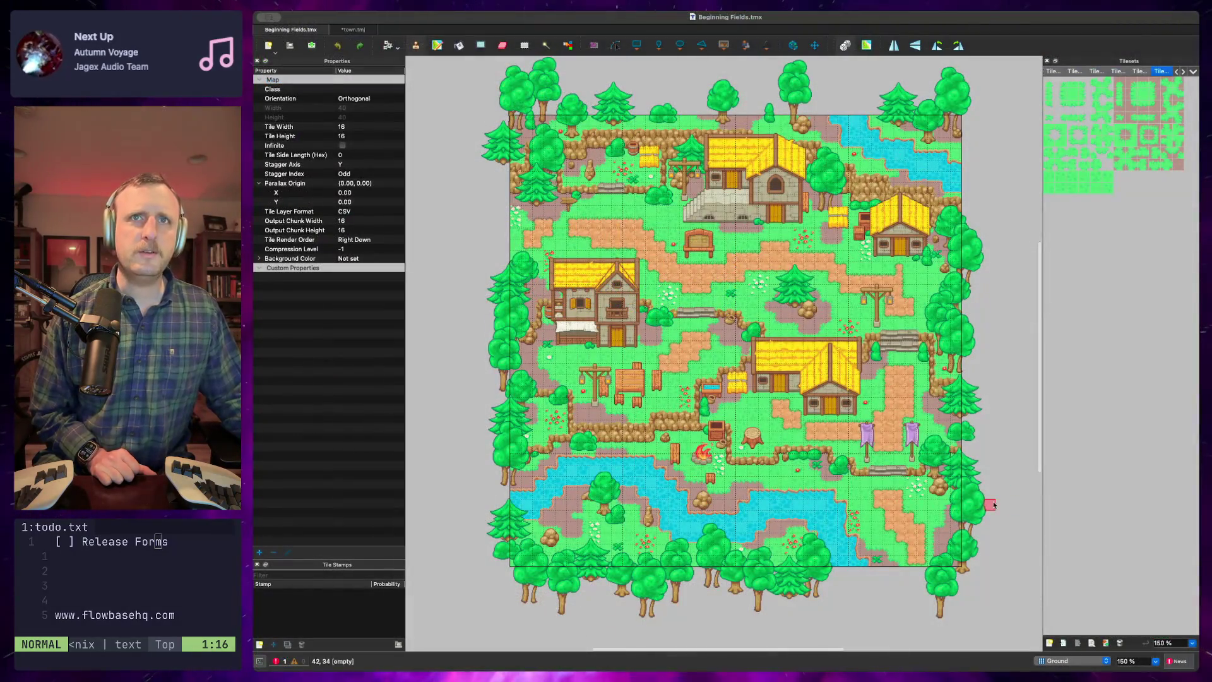
# Glance at town.tmj, then go back to the manual's Terrain Brush section in Chrome
pyautogui.click(356, 32)
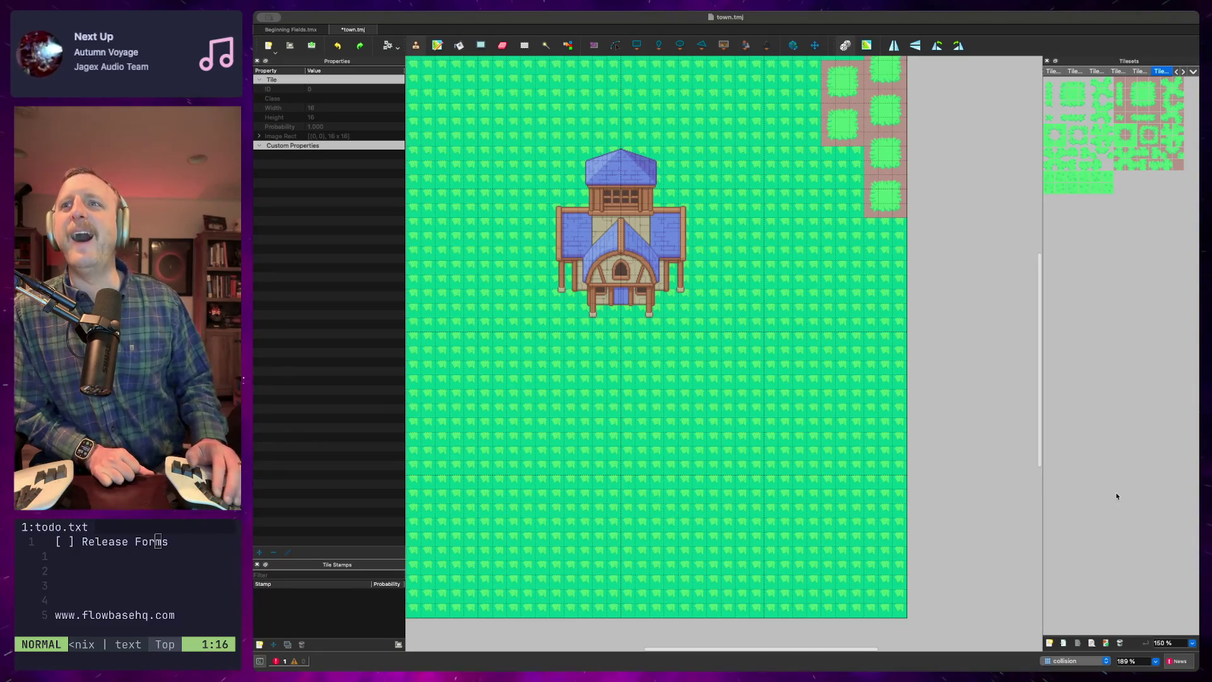
pyautogui.press('super+Tab')
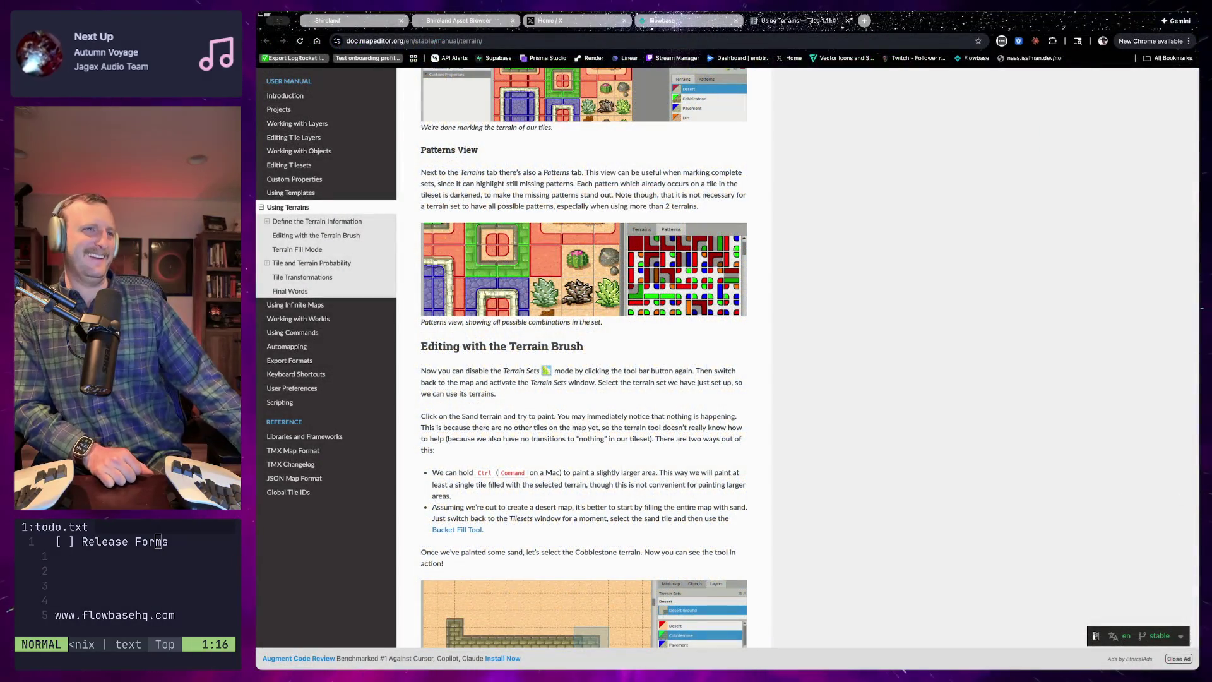
# Scroll the Using Terrains page to its top, then down to the Corner, Edge and Mixed Set descriptions
pyautogui.scroll(15, 1073, 499)
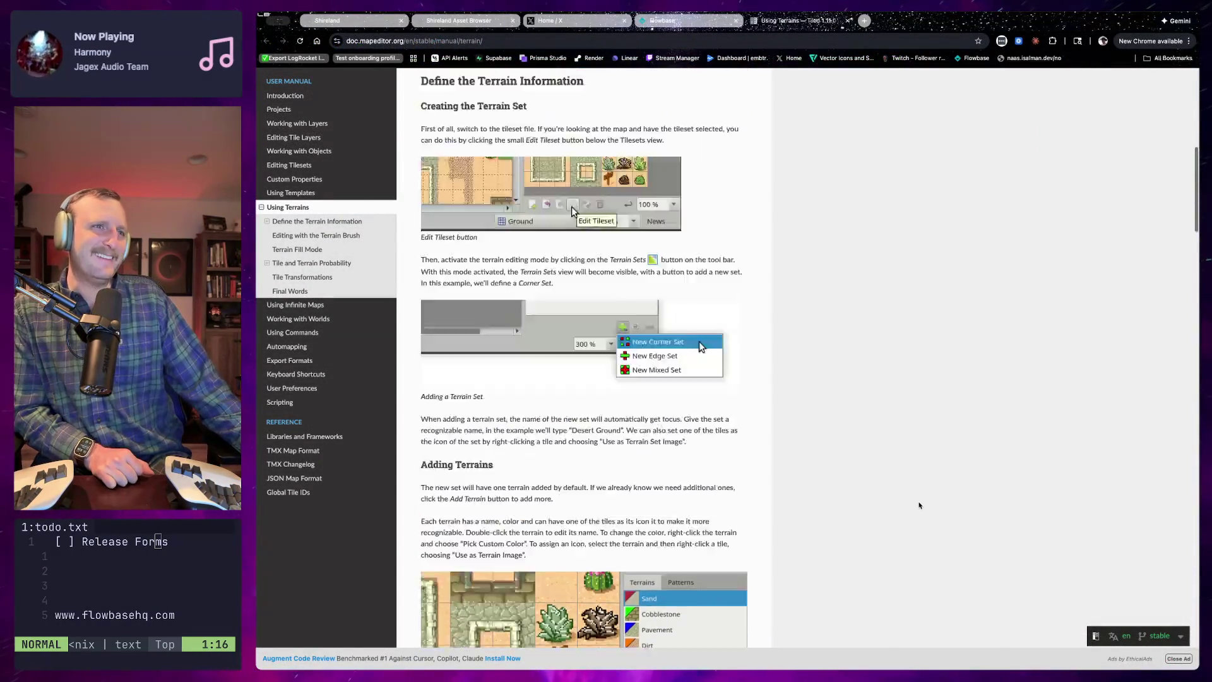
pyautogui.scroll(10, 915, 502)
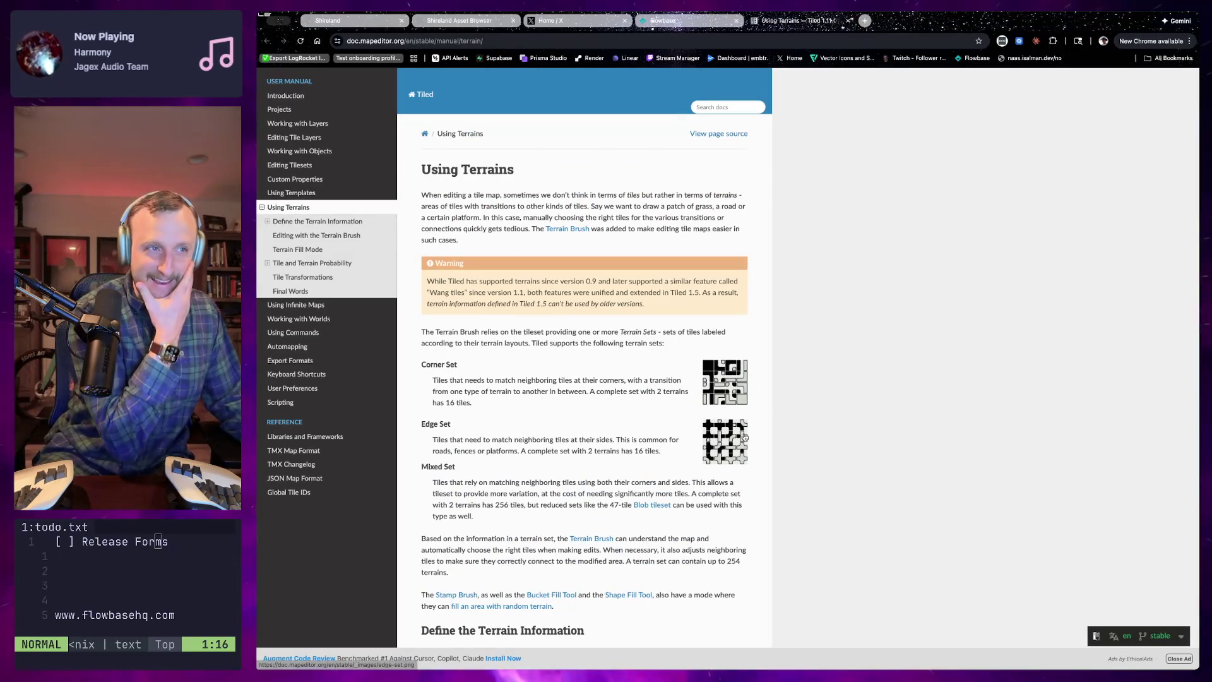
pyautogui.scroll(-4, 502, 399)
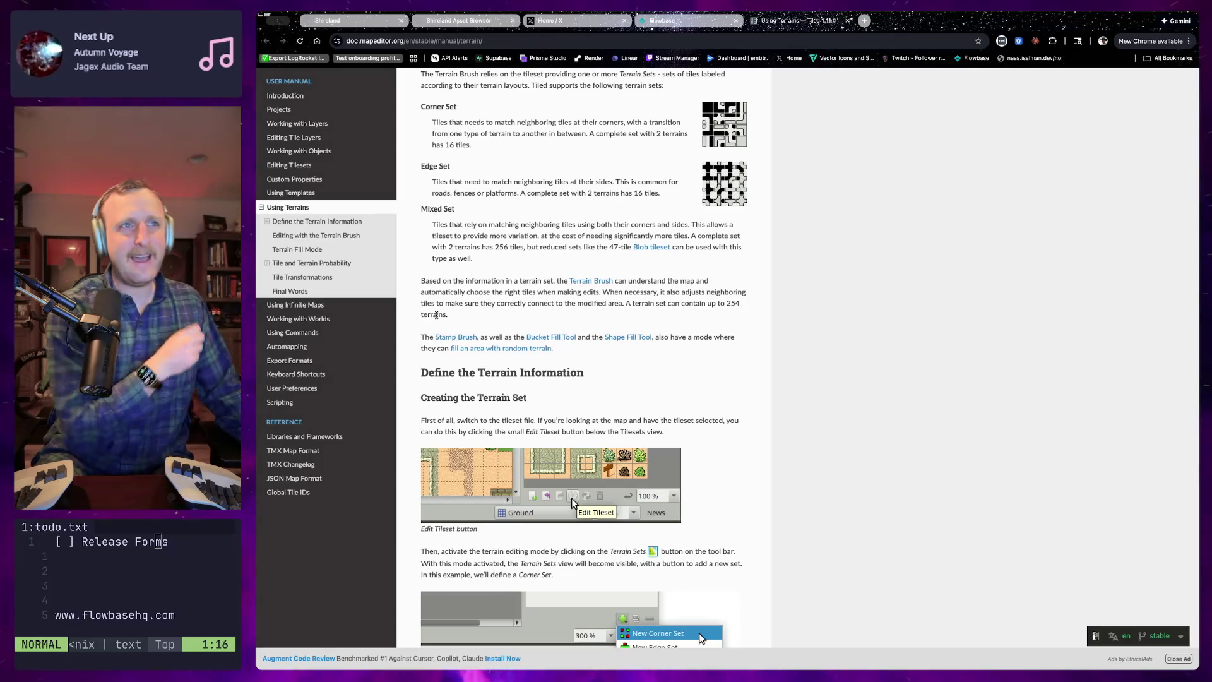
pyautogui.moveTo(419, 282); pyautogui.dragTo(487, 292)
pyautogui.click(487, 287)
pyautogui.scroll(1, 487, 288)
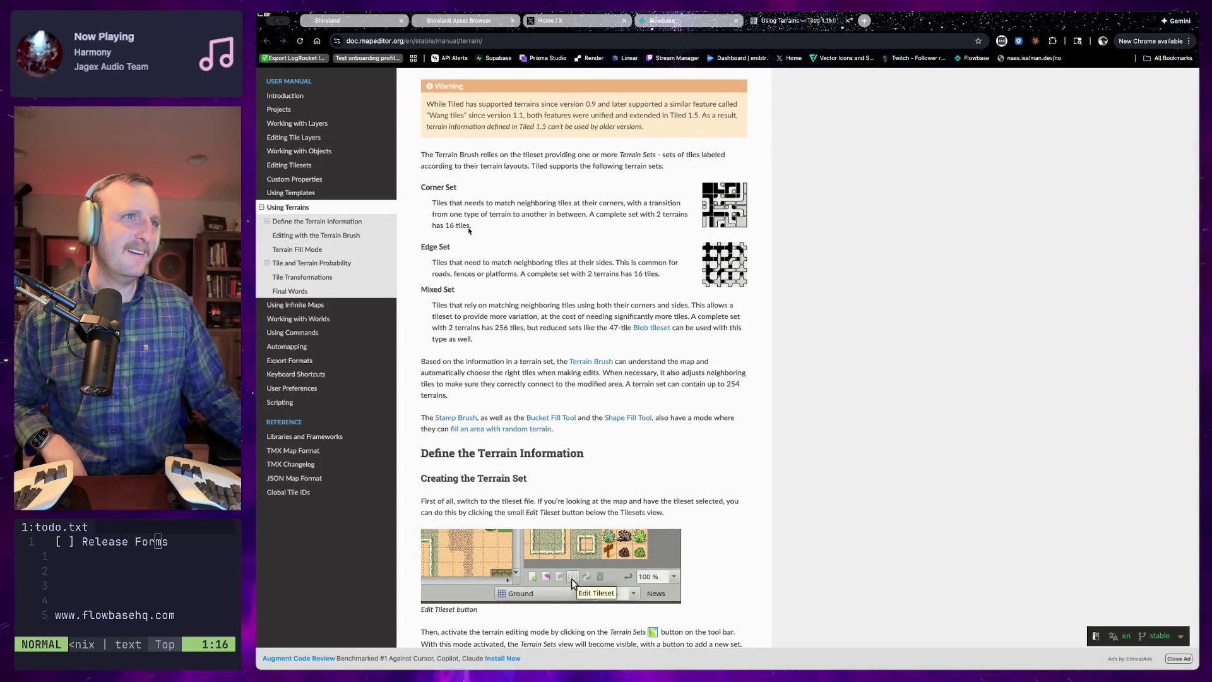
pyautogui.click(469, 154)
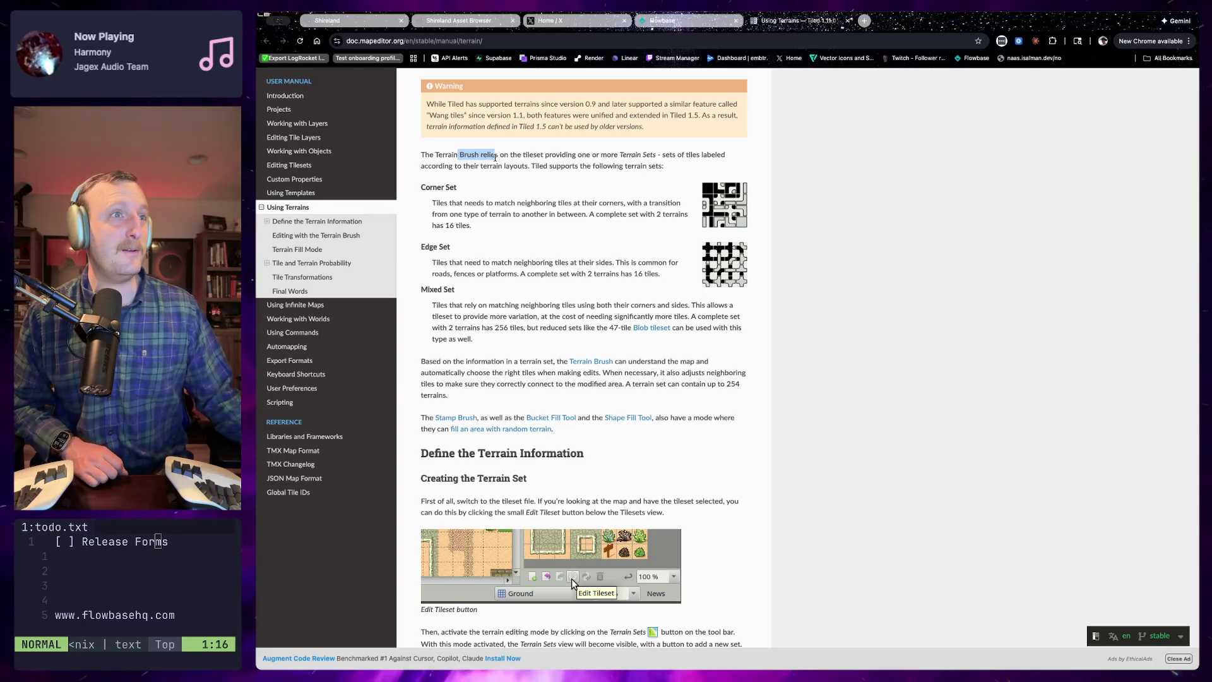
# Highlight the Corner Set, Edge Set and Mixed Set descriptions in turn while reading them
pyautogui.moveTo(422, 187)
pyautogui.mouseDown()
pyautogui.moveTo(458, 188)
pyautogui.moveTo(456, 203)
pyautogui.moveTo(644, 203)
pyautogui.moveTo(530, 203)
pyautogui.moveTo(542, 215)
pyautogui.mouseUp()
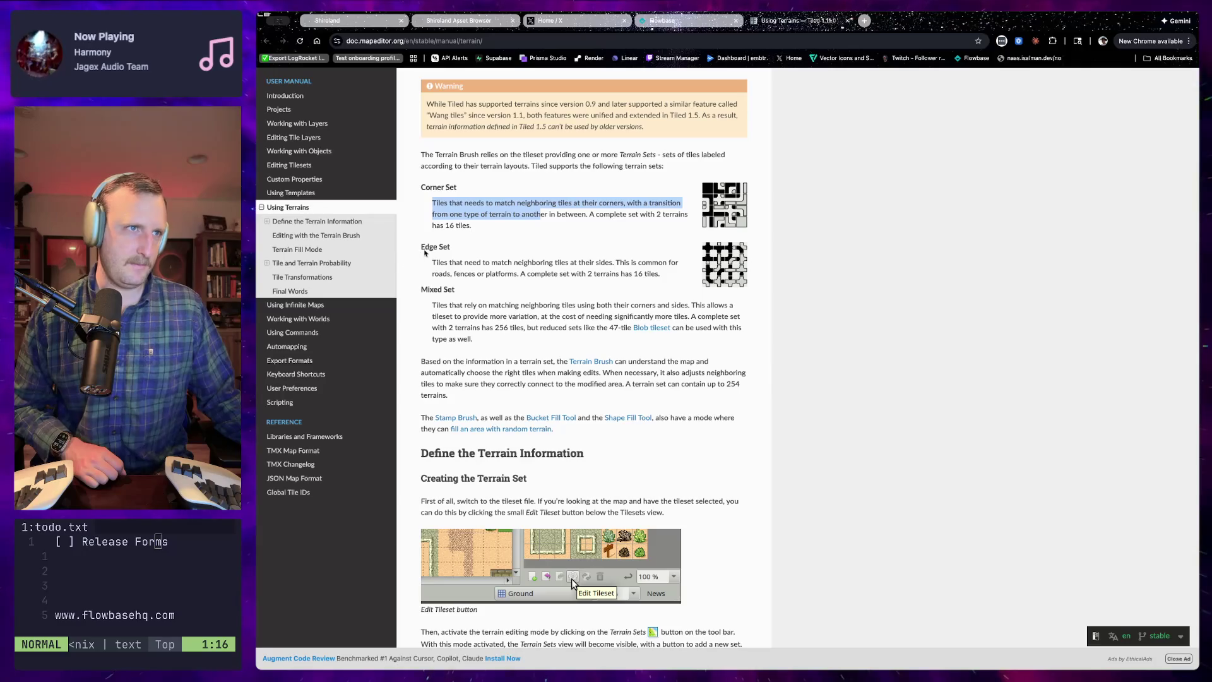
pyautogui.click(423, 254)
pyautogui.moveTo(431, 263); pyautogui.dragTo(609, 262)
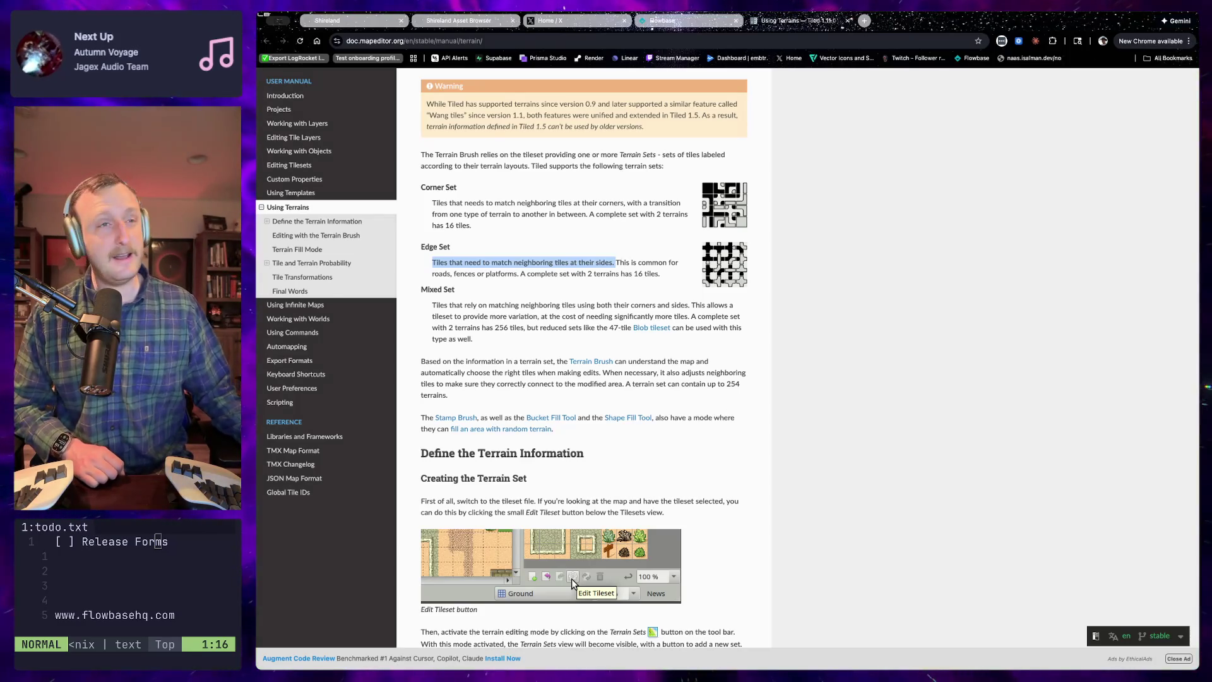
pyautogui.moveTo(615, 262); pyautogui.dragTo(628, 274)
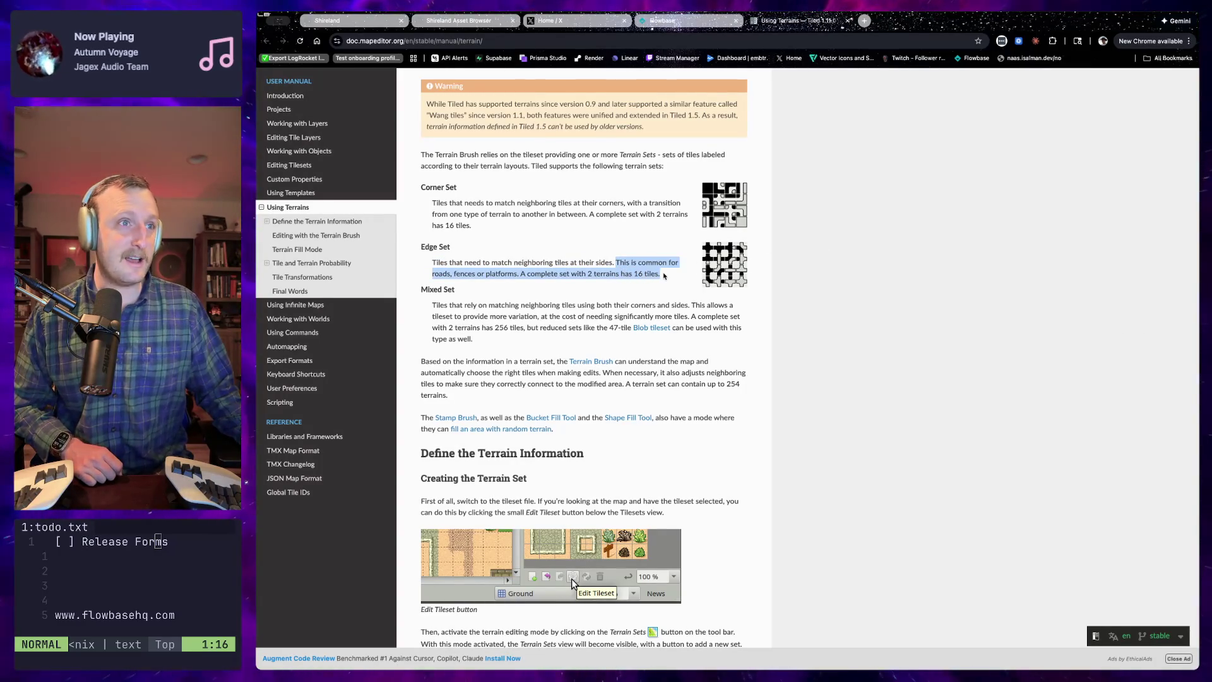
pyautogui.click(423, 291)
pyautogui.moveTo(432, 306); pyautogui.dragTo(688, 316)
# Clear the Mixed Set highlight and scroll down to the Define the Terrain Information section
pyautogui.scroll(-1, 524, 330)
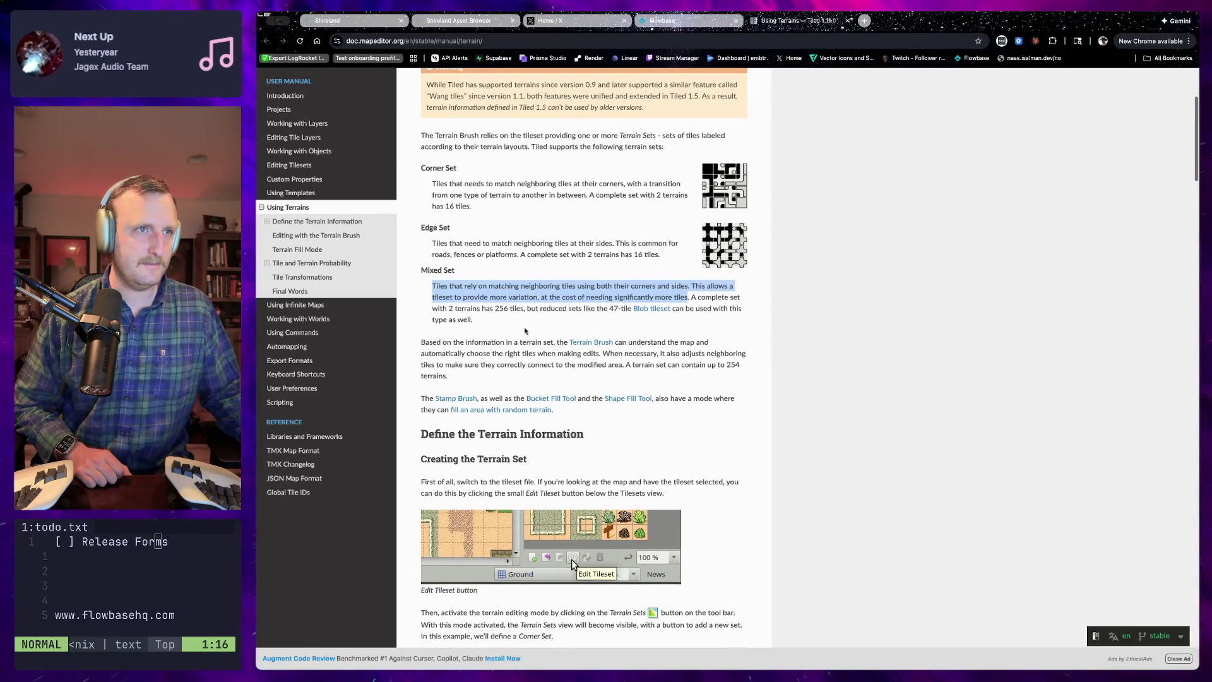
pyautogui.scroll(-1, 554, 338)
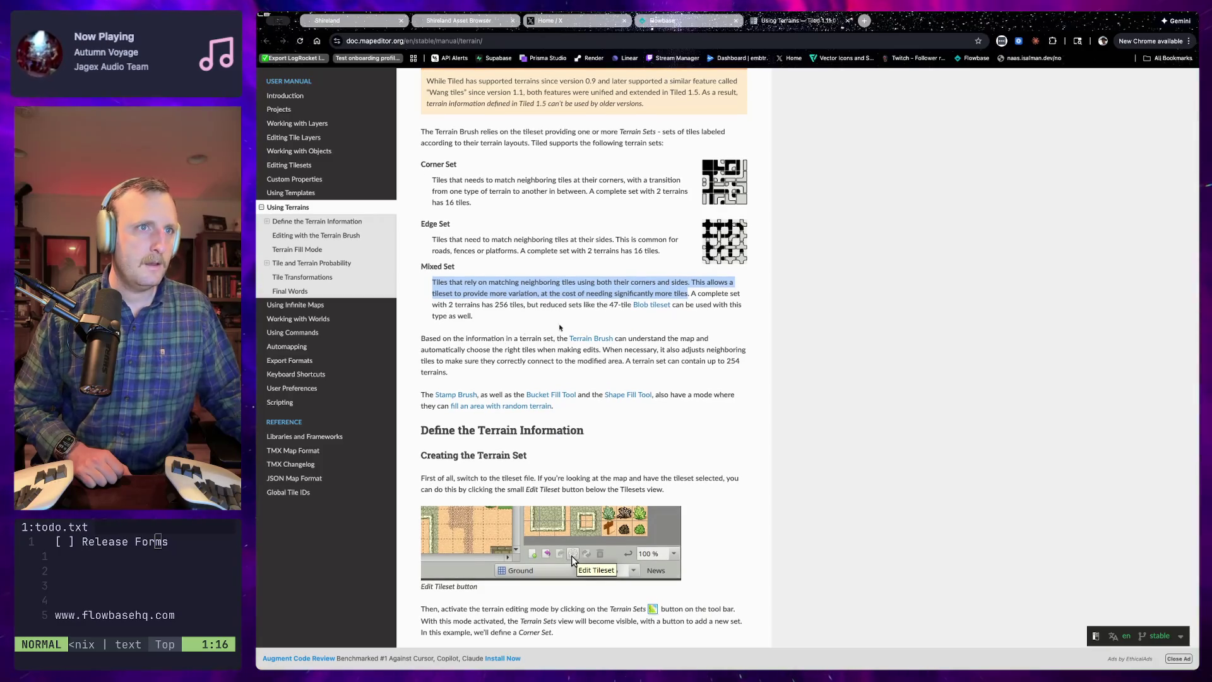
pyautogui.scroll(-1, 477, 336)
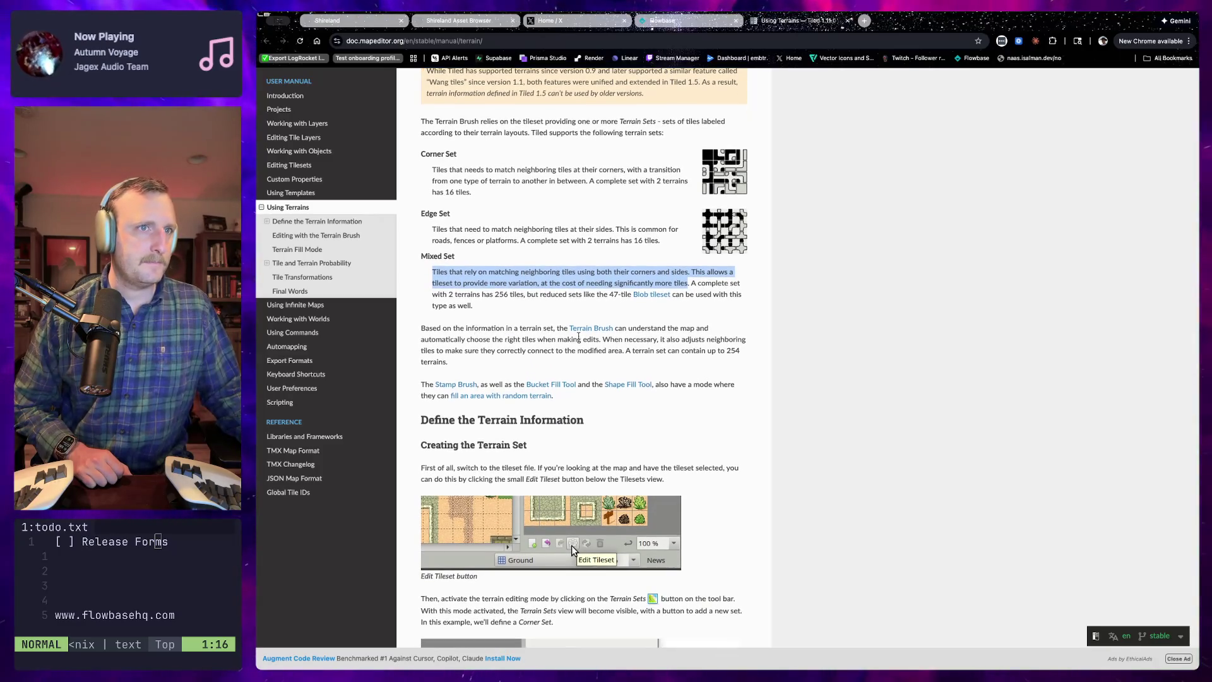
pyautogui.scroll(-3, 575, 335)
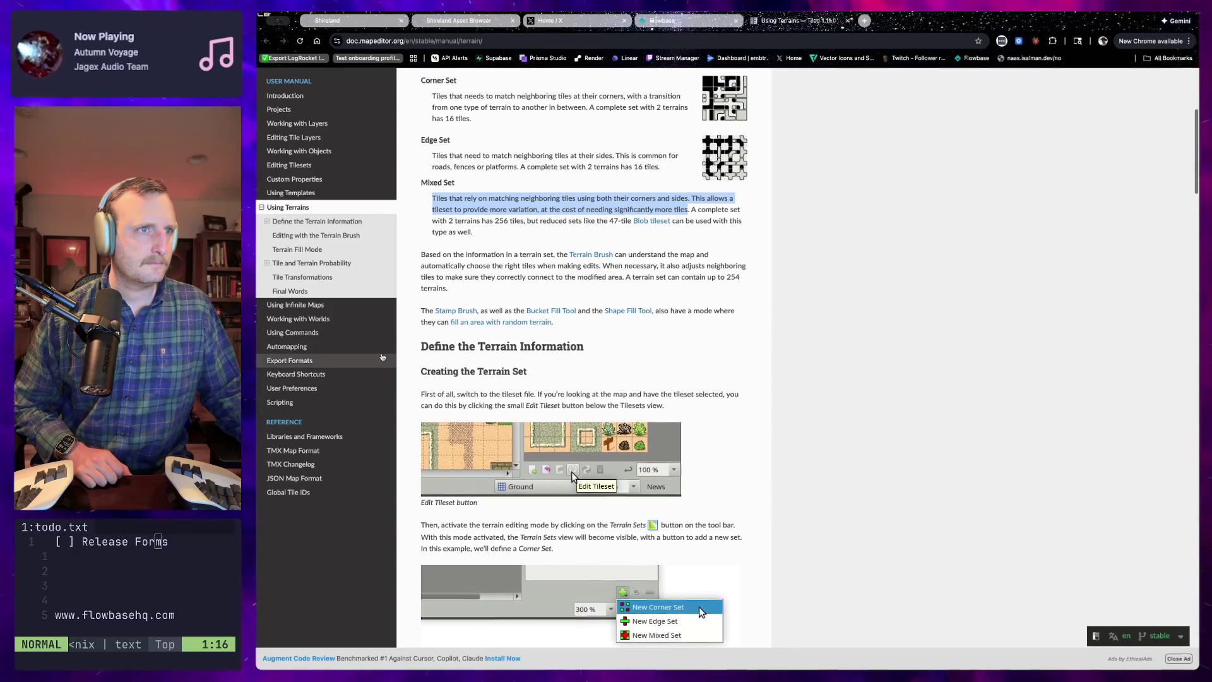
pyautogui.scroll(-1, 452, 292)
pyautogui.click(452, 292)
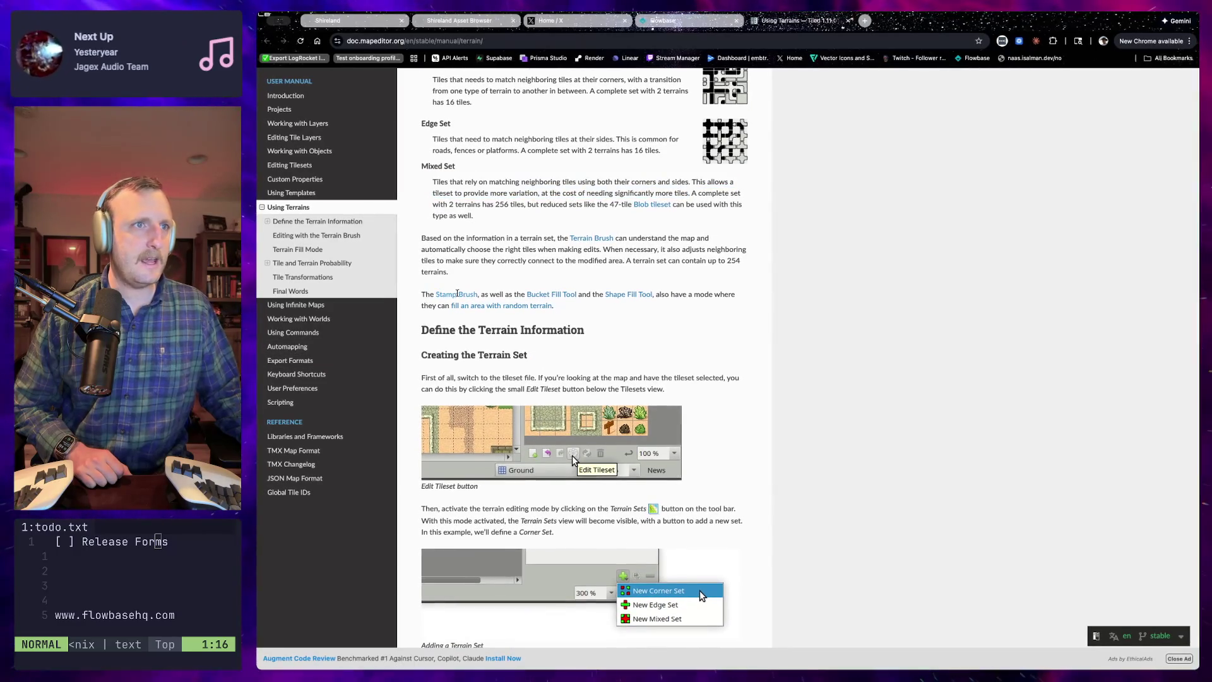
pyautogui.scroll(-3, 527, 301)
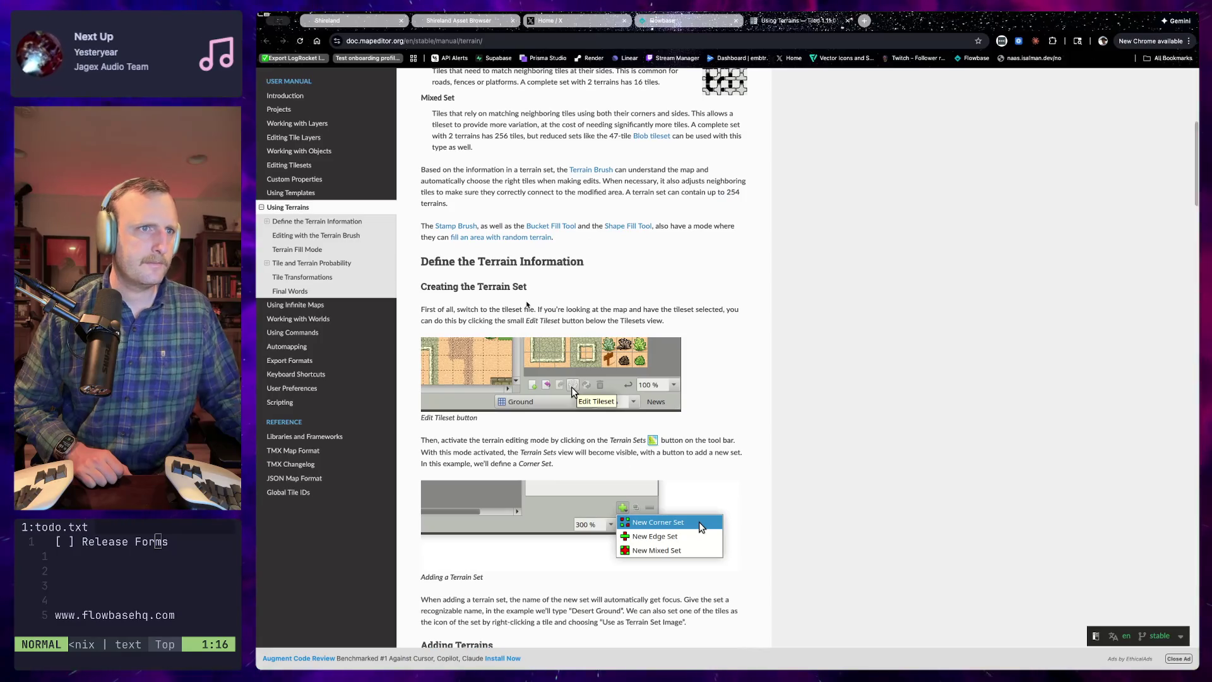
pyautogui.scroll(-1, 486, 289)
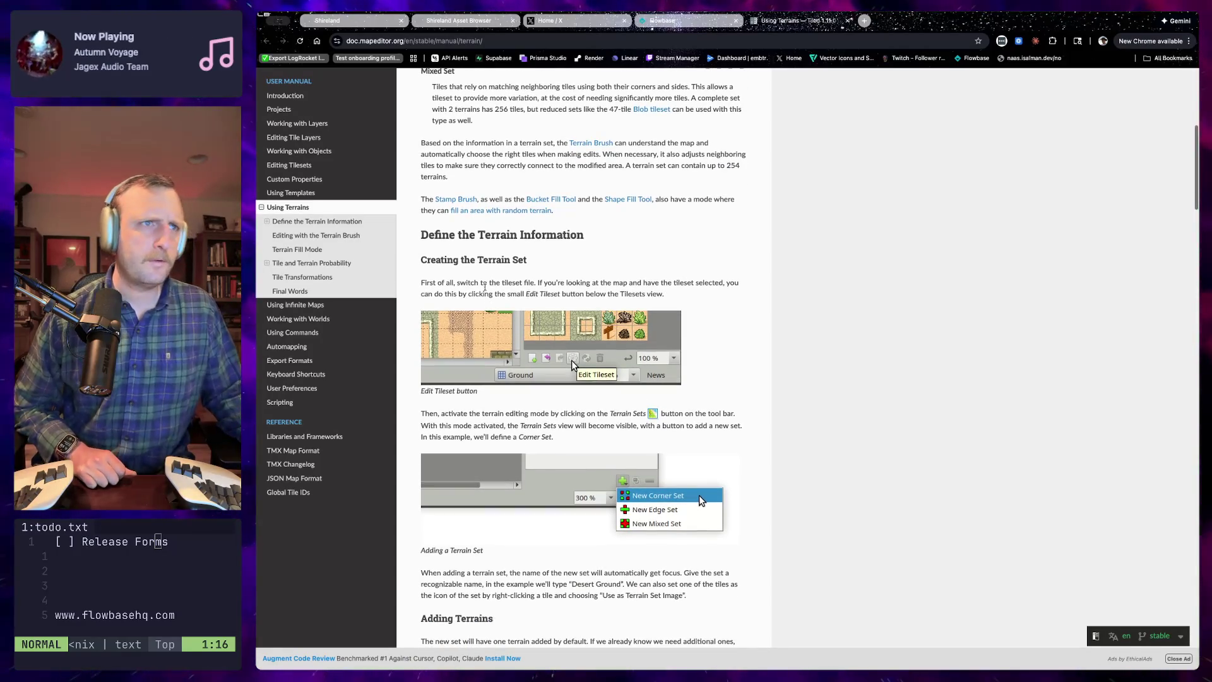
pyautogui.scroll(10, 486, 289)
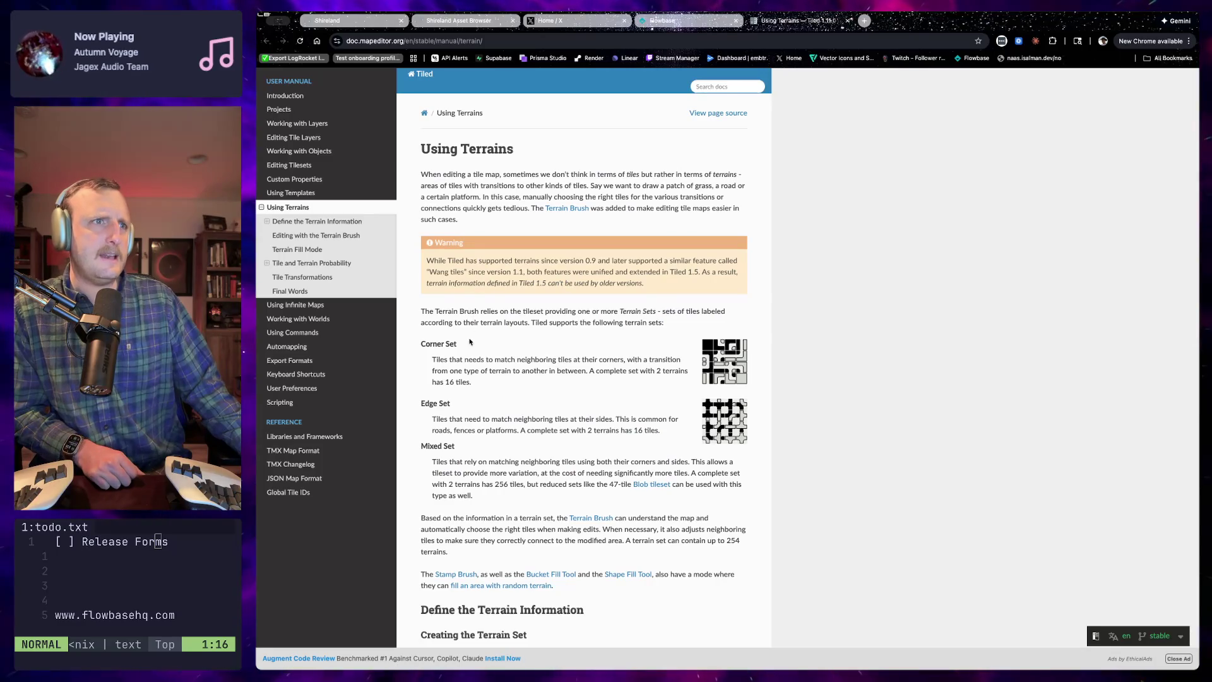
pyautogui.scroll(-5, 456, 322)
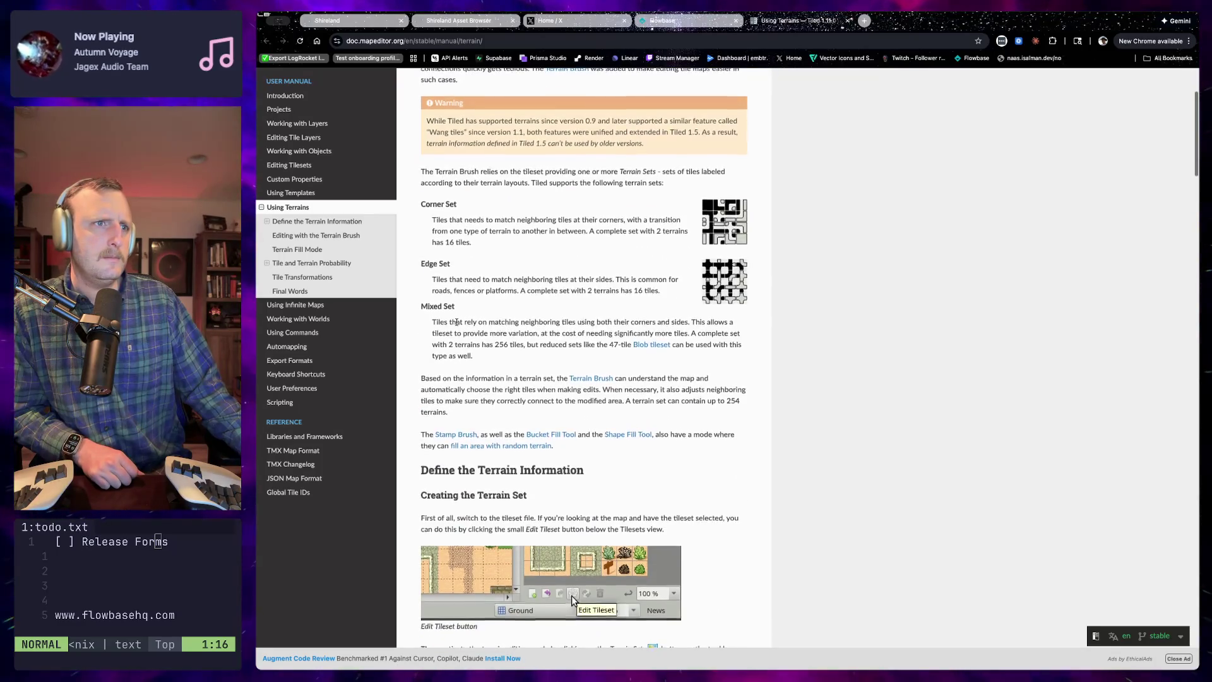
pyautogui.scroll(-10, 457, 322)
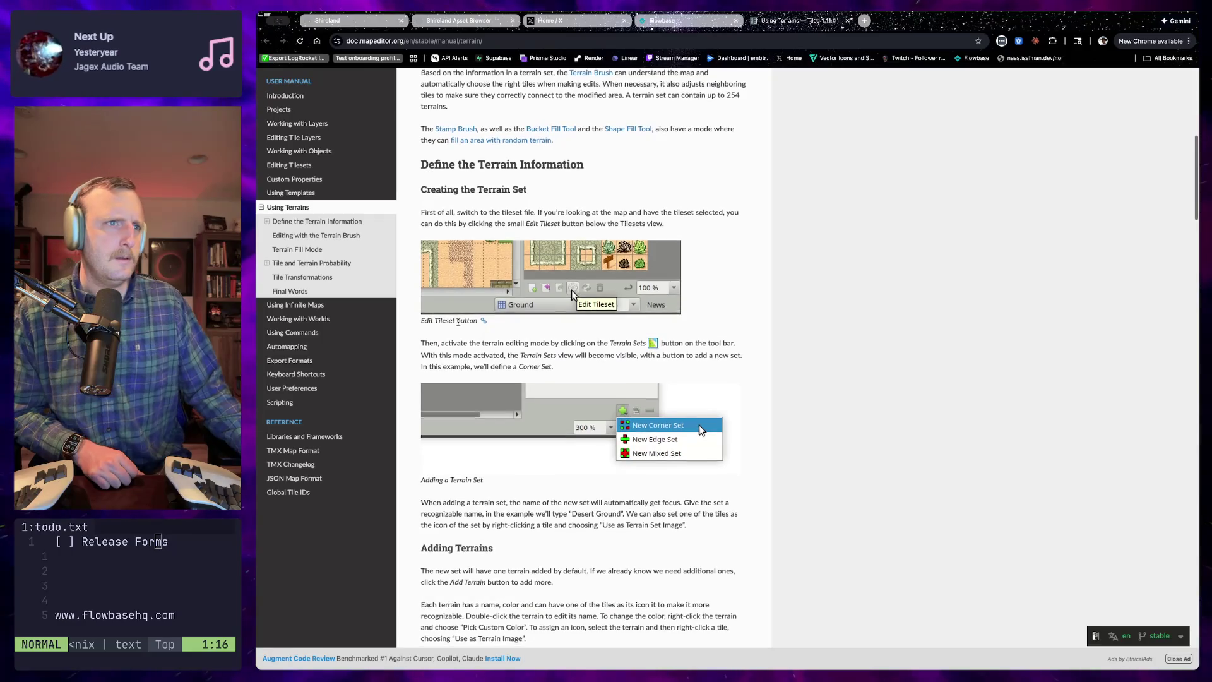
pyautogui.scroll(-3, 610, 328)
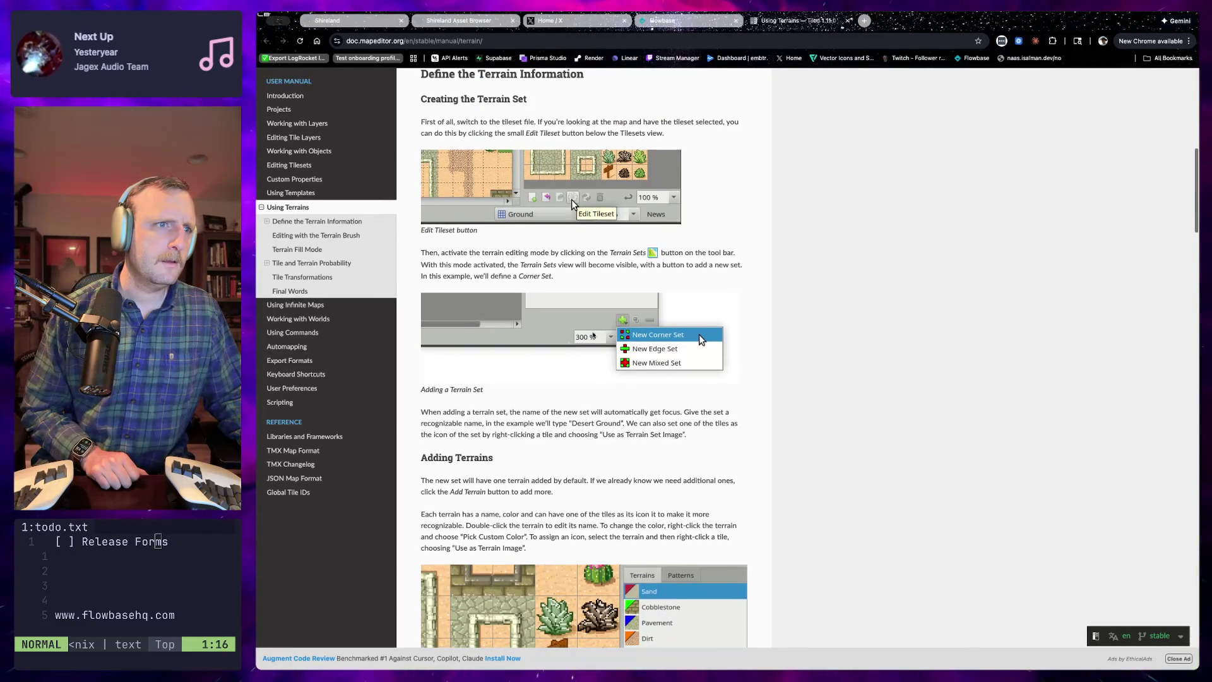
pyautogui.scroll(3, 610, 329)
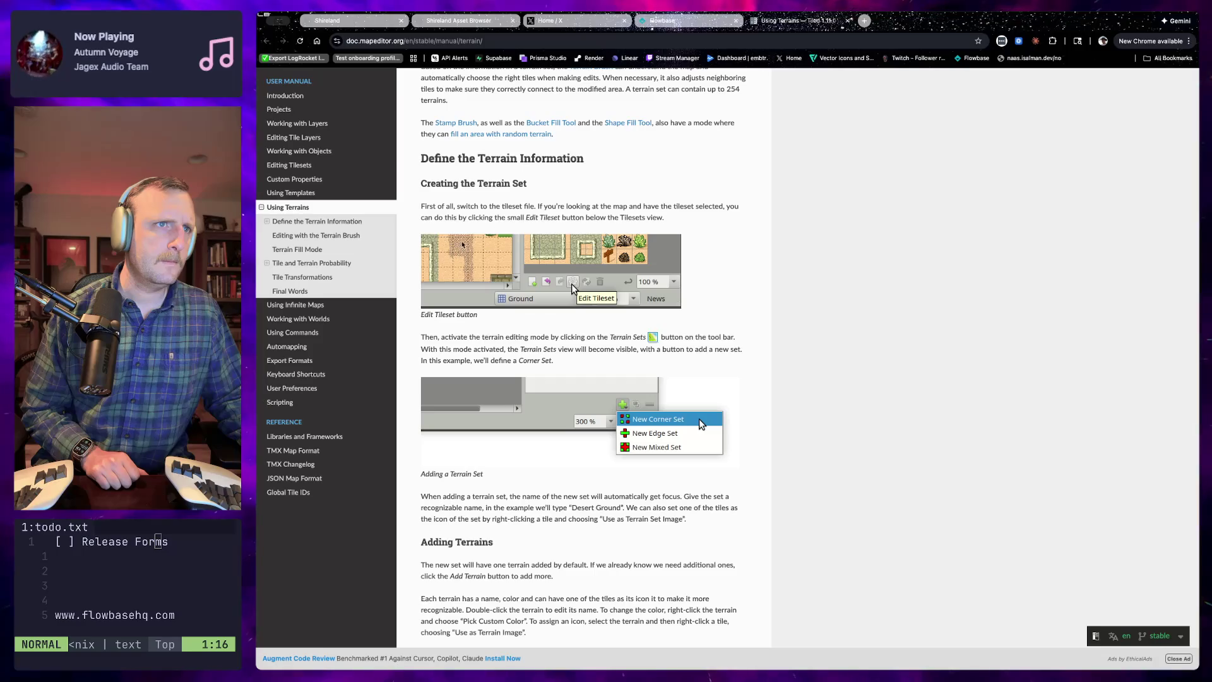
# Read the Creating the Terrain Set and Adding Terrains paragraphs, then return to town.tmj in Tiled
pyautogui.moveTo(421, 206); pyautogui.dragTo(566, 209)
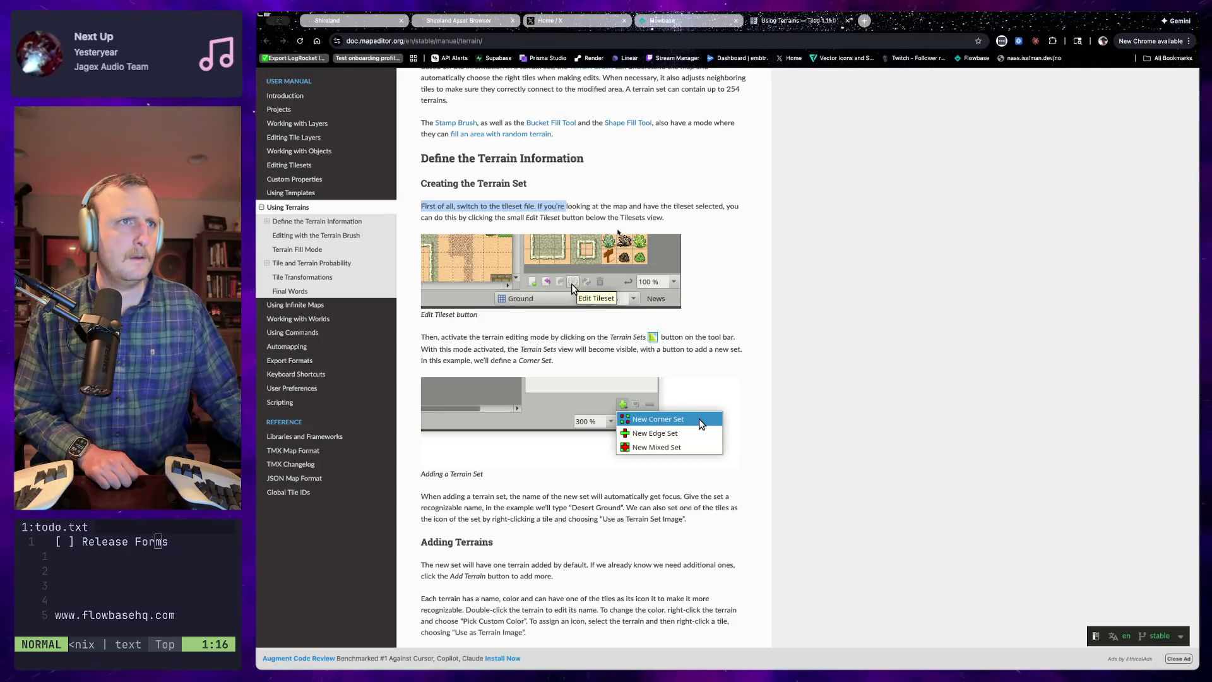
pyautogui.scroll(-5, 618, 232)
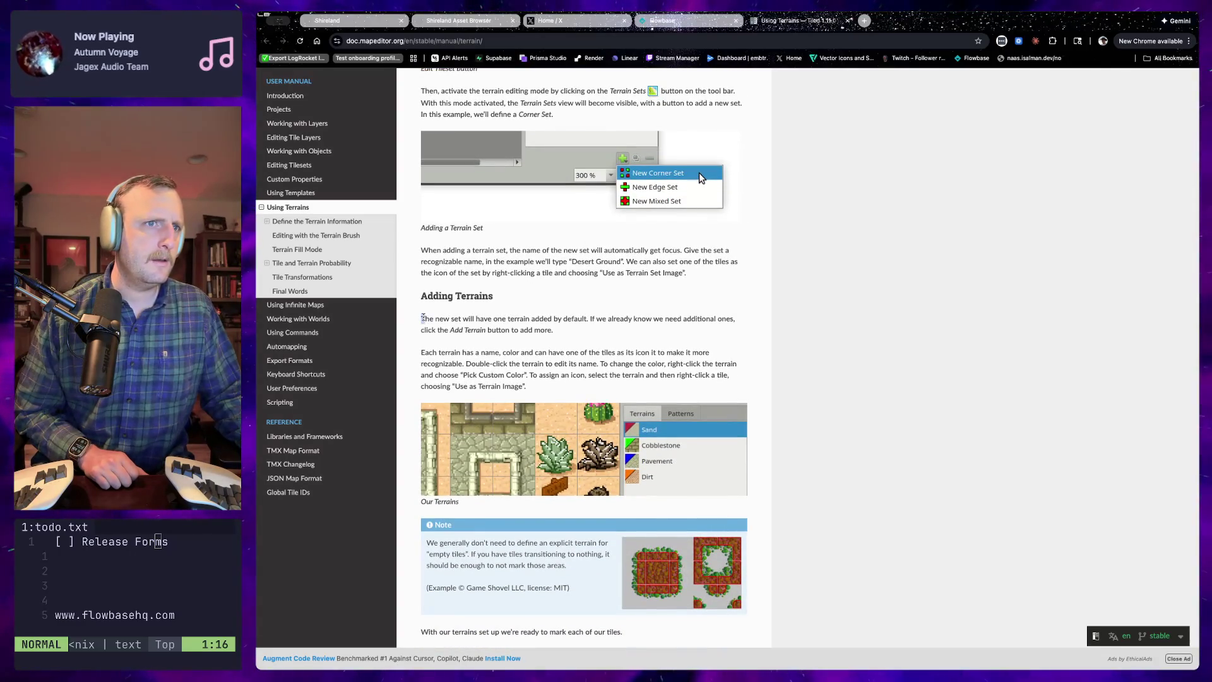
pyautogui.moveTo(422, 318); pyautogui.dragTo(475, 320)
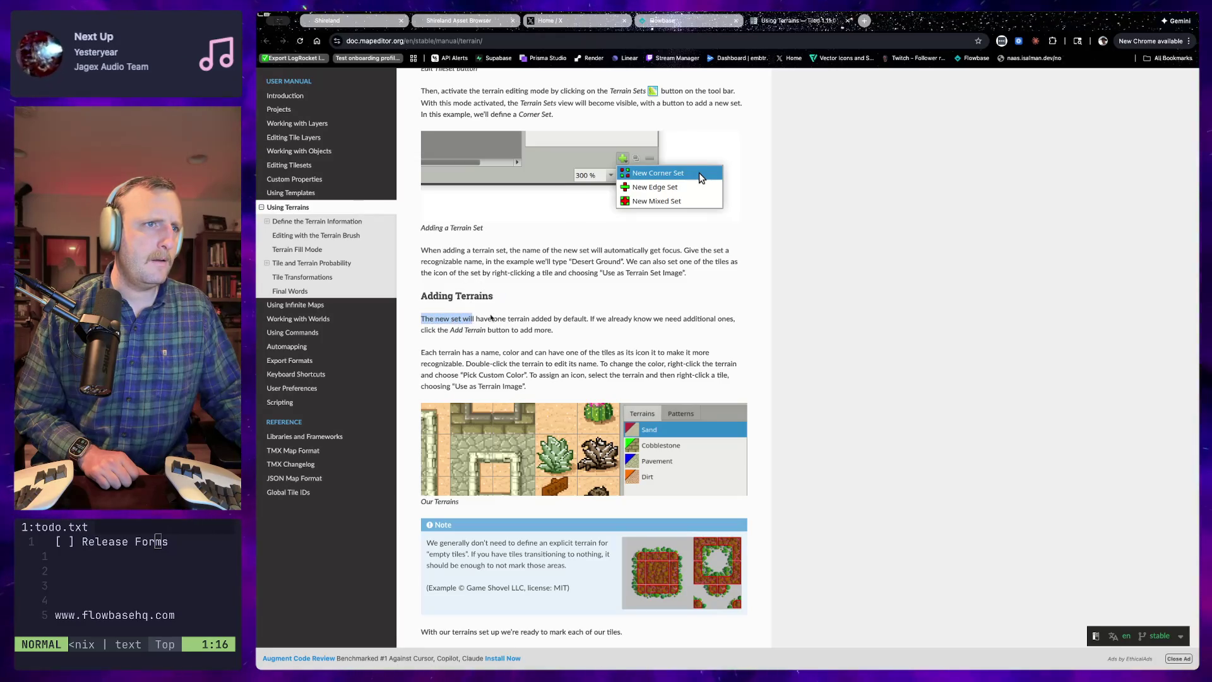
pyautogui.scroll(-5, 491, 314)
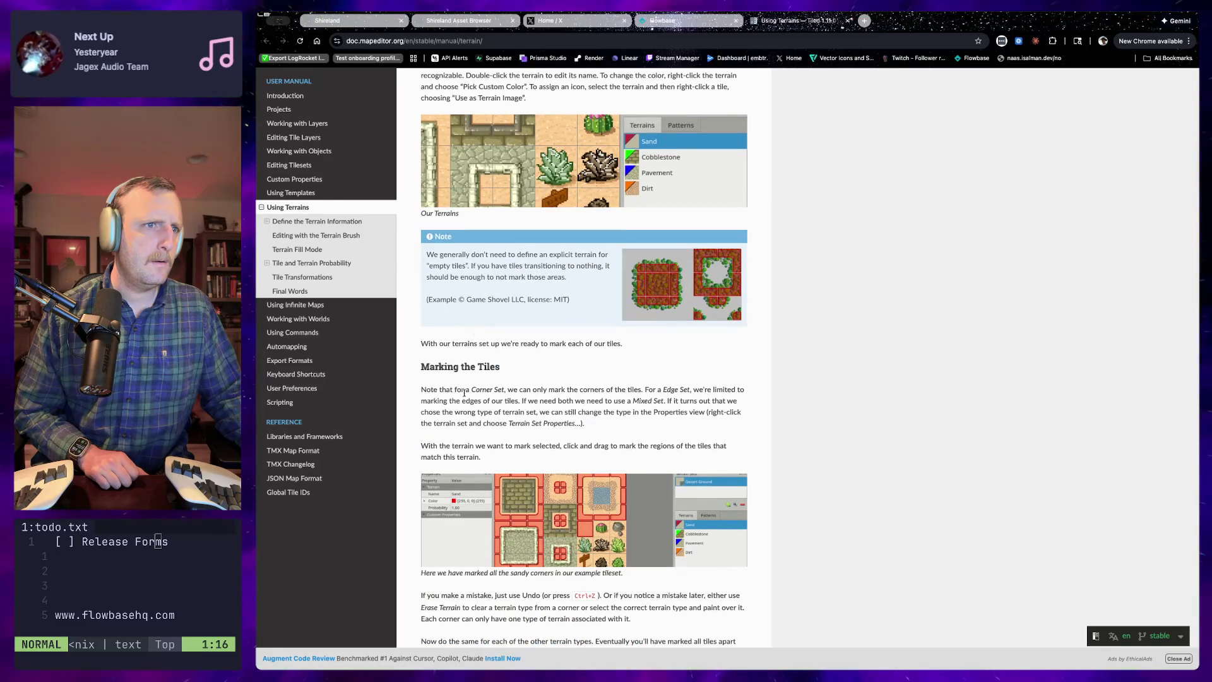
pyautogui.scroll(8, 464, 392)
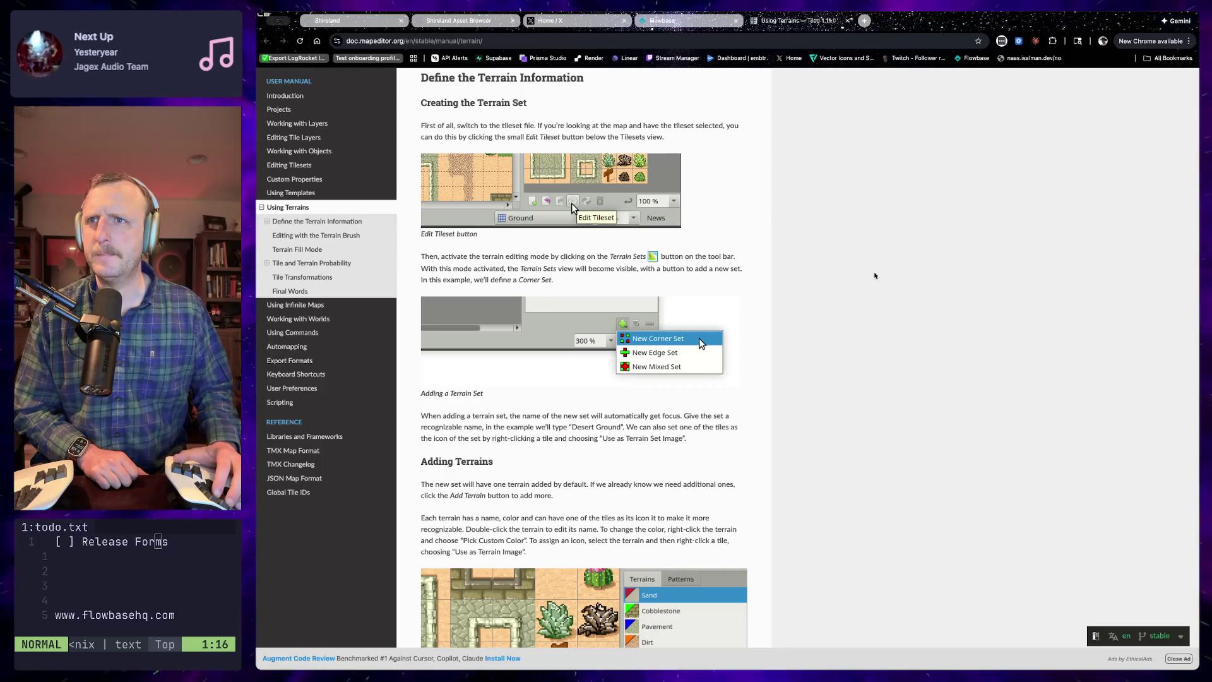
pyautogui.press('super+Tab')
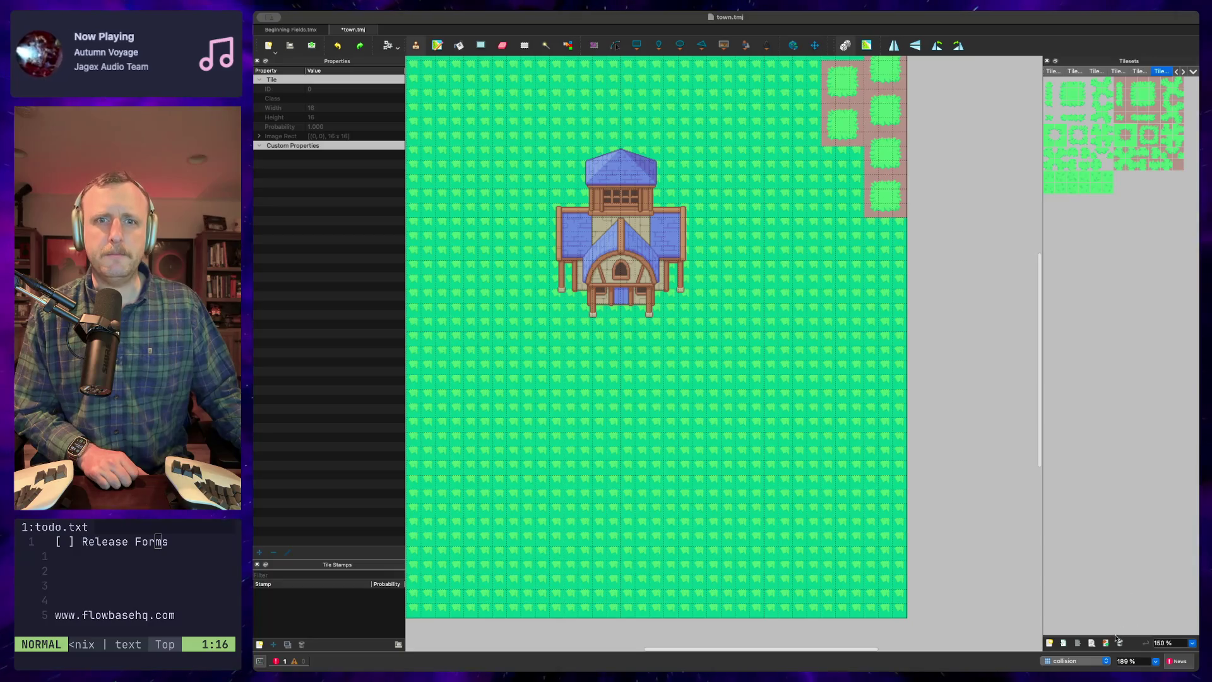
# Switch between the terrain manual and town.tmj several times, ending on the town map in Tiled
pyautogui.press('super+Tab')
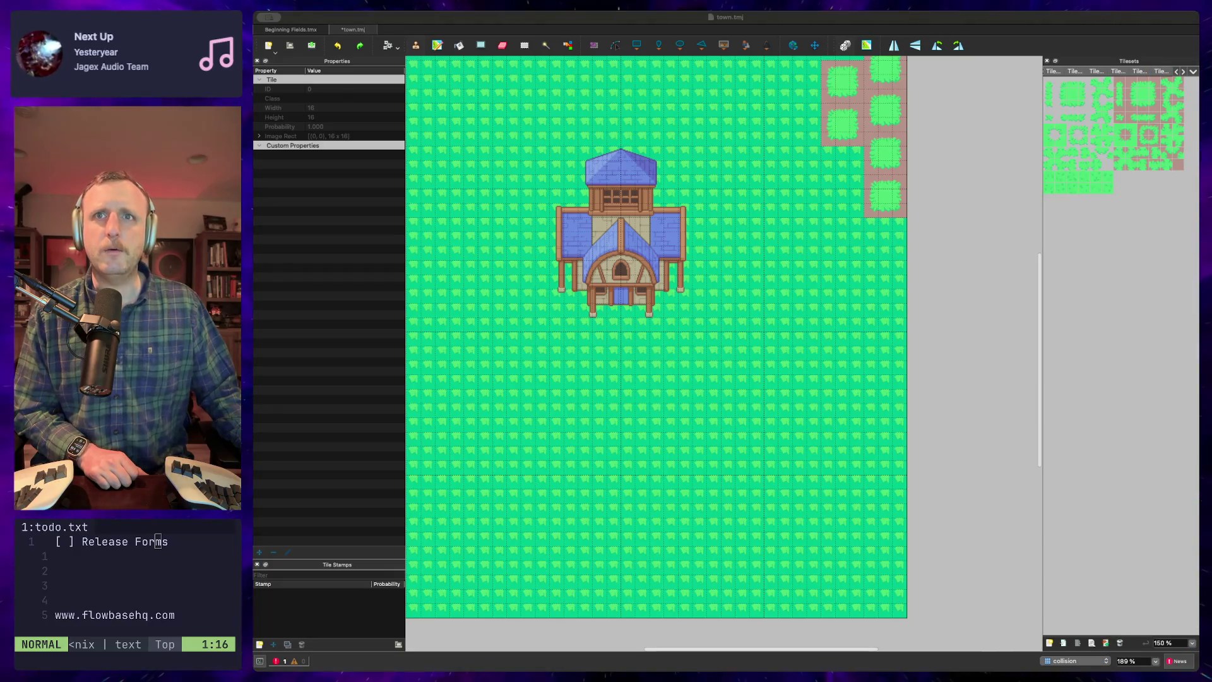
pyautogui.press('super+Tab')
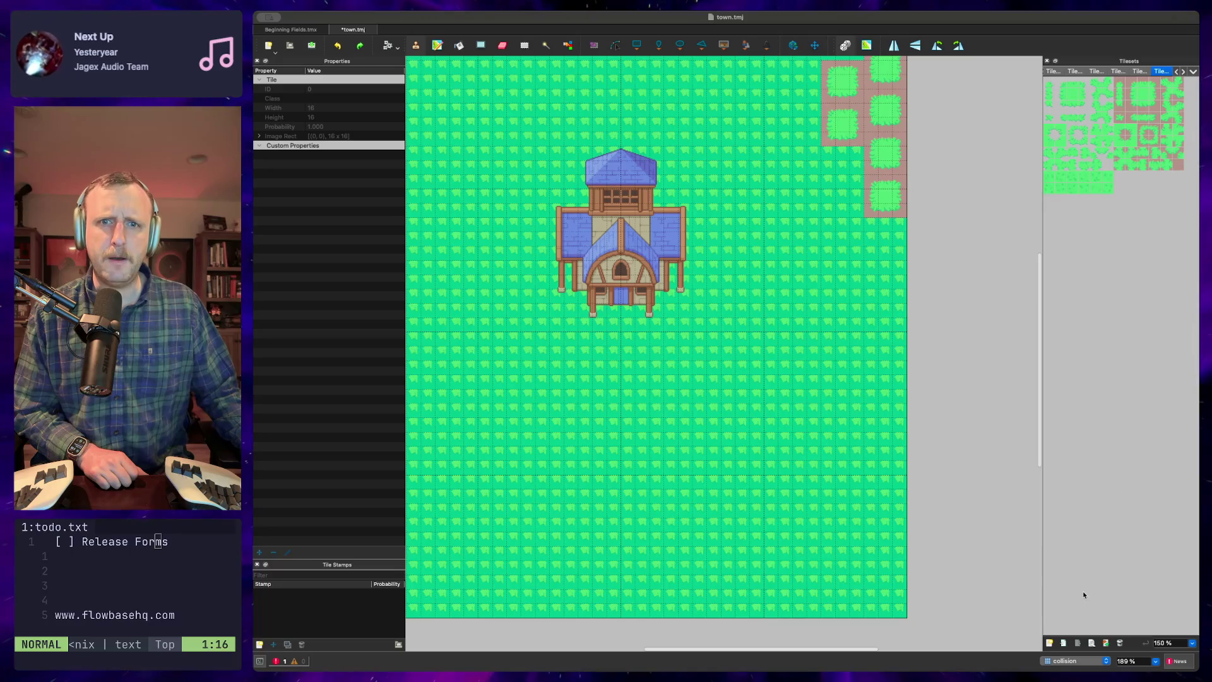
pyautogui.press('super+Tab')
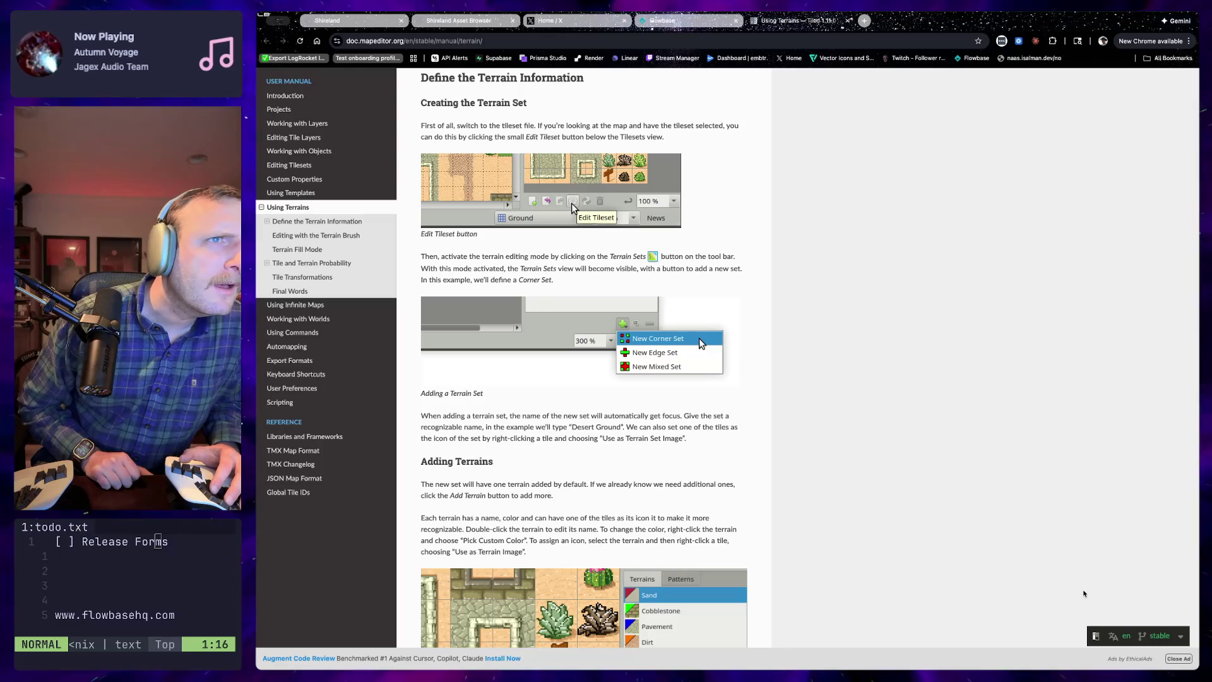
pyautogui.press('super+Tab')
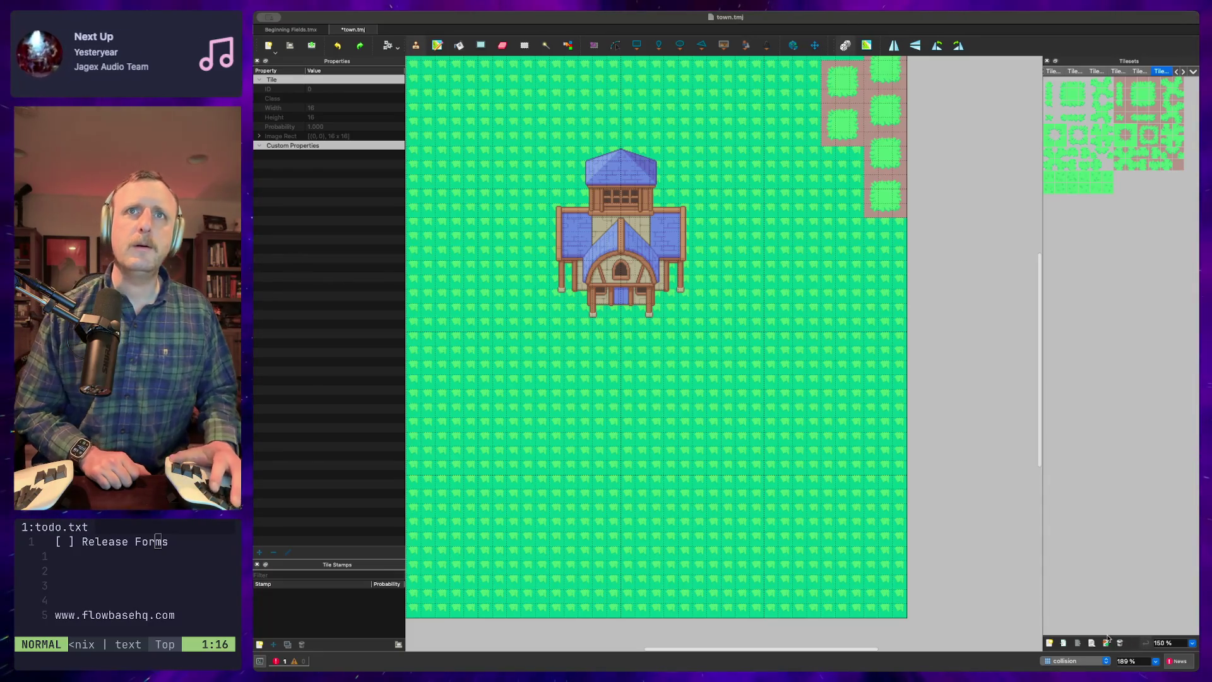
pyautogui.press('super+Tab')
pyautogui.scroll(2, 702, 472)
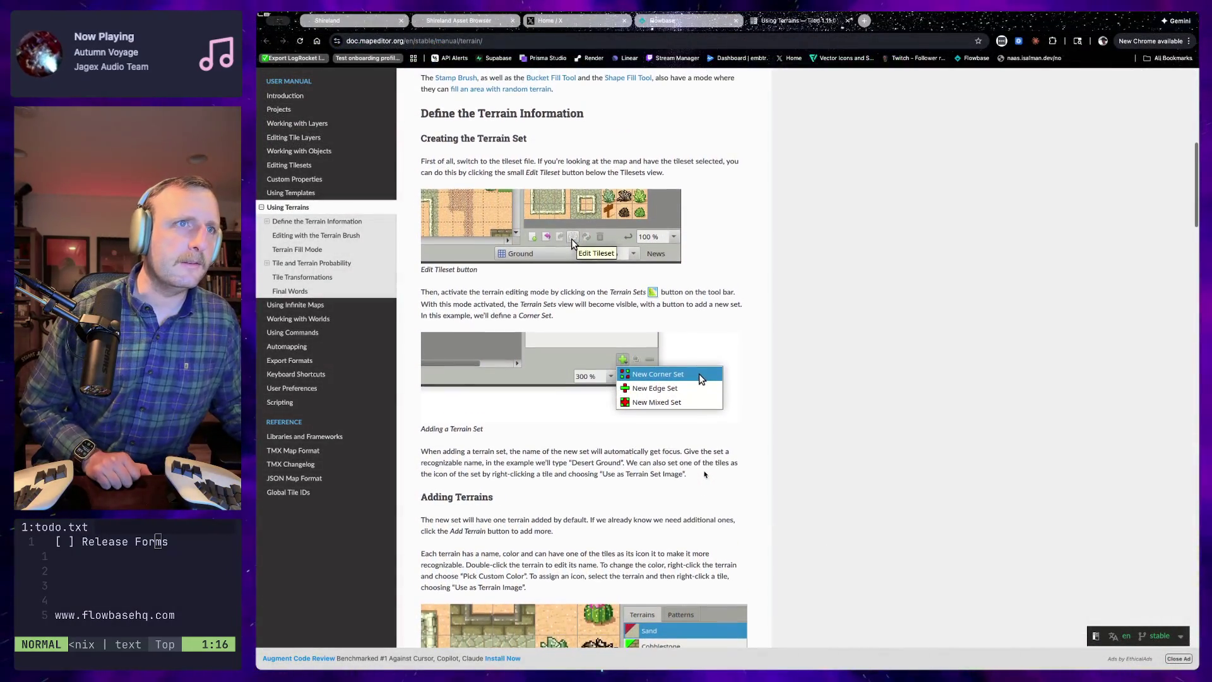
pyautogui.press('super+Tab')
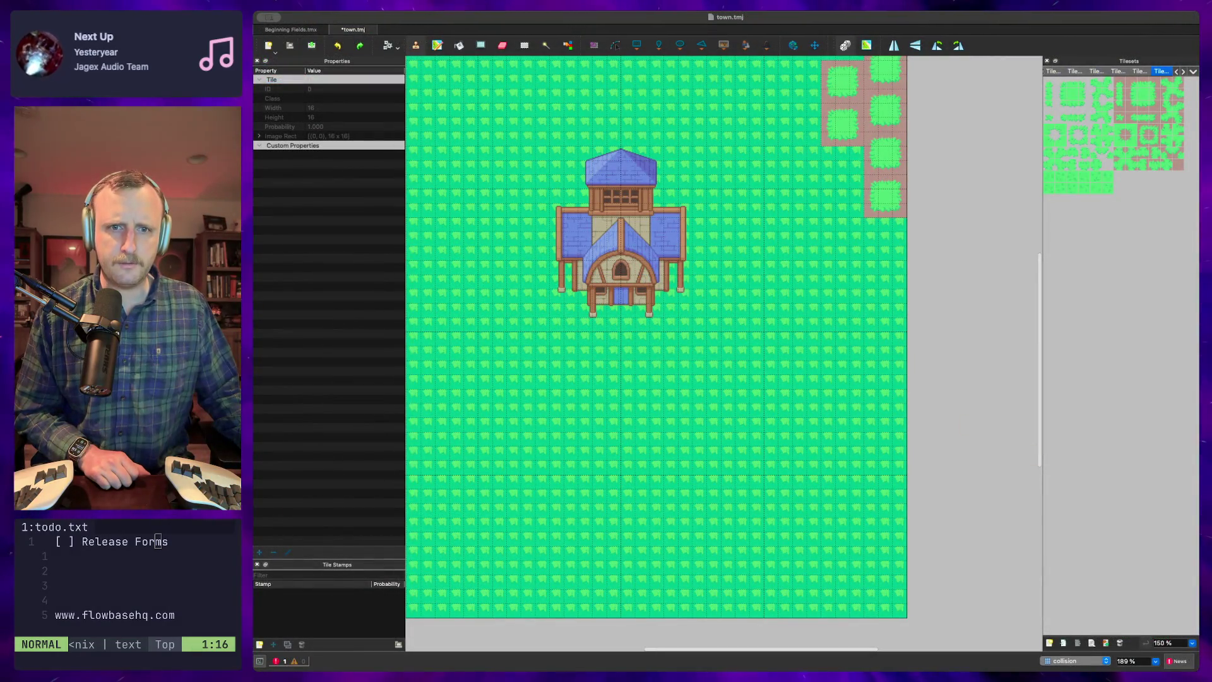
pyautogui.scroll(-1, 1073, 660)
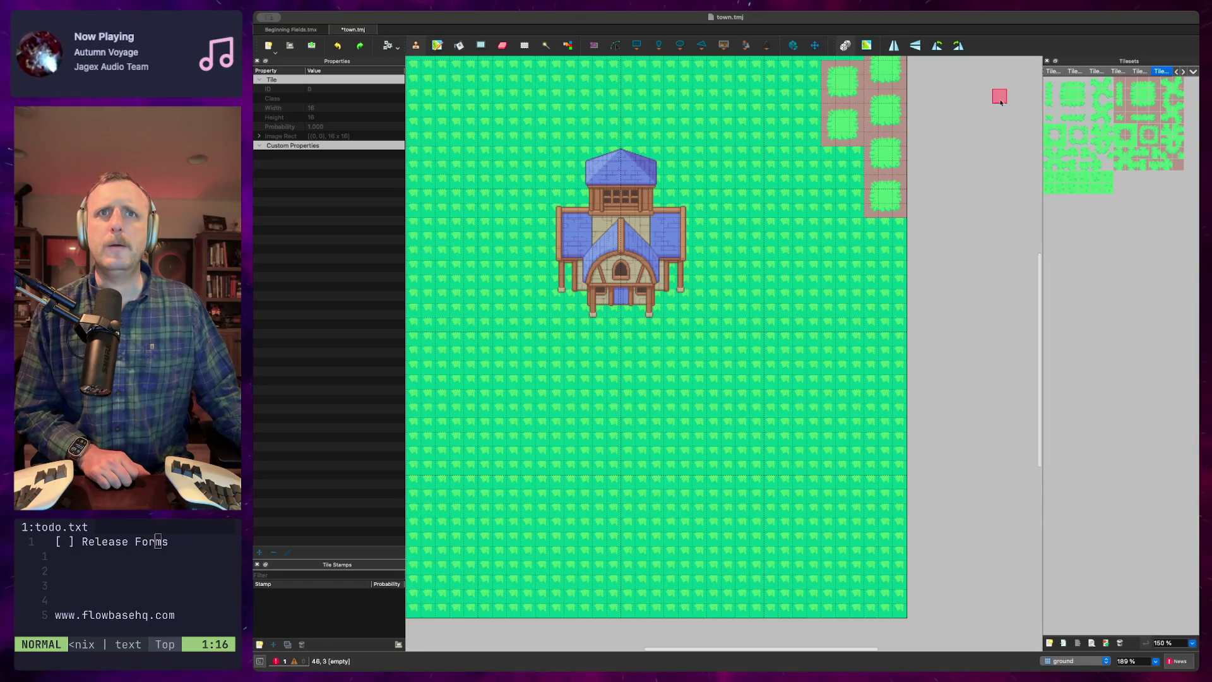
# Pick the lighter grass tiles and paint them near the top right and right of the house
pyautogui.moveTo(1104, 190)
pyautogui.mouseDown()
pyautogui.moveTo(1058, 188)
pyautogui.moveTo(1046, 174)
pyautogui.mouseUp()
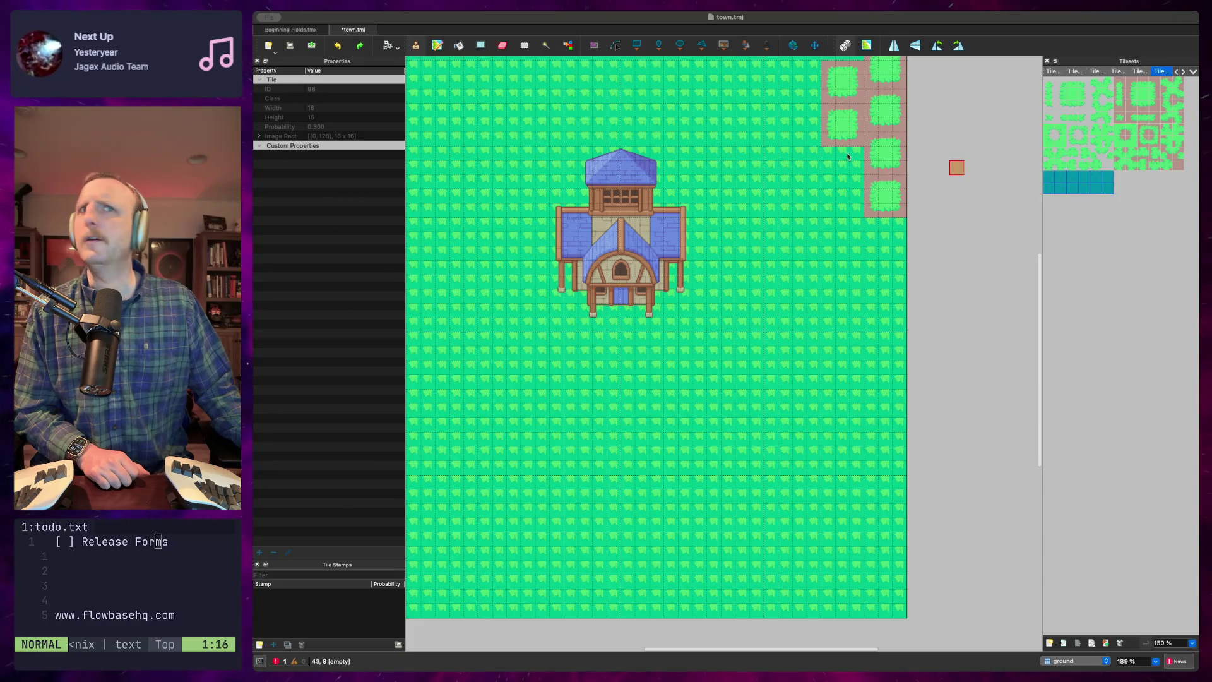
pyautogui.click(868, 72)
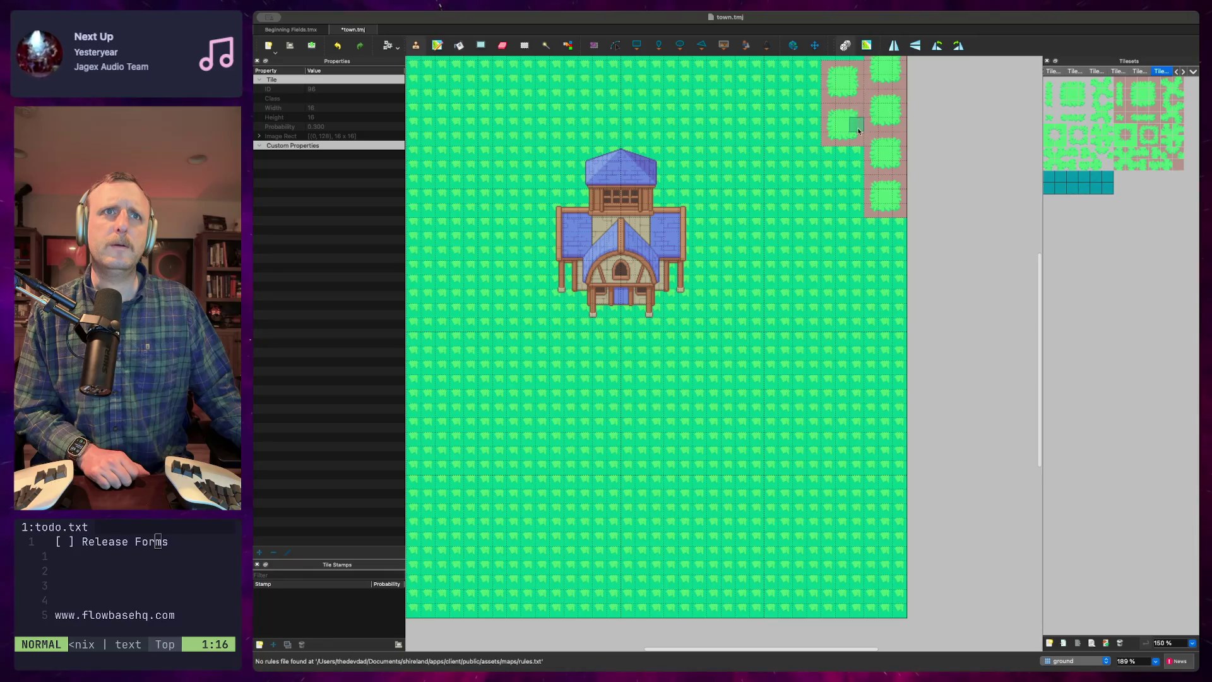
pyautogui.moveTo(868, 250)
pyautogui.mouseDown()
pyautogui.moveTo(786, 274)
pyautogui.moveTo(820, 310)
pyautogui.moveTo(846, 282)
pyautogui.moveTo(755, 256)
pyautogui.moveTo(884, 239)
pyautogui.moveTo(809, 236)
pyautogui.moveTo(880, 297)
pyautogui.moveTo(767, 391)
pyautogui.moveTo(789, 339)
pyautogui.moveTo(816, 324)
pyautogui.mouseUp()
pyautogui.moveTo(800, 378)
pyautogui.mouseDown()
pyautogui.moveTo(852, 365)
pyautogui.moveTo(772, 337)
pyautogui.moveTo(927, 294)
pyautogui.moveTo(691, 280)
pyautogui.moveTo(891, 248)
pyautogui.mouseUp()
pyautogui.moveTo(904, 315)
pyautogui.mouseDown()
pyautogui.moveTo(884, 378)
pyautogui.moveTo(798, 351)
pyautogui.moveTo(758, 429)
pyautogui.moveTo(716, 386)
pyautogui.moveTo(718, 413)
pyautogui.mouseUp()
# Spread the lighter grass across the middle and bottom rows through the lower left of the map
pyautogui.moveTo(803, 424)
pyautogui.mouseDown()
pyautogui.moveTo(781, 409)
pyautogui.moveTo(941, 435)
pyautogui.moveTo(971, 467)
pyautogui.moveTo(960, 454)
pyautogui.moveTo(871, 465)
pyautogui.moveTo(891, 536)
pyautogui.moveTo(910, 552)
pyautogui.moveTo(924, 511)
pyautogui.mouseUp()
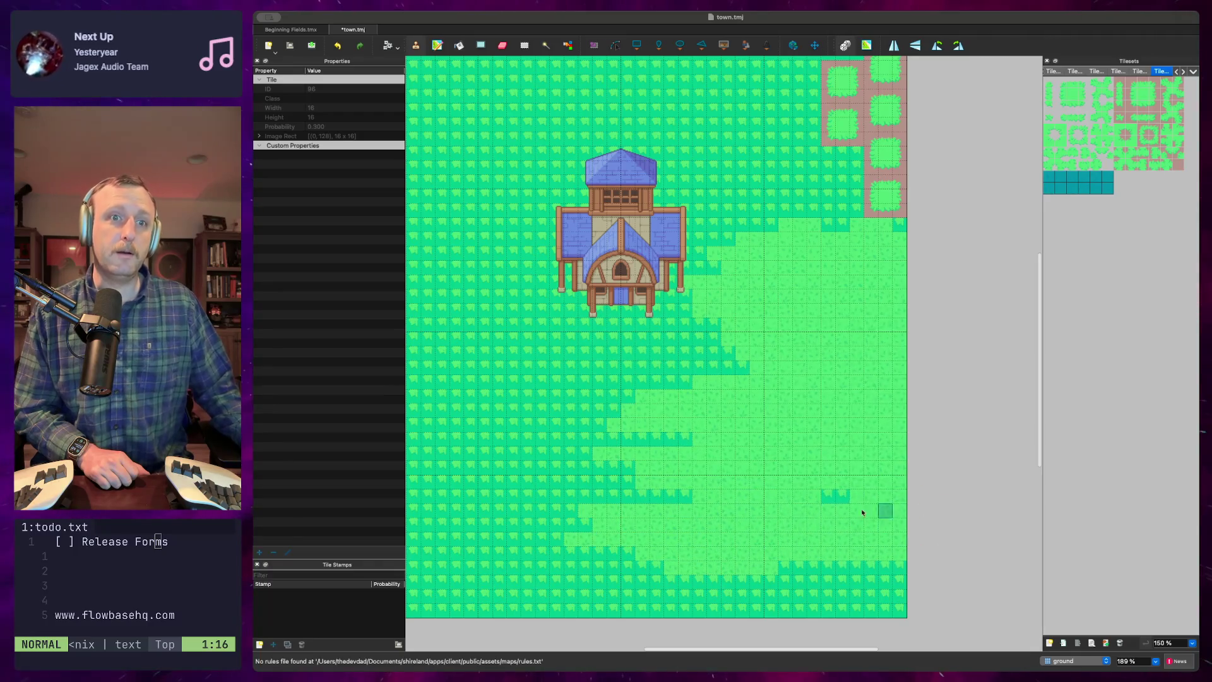
pyautogui.moveTo(784, 502); pyautogui.dragTo(604, 500)
pyautogui.moveTo(649, 467)
pyautogui.mouseDown()
pyautogui.moveTo(581, 441)
pyautogui.moveTo(725, 611)
pyautogui.moveTo(841, 565)
pyautogui.moveTo(903, 620)
pyautogui.mouseUp()
pyautogui.moveTo(809, 600)
pyautogui.mouseDown()
pyautogui.moveTo(525, 608)
pyautogui.moveTo(644, 568)
pyautogui.moveTo(625, 539)
pyautogui.moveTo(641, 509)
pyautogui.moveTo(425, 568)
pyautogui.moveTo(356, 613)
pyautogui.mouseUp()
pyautogui.moveTo(440, 608)
pyautogui.mouseDown()
pyautogui.moveTo(666, 490)
pyautogui.moveTo(417, 498)
pyautogui.moveTo(382, 469)
pyautogui.moveTo(468, 471)
pyautogui.moveTo(568, 424)
pyautogui.moveTo(518, 437)
pyautogui.moveTo(411, 432)
pyautogui.moveTo(736, 375)
pyautogui.moveTo(536, 405)
pyautogui.moveTo(464, 363)
pyautogui.moveTo(798, 292)
pyautogui.moveTo(553, 313)
pyautogui.moveTo(543, 344)
pyautogui.moveTo(395, 364)
pyautogui.moveTo(563, 351)
pyautogui.moveTo(705, 361)
pyautogui.moveTo(528, 365)
pyautogui.moveTo(541, 344)
pyautogui.moveTo(436, 334)
pyautogui.moveTo(538, 294)
pyautogui.moveTo(525, 312)
pyautogui.mouseUp()
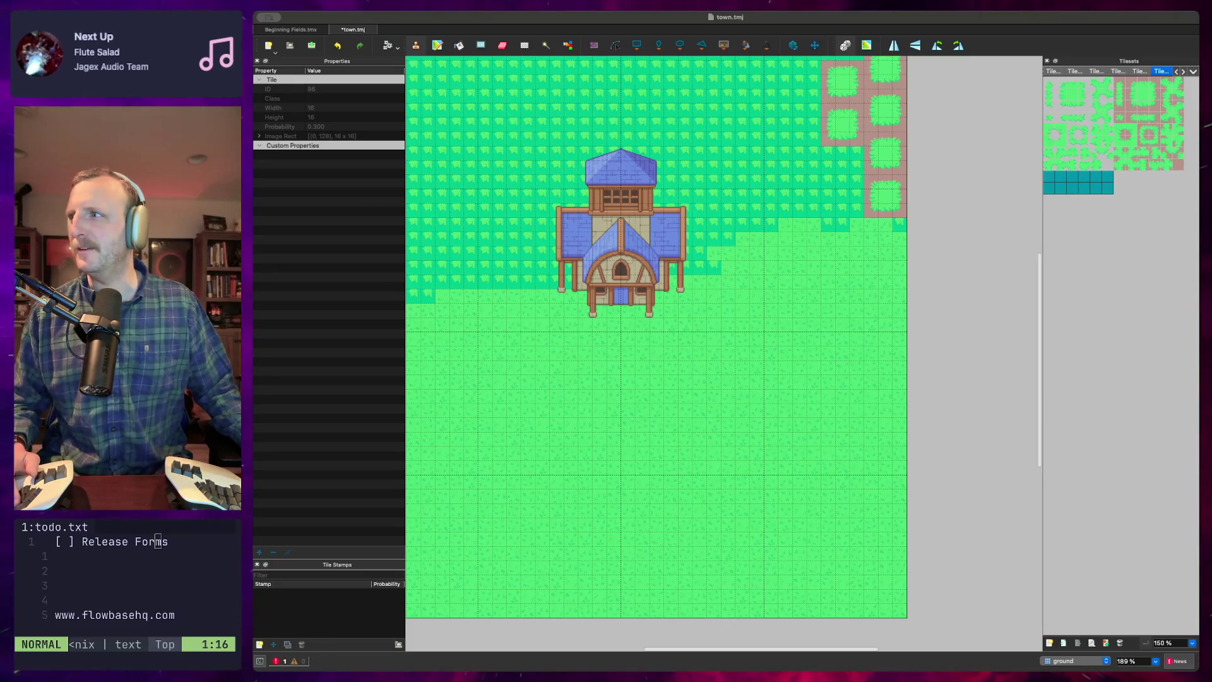
pyautogui.press('super+Tab')
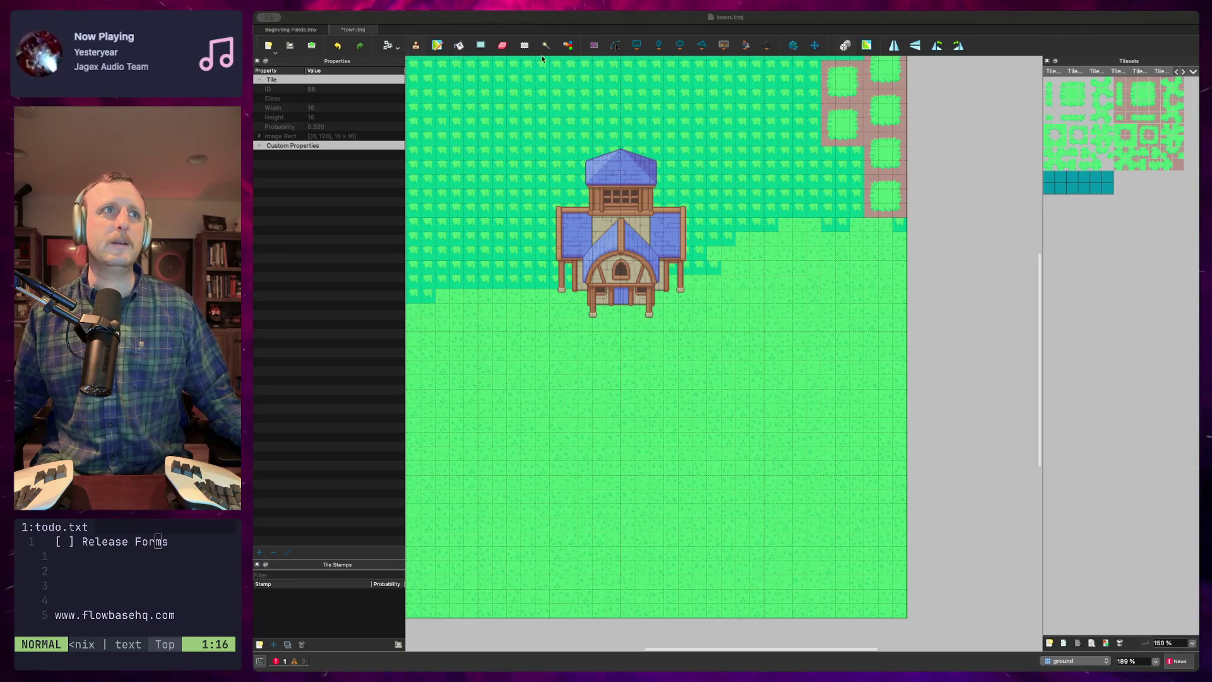
pyautogui.click(1189, 21)
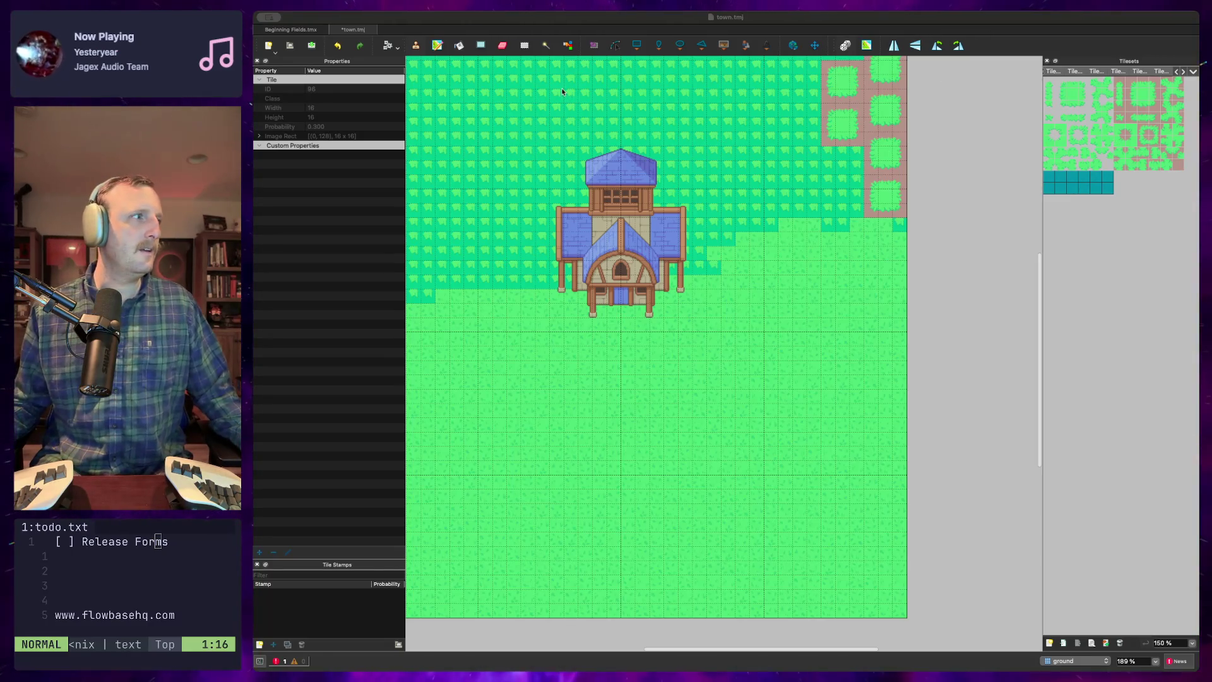
# Go from the Tiled map editor to the Using Terrains instructions on creating terrain sets and adding terrains
pyautogui.click(1158, 23)
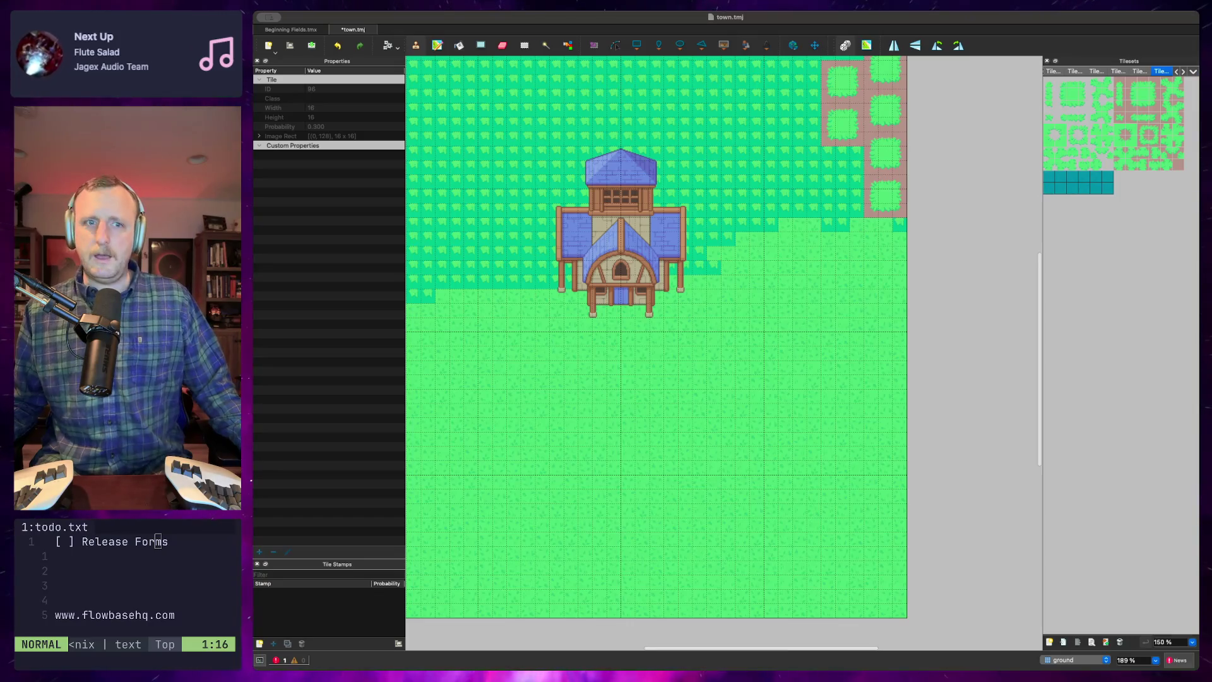
pyautogui.click(395, 676)
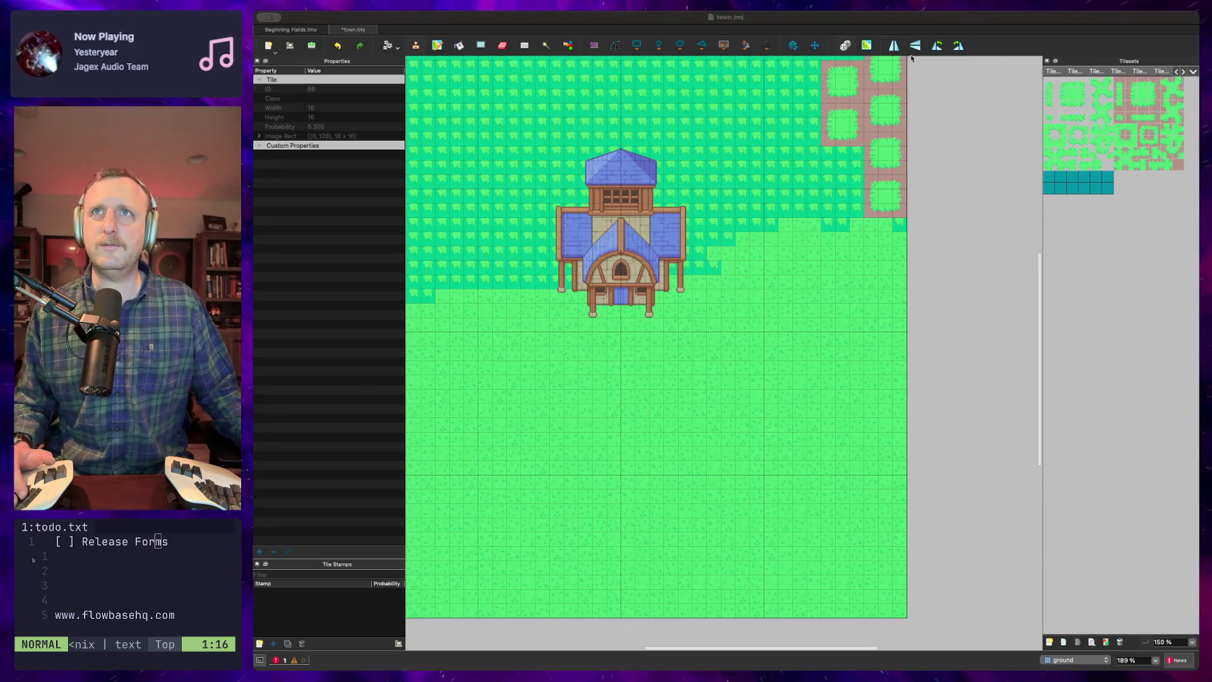
pyautogui.press('super+Tab')
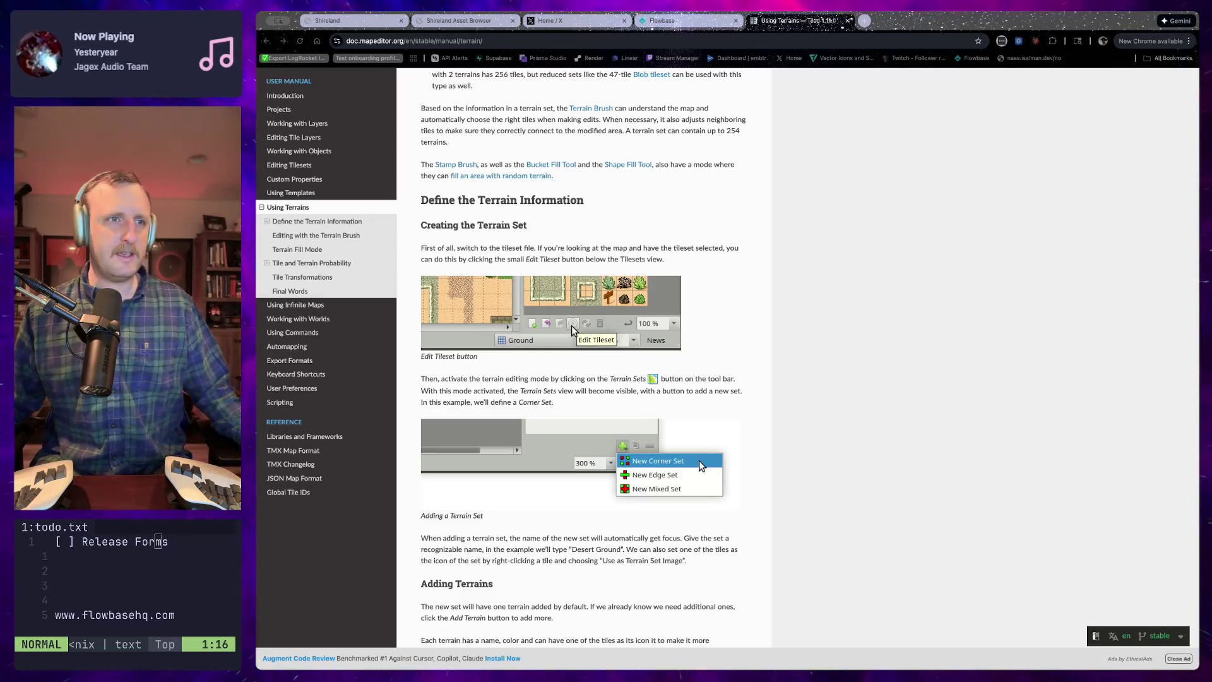
# Inspect ground tiles with IDs 87, 89 and 138, checking the terrain documentation in between
pyautogui.press('super+Tab')
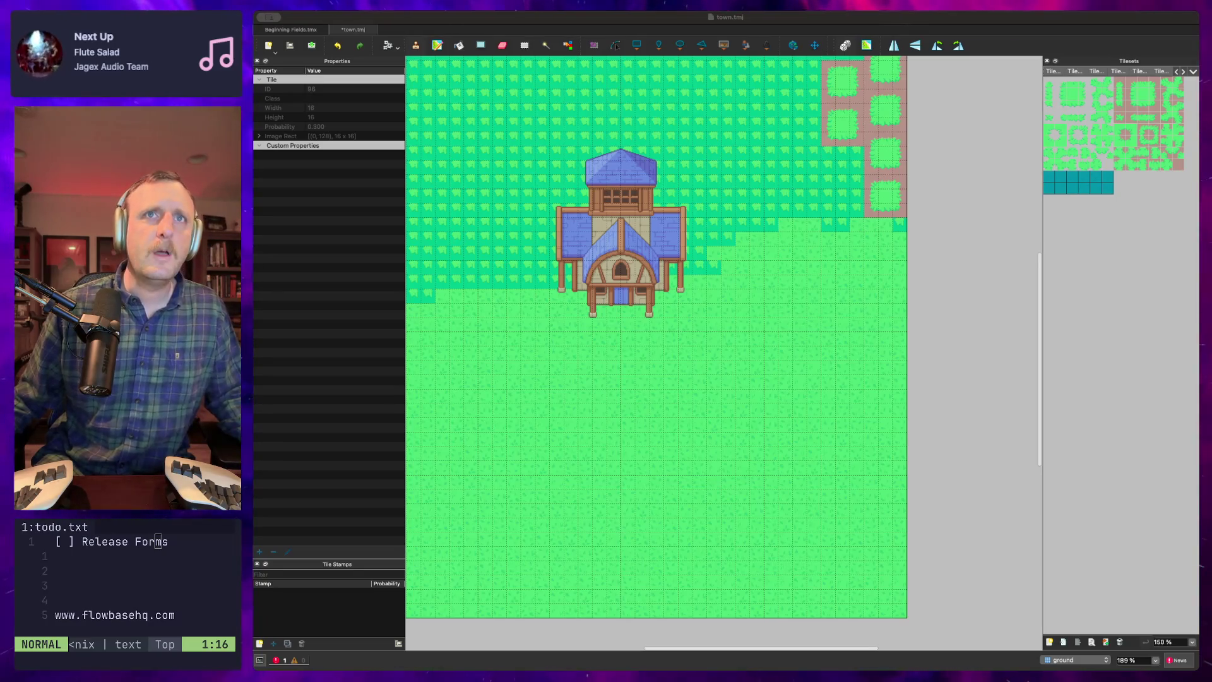
pyautogui.click(1079, 524)
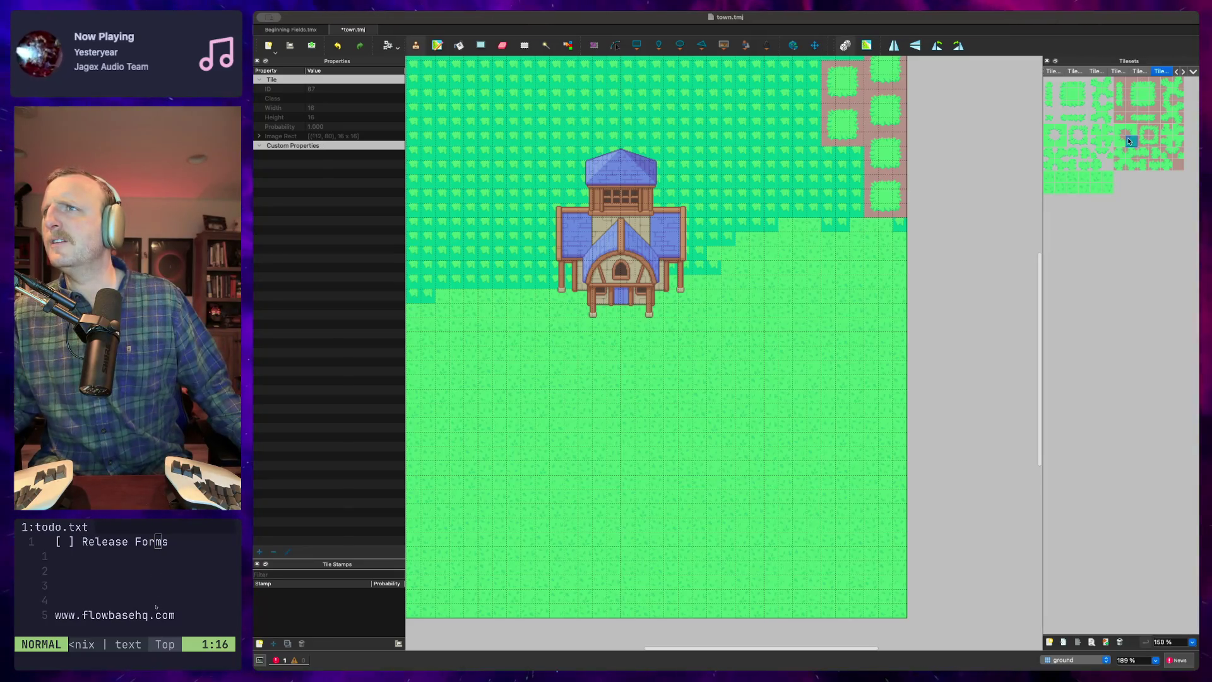
pyautogui.click(1156, 147)
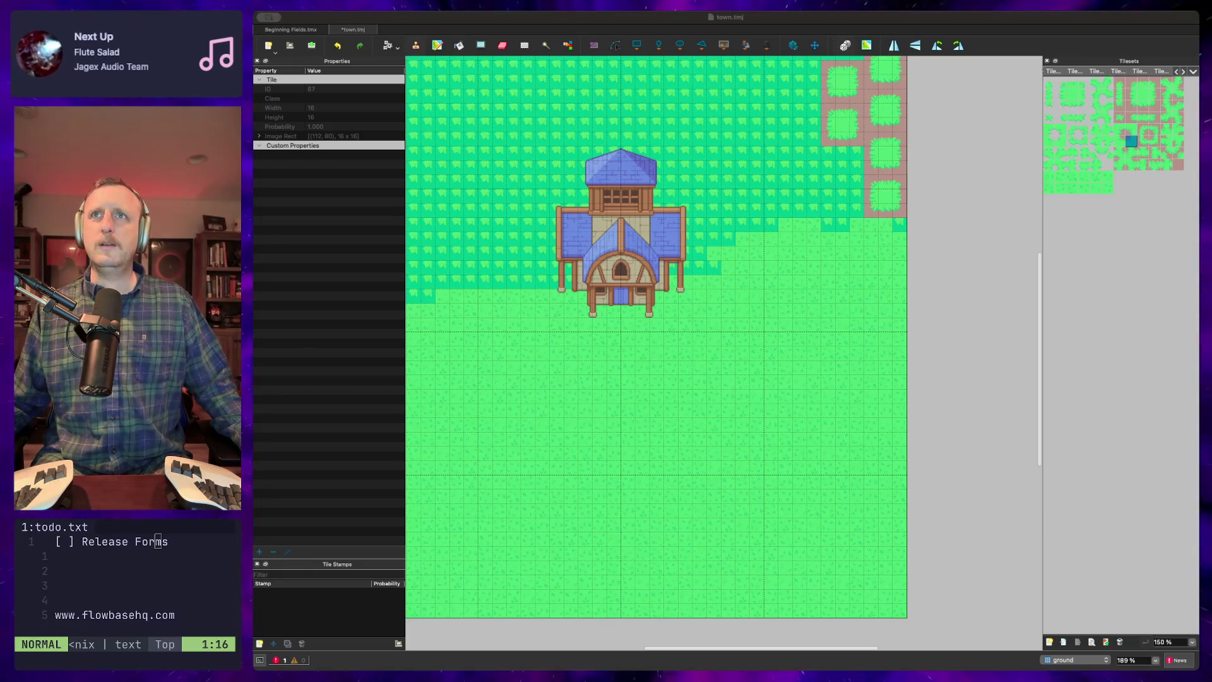
pyautogui.press('super+Tab')
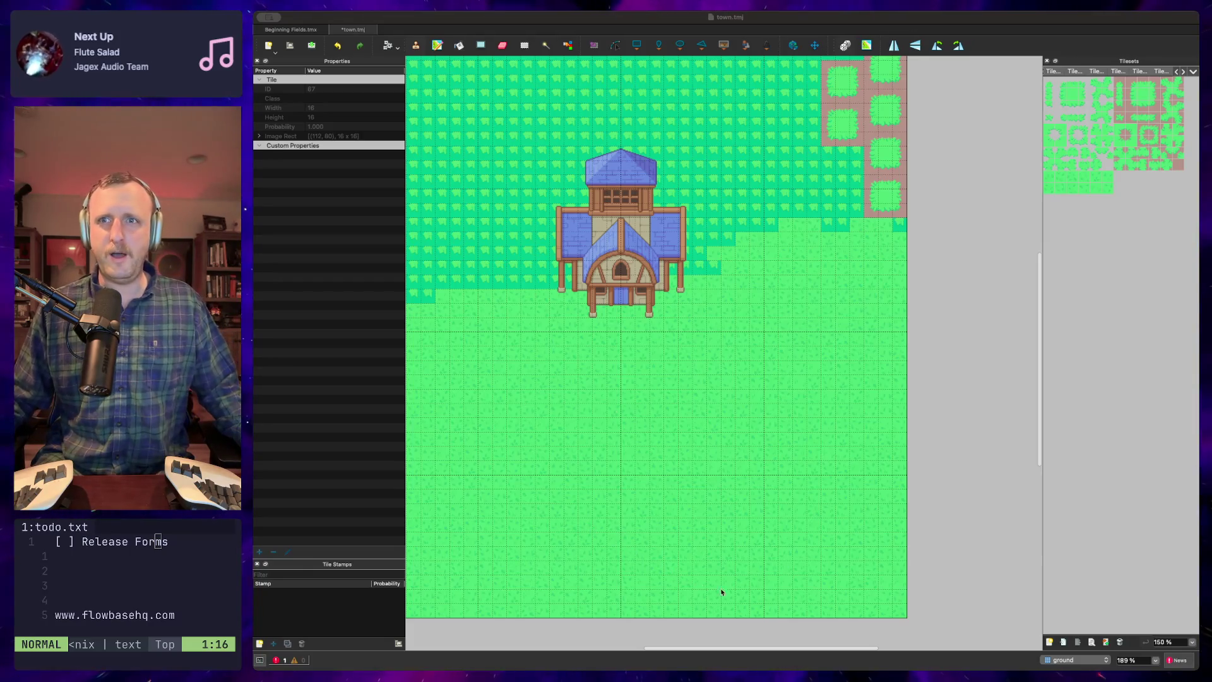
pyautogui.click(832, 660)
pyautogui.click(1087, 177)
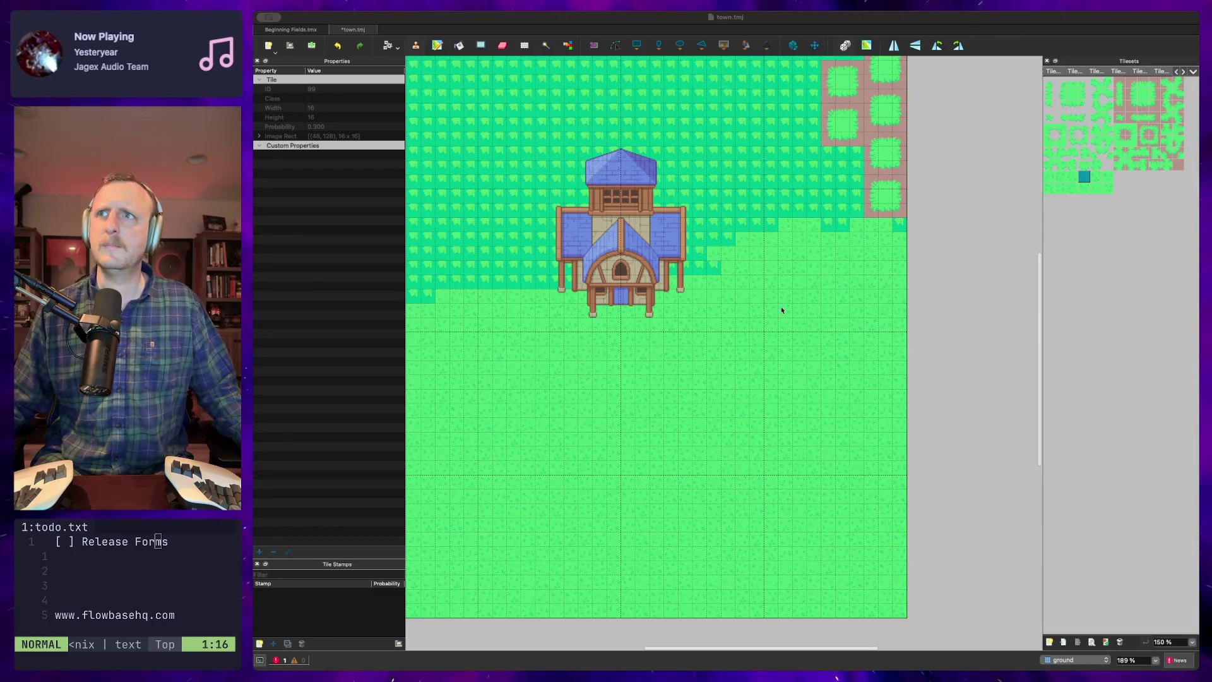
pyautogui.click(1119, 213)
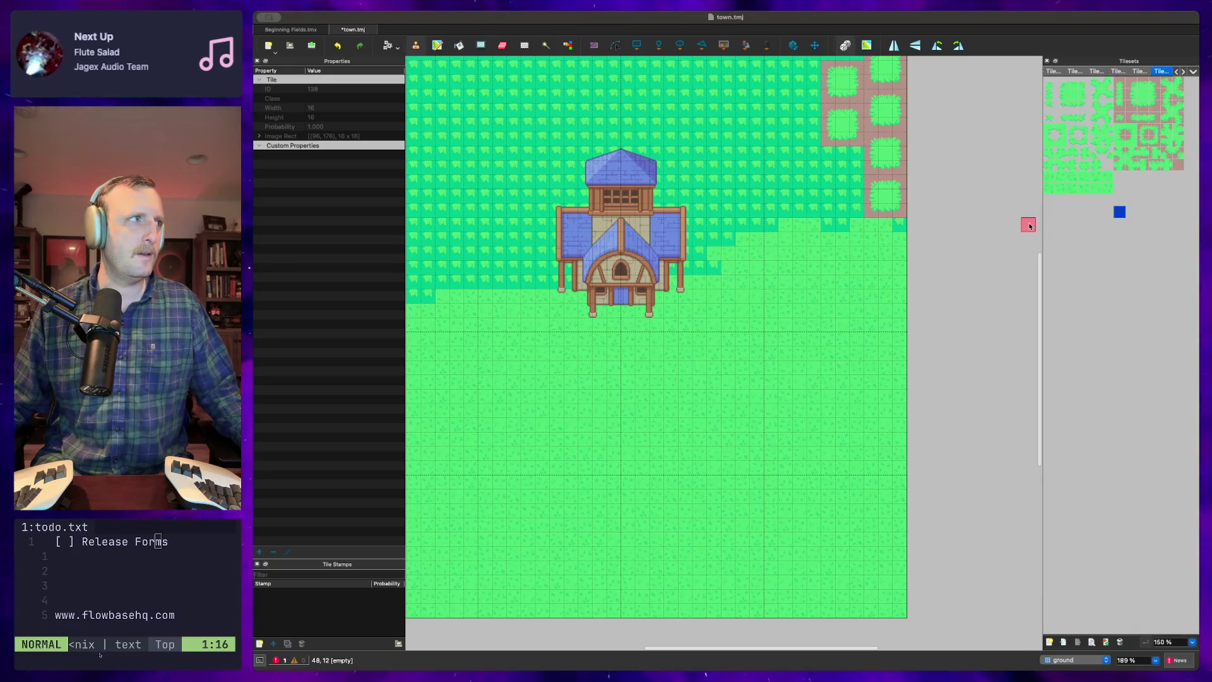
# Stamp tile 99 at the map's right edge and tile 95 below the garden plots
pyautogui.click(1084, 178)
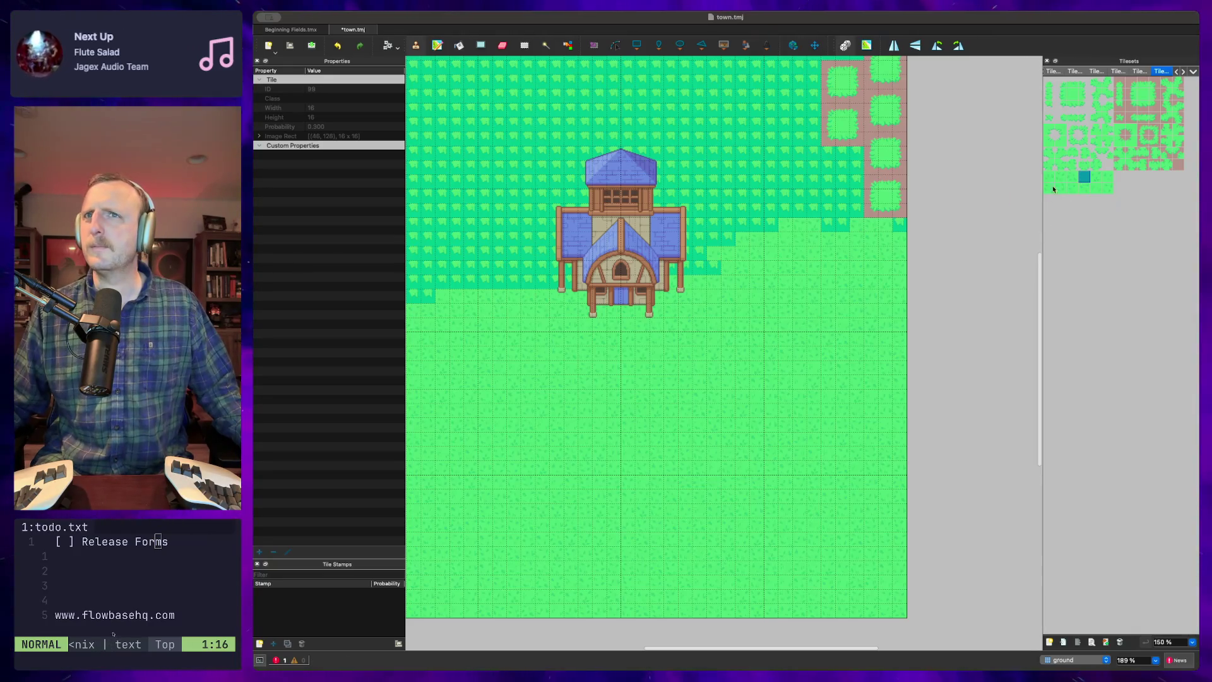
pyautogui.click(868, 210)
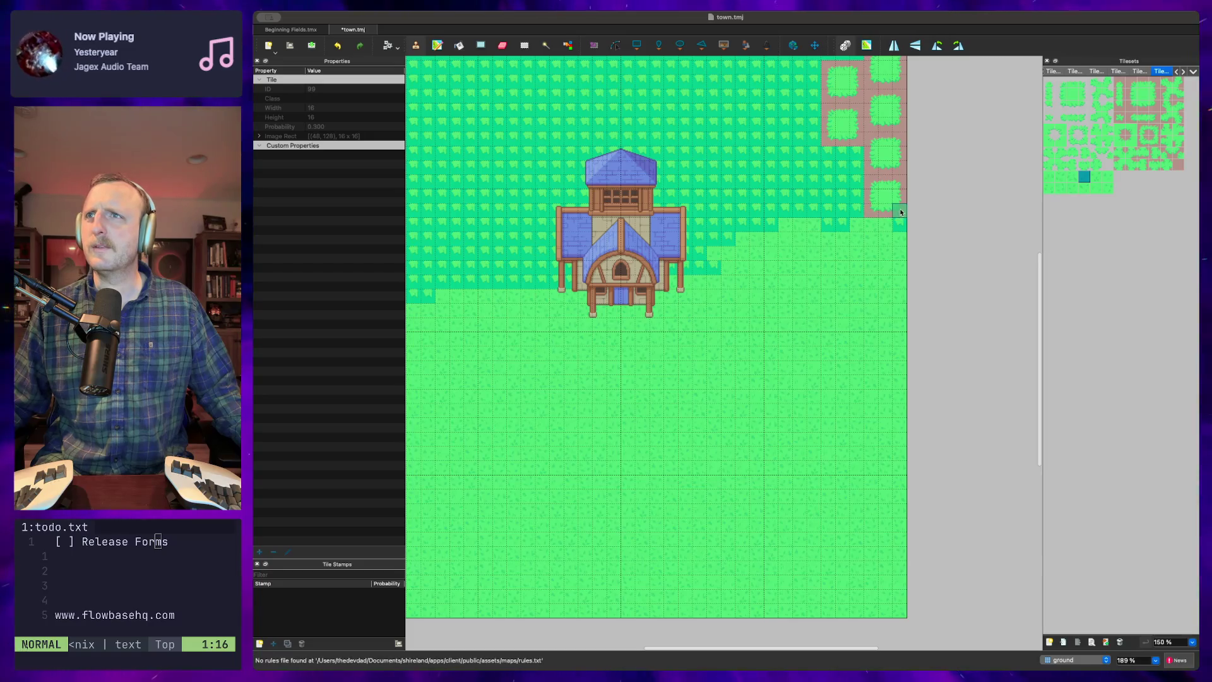
pyautogui.click(1049, 177)
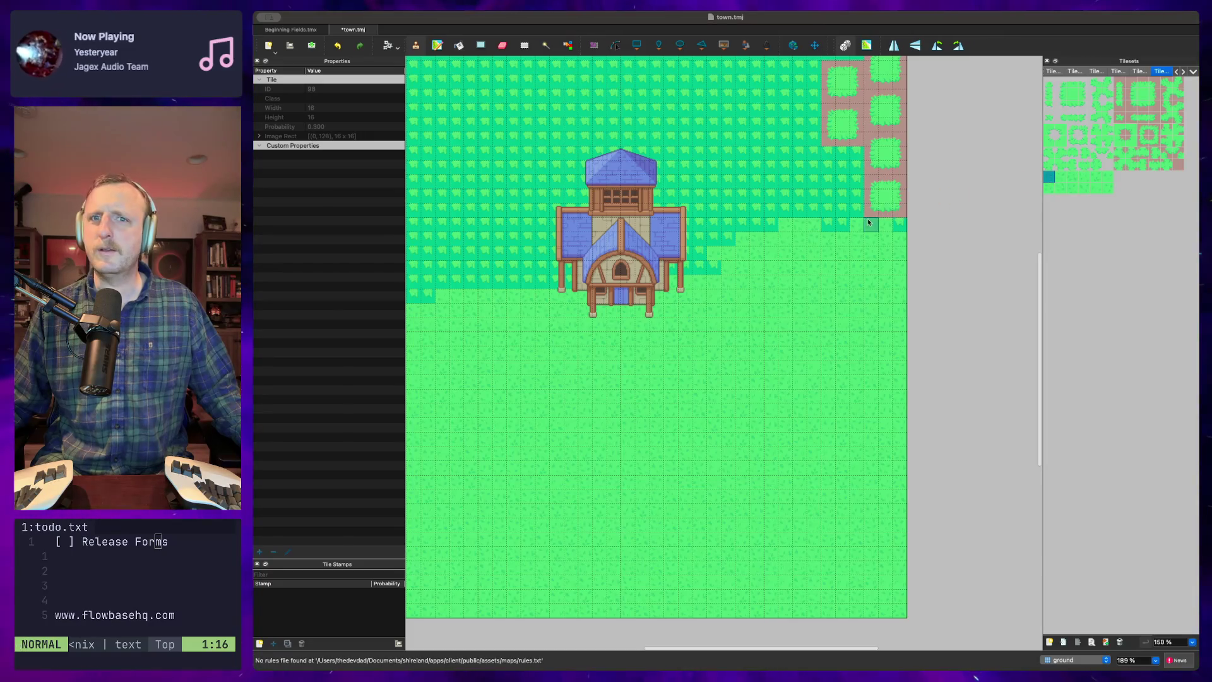
pyautogui.click(826, 231)
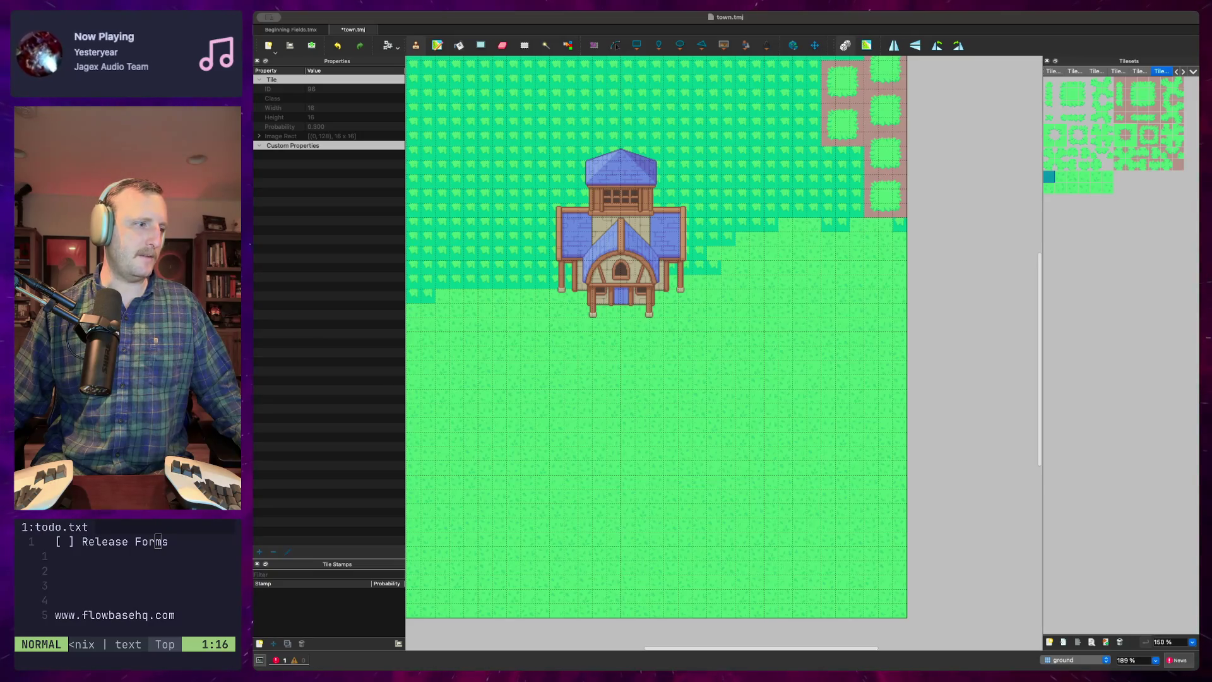
# Switch away from the Tiled map editor and scroll the view up
pyautogui.press('super+Tab')
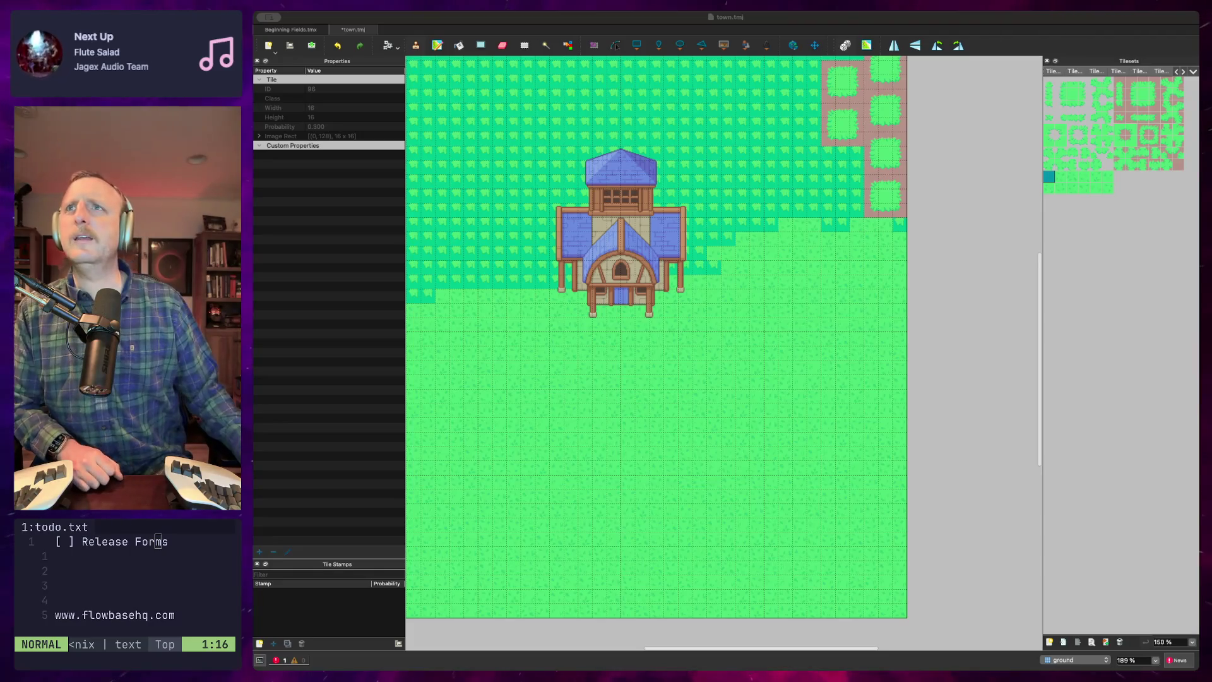
pyautogui.scroll(10, 657, 334)
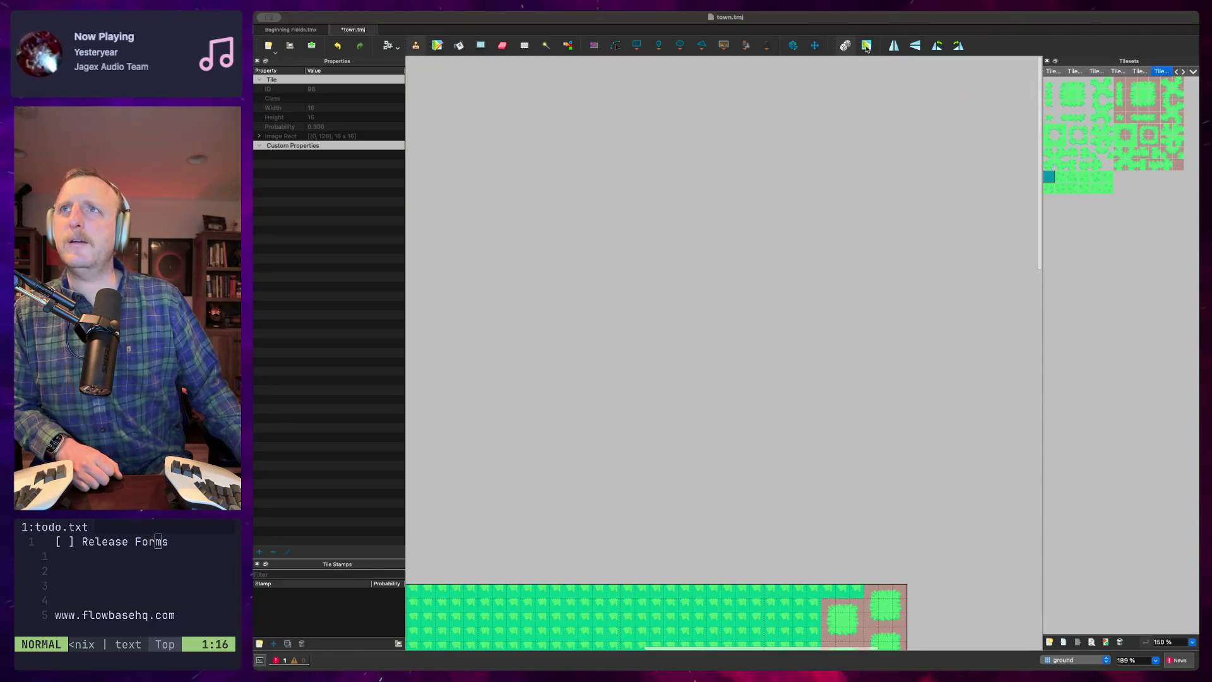
pyautogui.scroll(-6, 1010, 357)
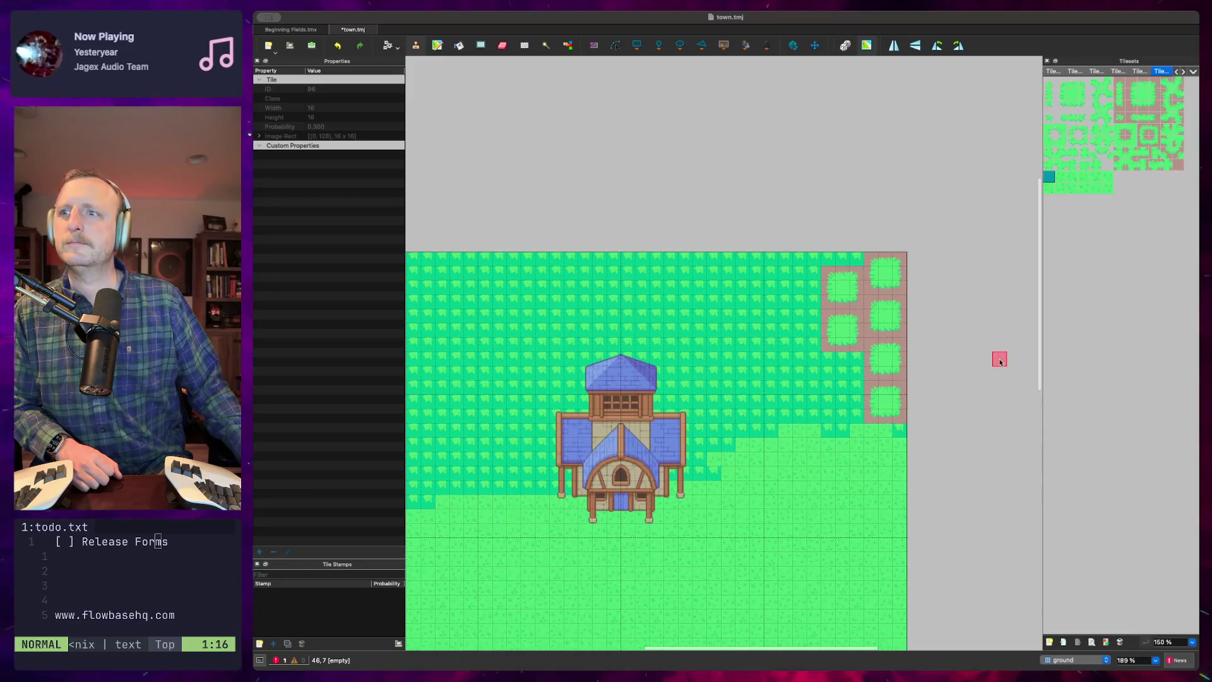
pyautogui.scroll(-3, 642, 598)
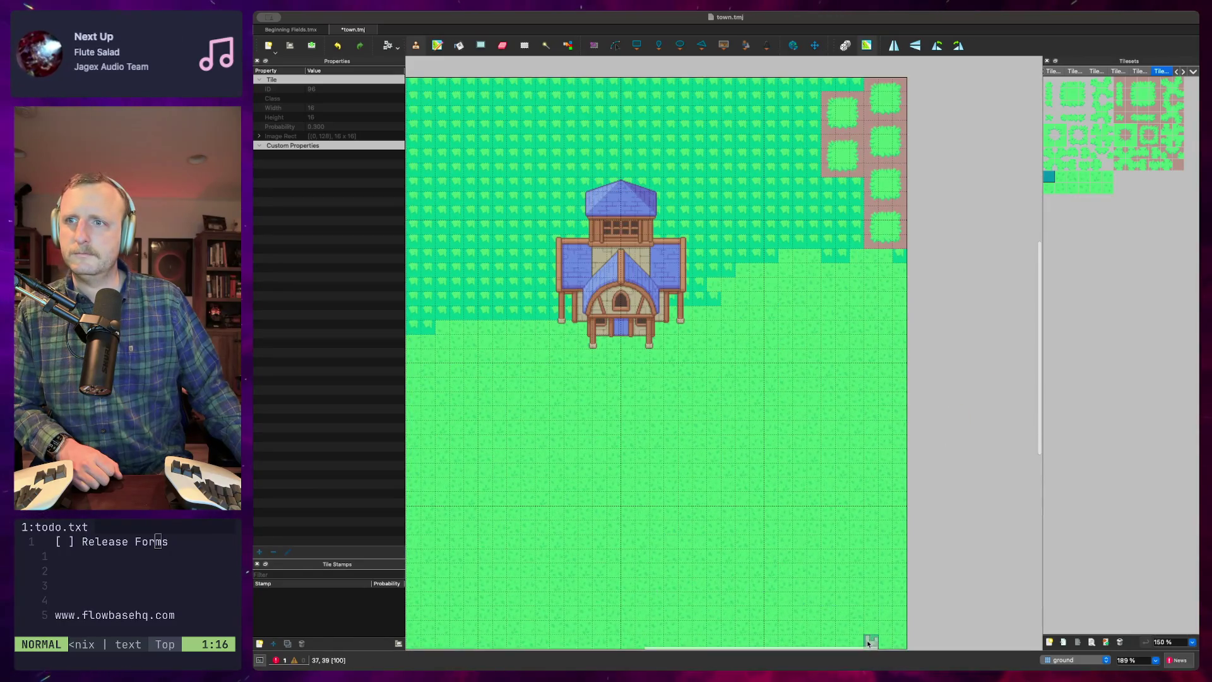
pyautogui.moveTo(870, 643); pyautogui.dragTo(798, 650)
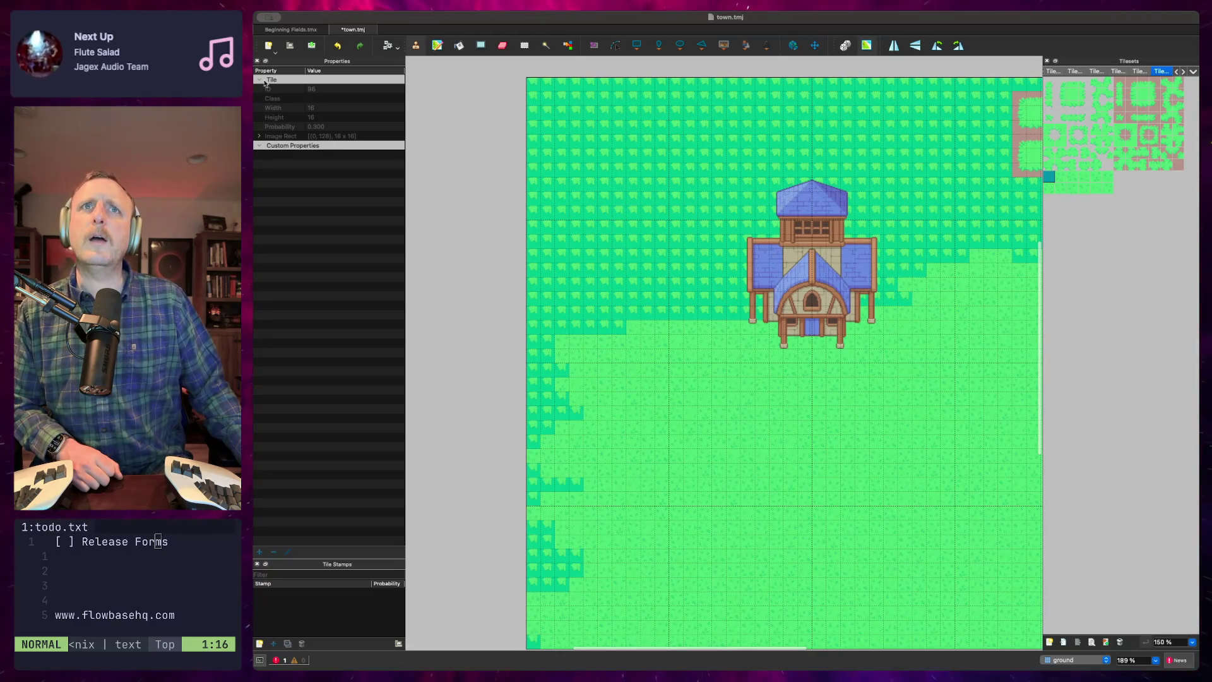
pyautogui.click(258, 146)
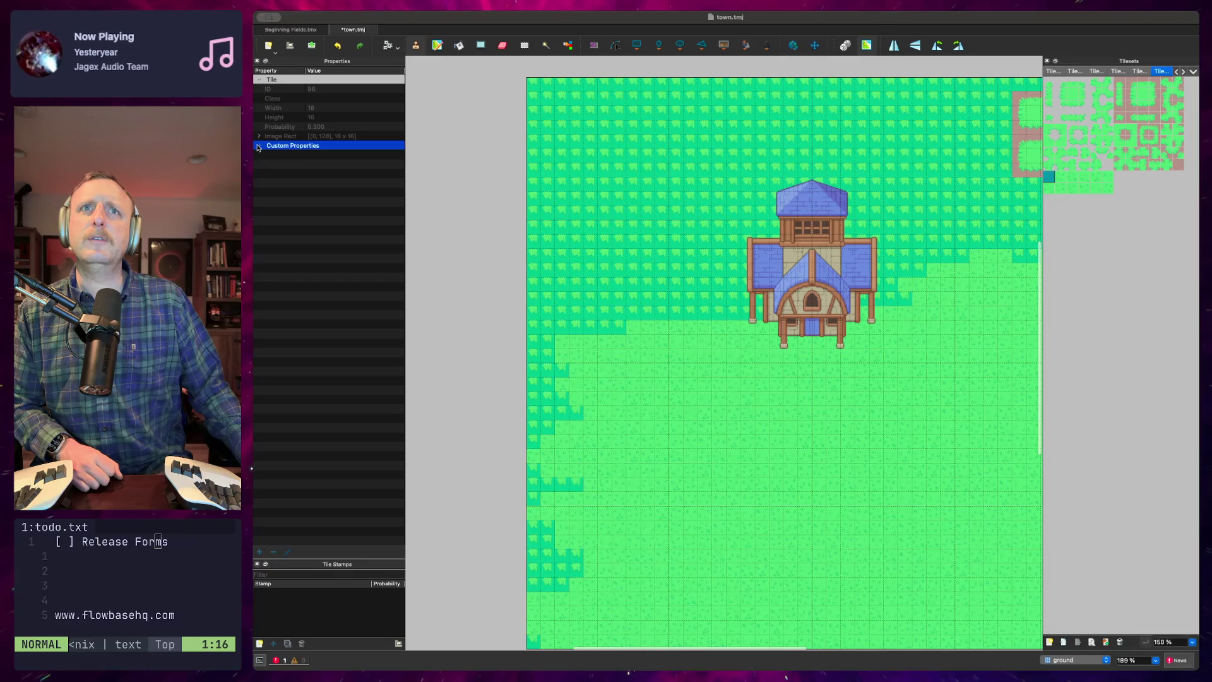
pyautogui.click(260, 81)
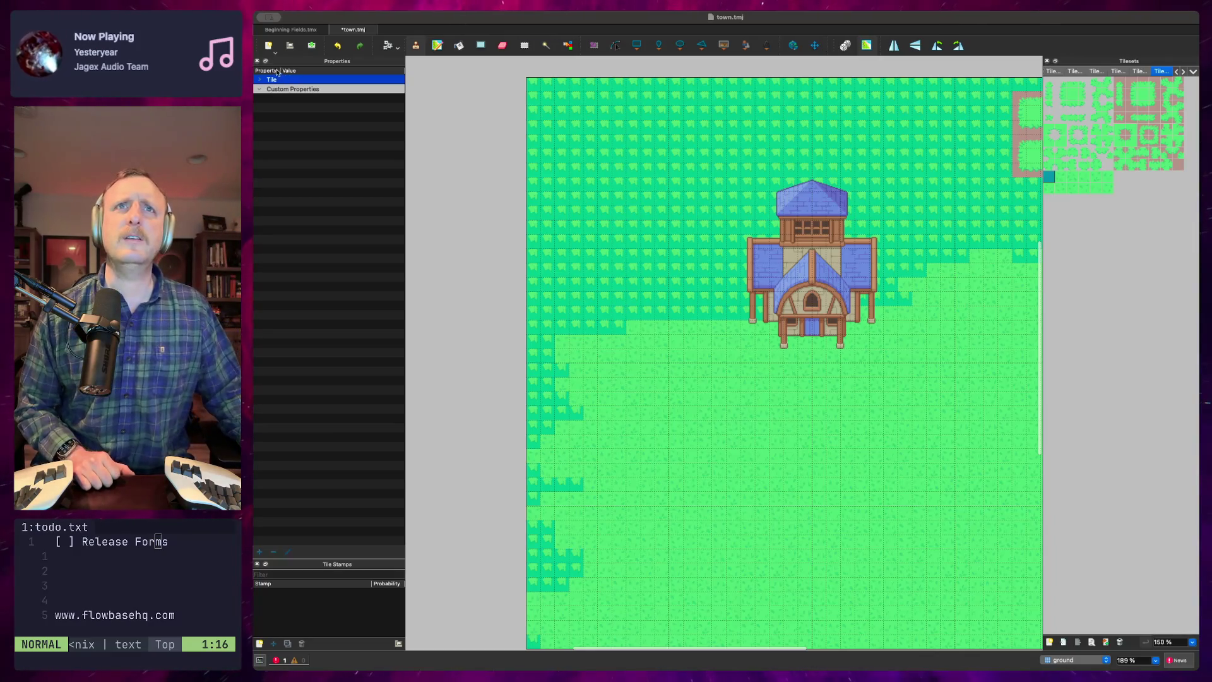
pyautogui.click(261, 81)
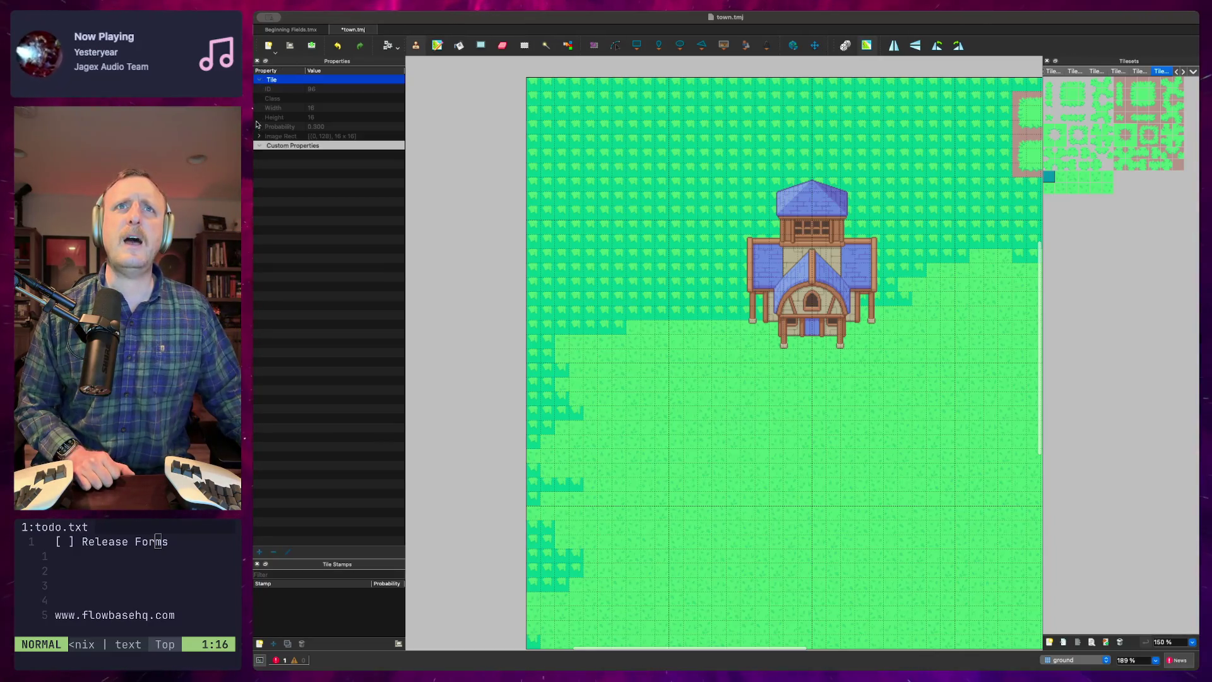
pyautogui.click(261, 146)
pyautogui.click(259, 81)
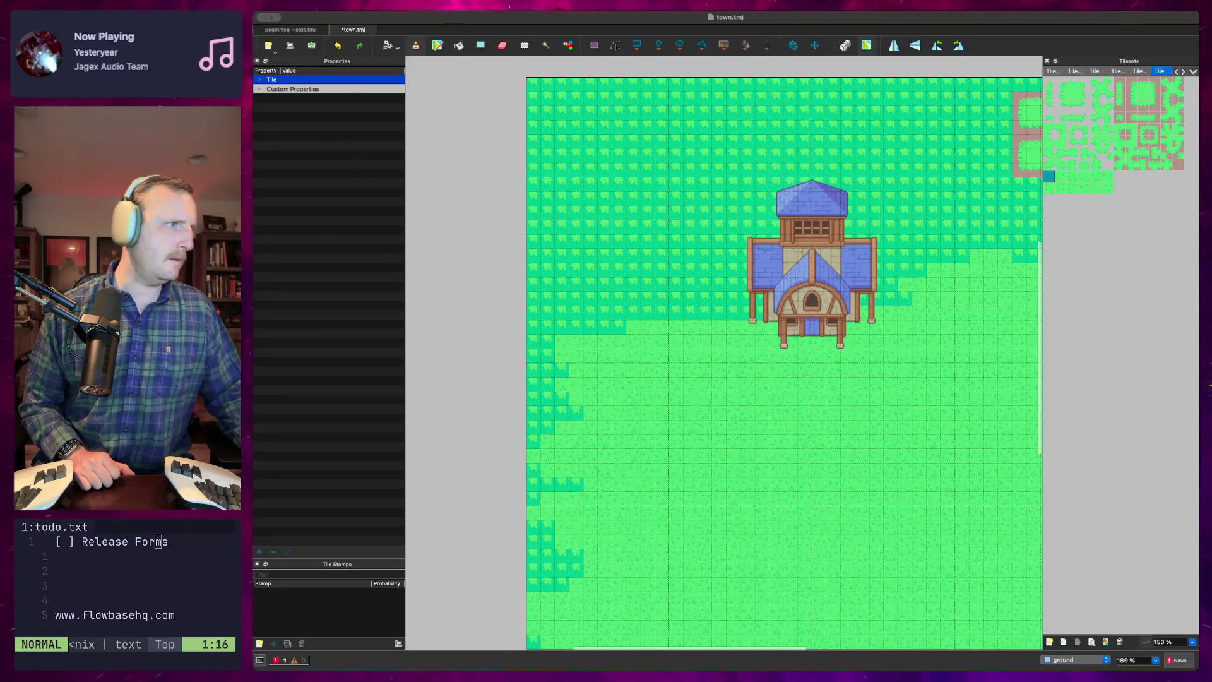
pyautogui.press('super+Tab')
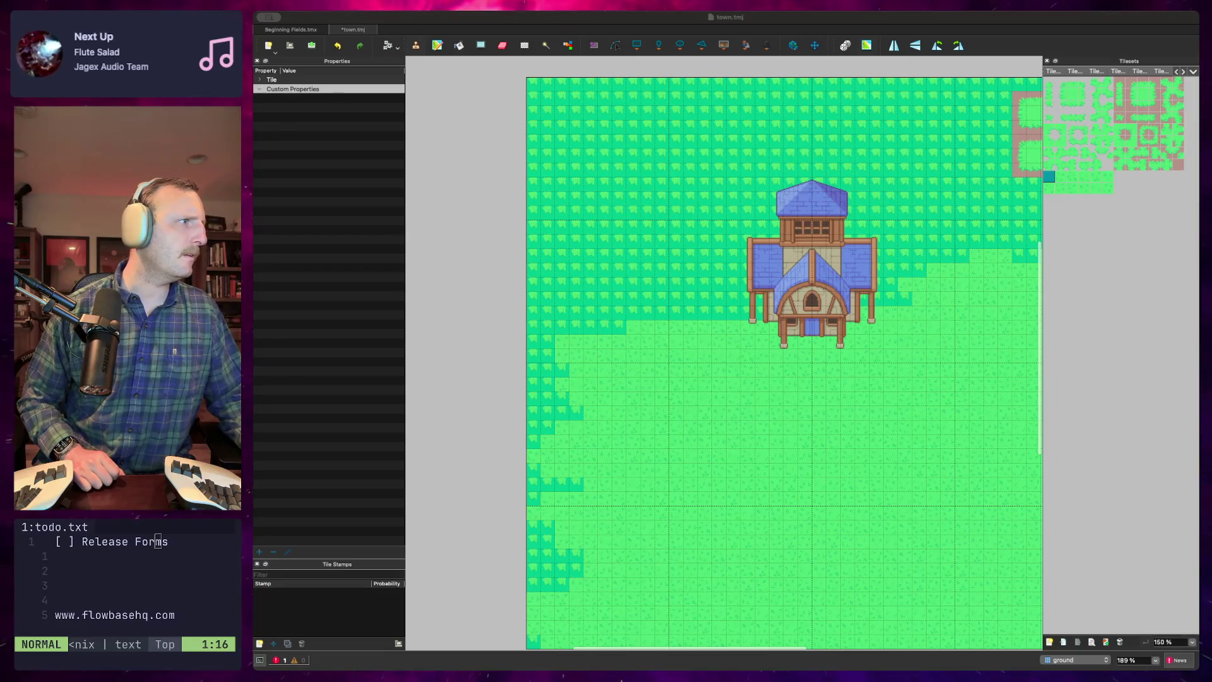
pyautogui.click(361, 139)
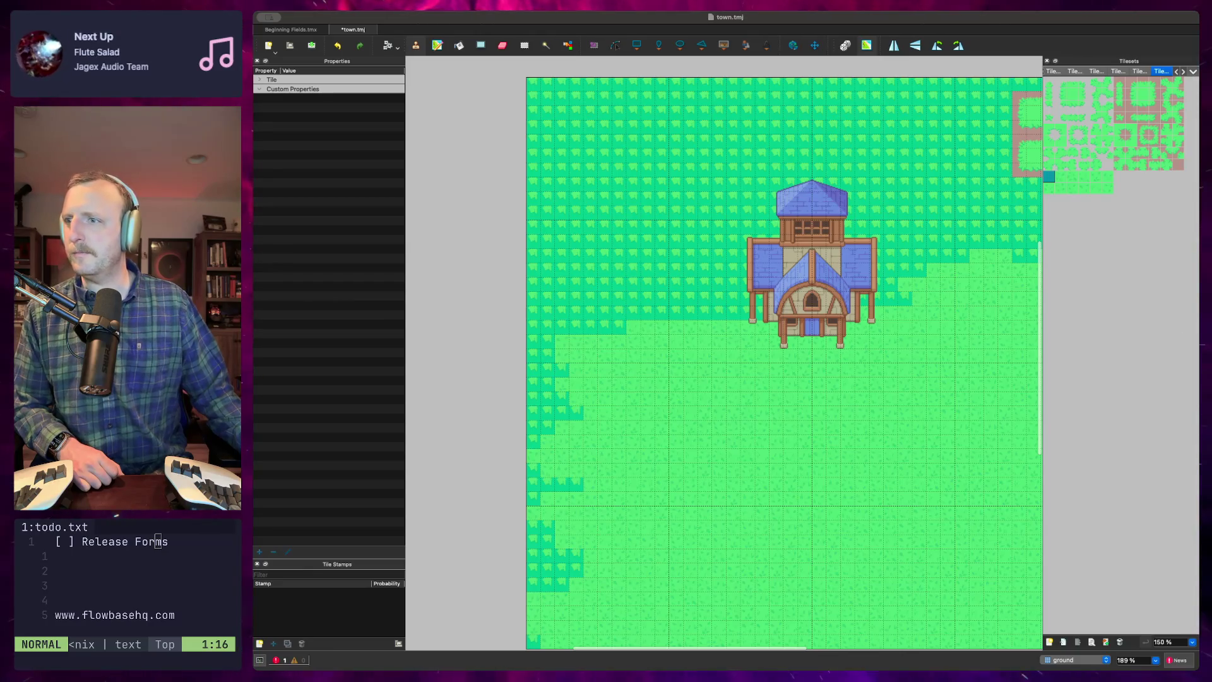
pyautogui.scroll(-1, 1120, 253)
# Select a ground tile in the Tilesets panel, then open Tileset_Ground.tsx in the tileset editor
pyautogui.moveTo(1097, 385); pyautogui.dragTo(1062, 128)
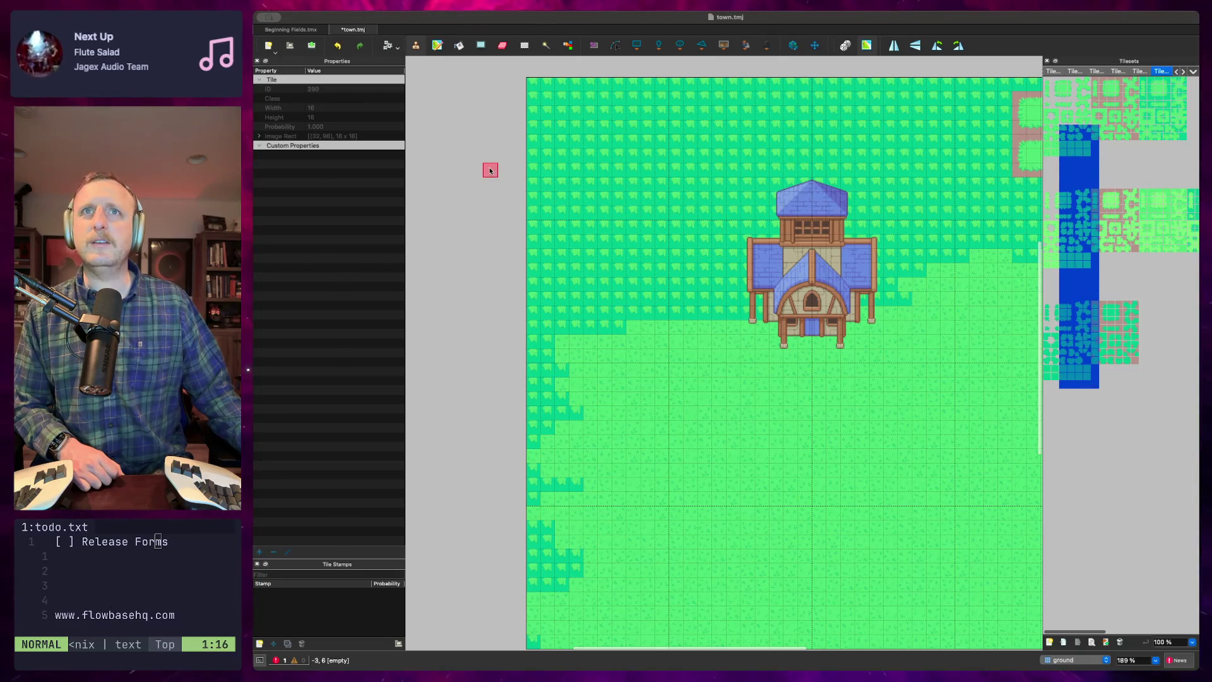
pyautogui.click(1119, 417)
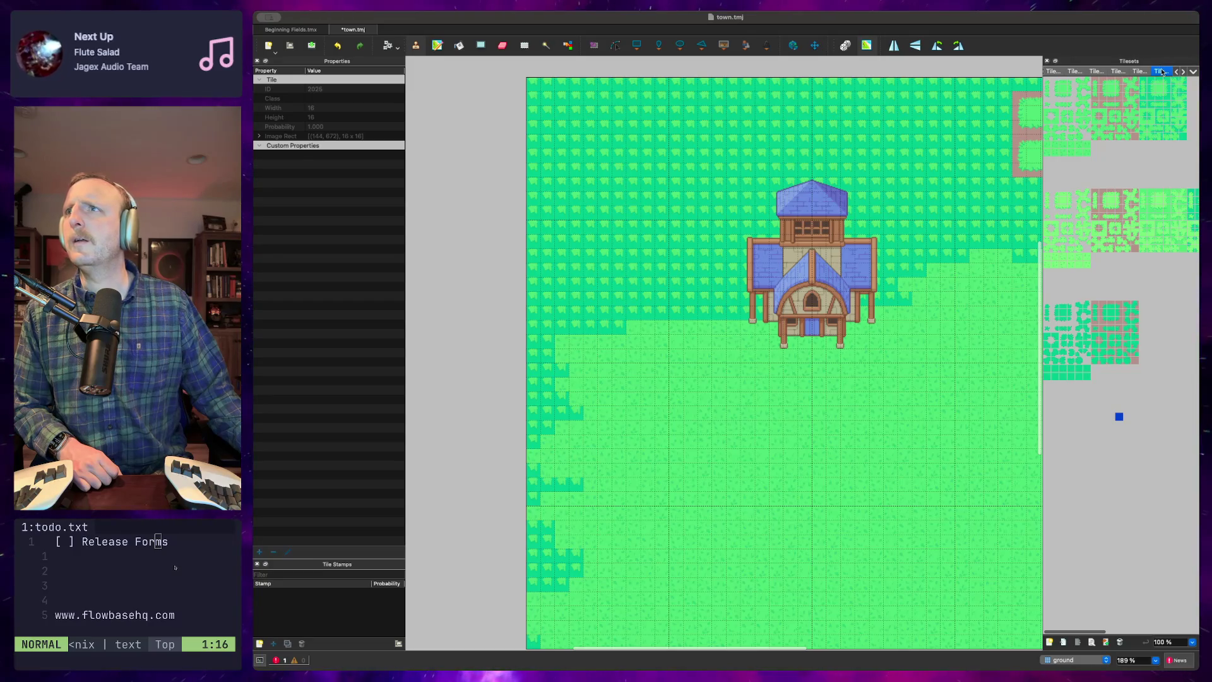
pyautogui.doubleClick(1189, 100)
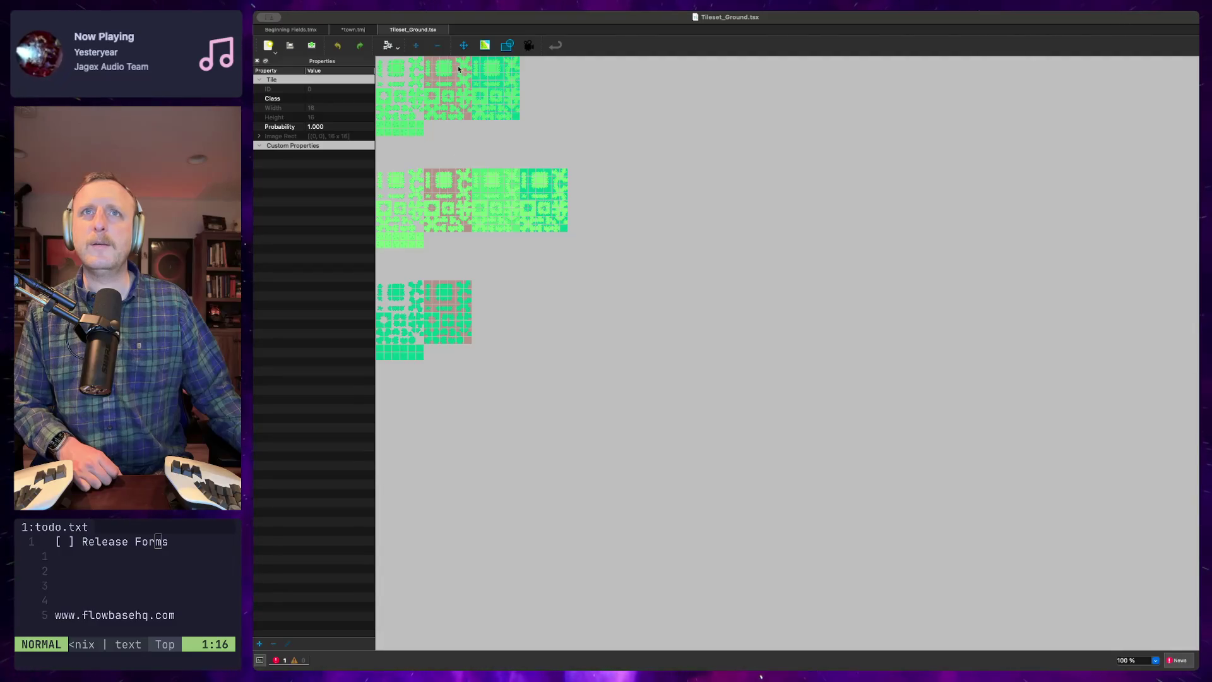
# Show the Grounds terrain set's eight terrains, Grass through Cherry Grass, marked over Tileset_Ground's tiles
pyautogui.click(484, 46)
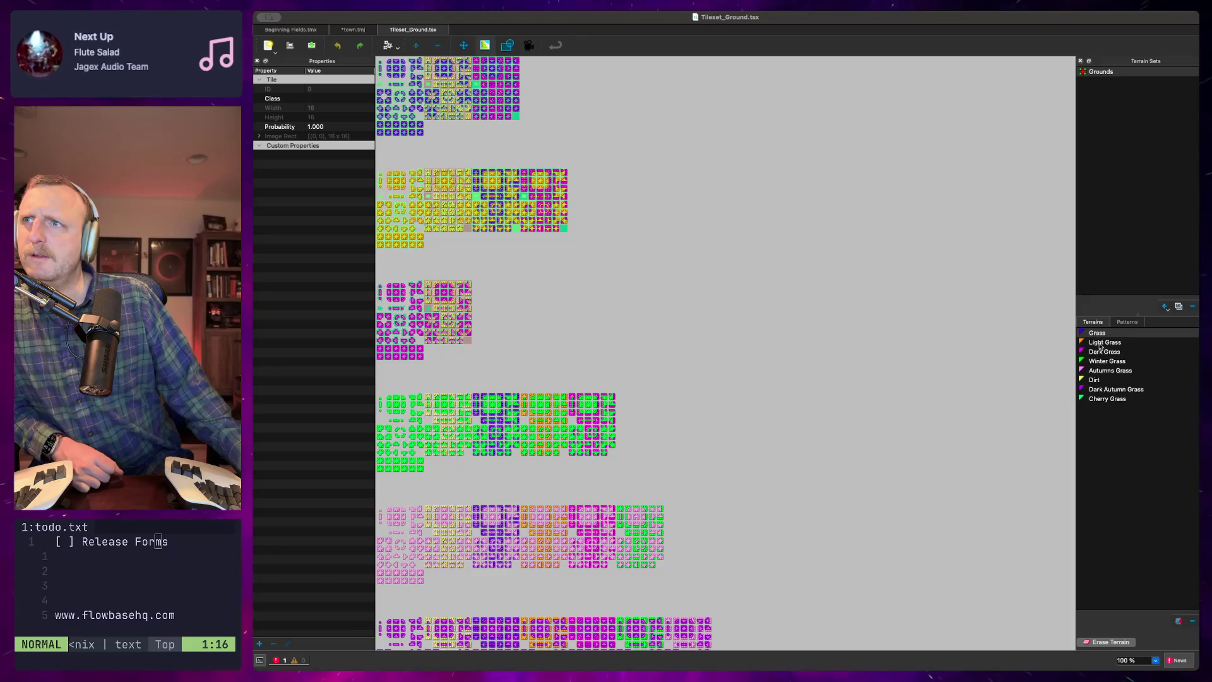
pyautogui.scroll(-5, 493, 305)
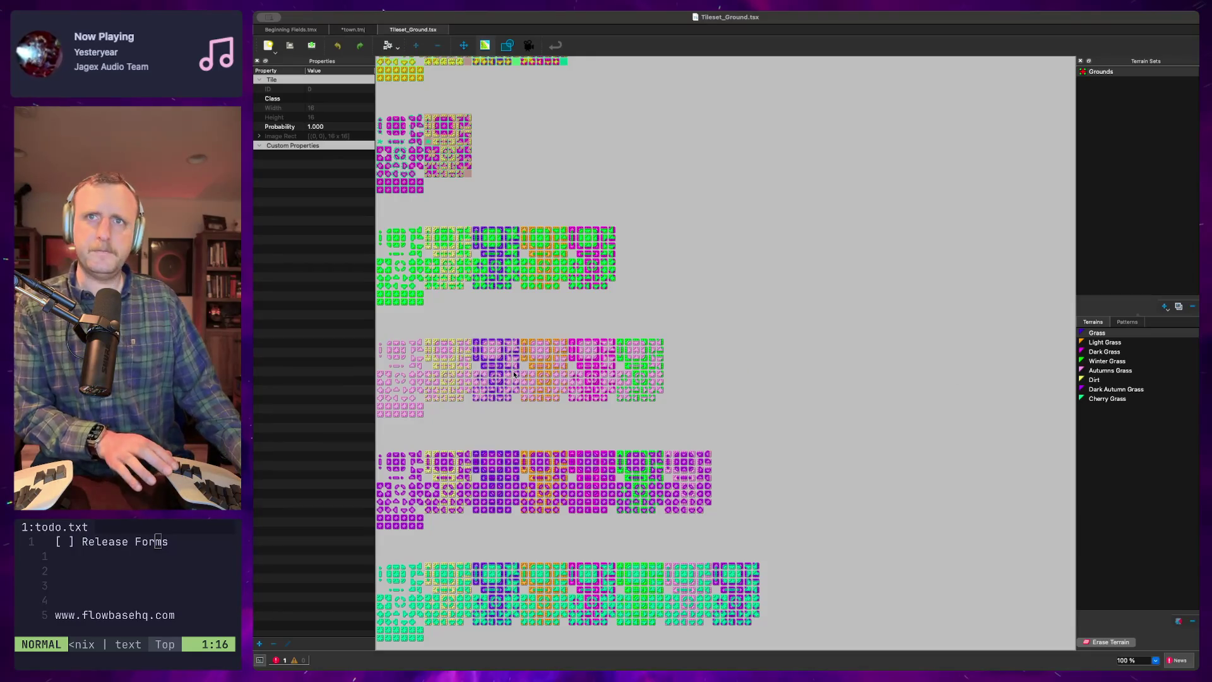
pyautogui.scroll(3, 632, 334)
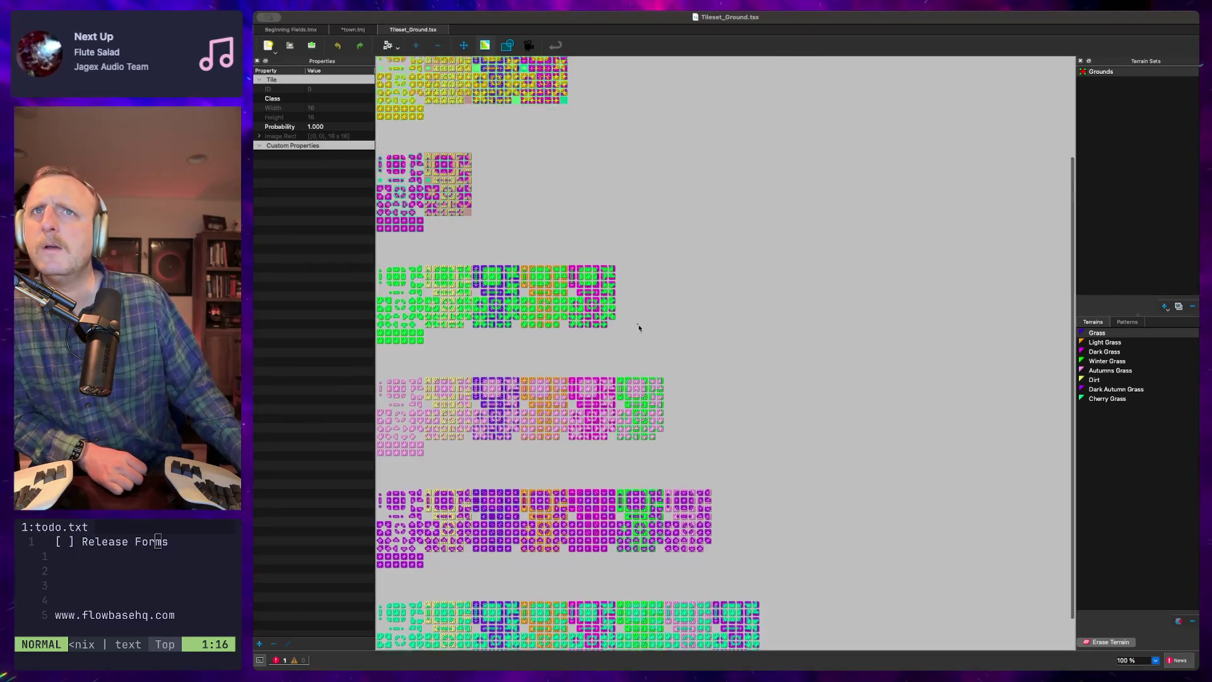
pyautogui.scroll(-3, 572, 413)
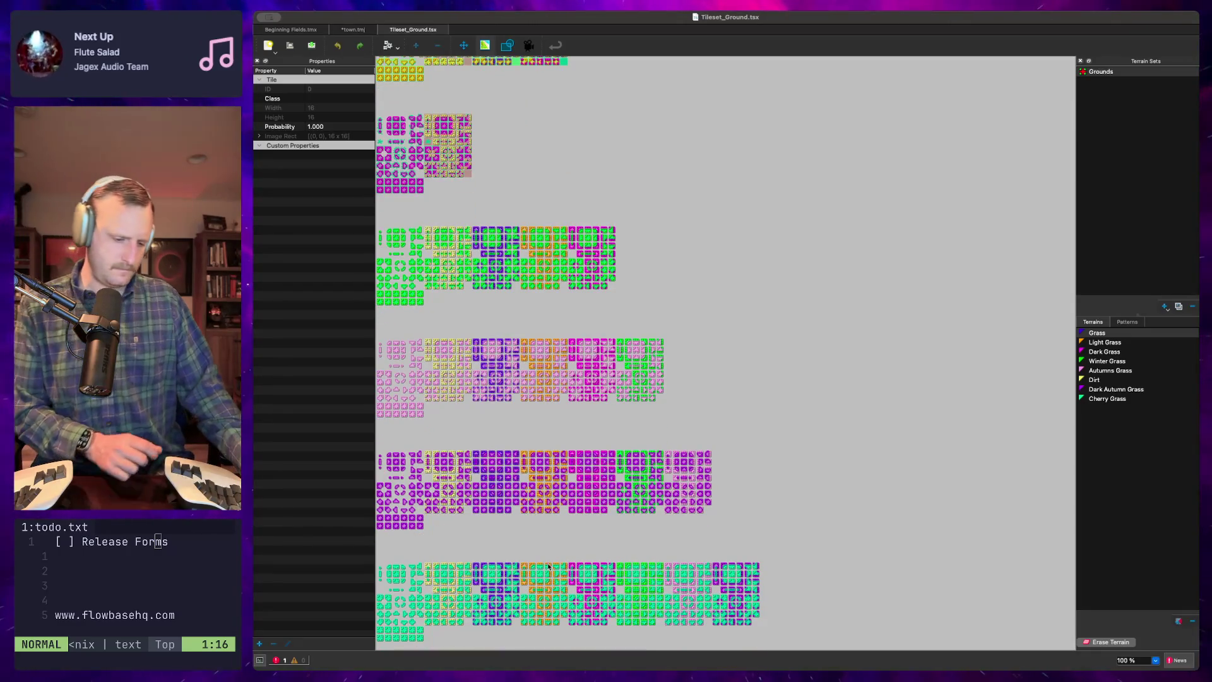
pyautogui.scroll(4, 545, 566)
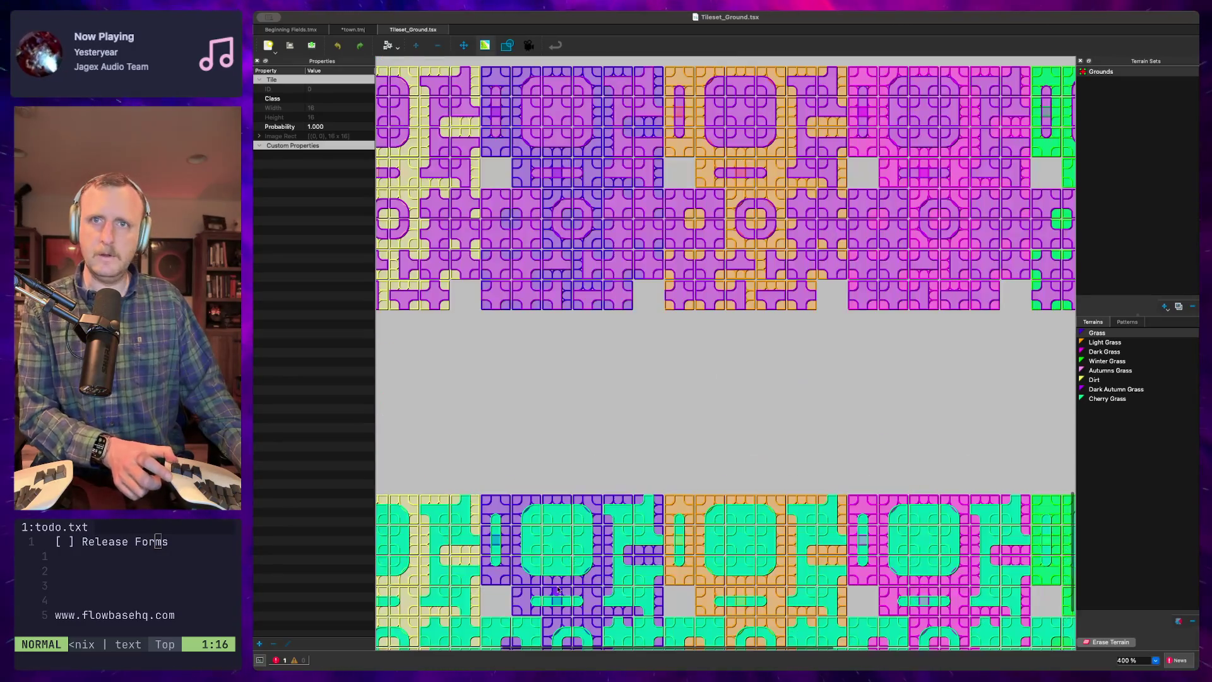
pyautogui.scroll(3, 668, 406)
pyautogui.hscroll(4, 668, 406)
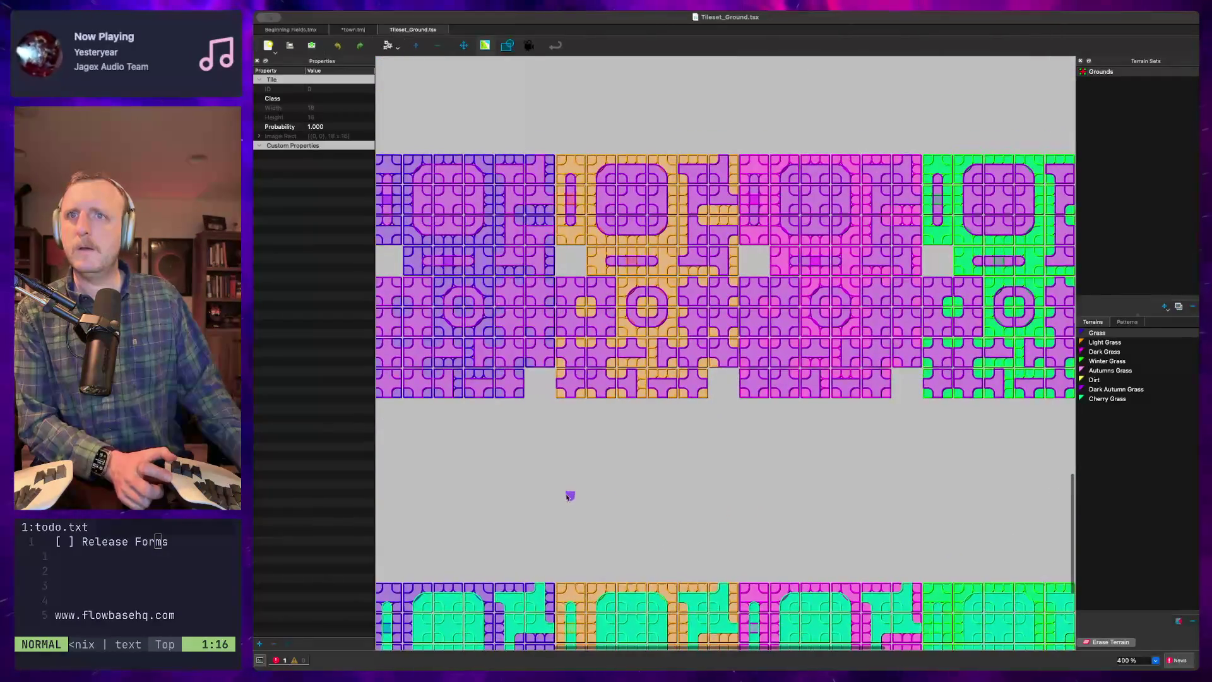
pyautogui.scroll(2, 659, 428)
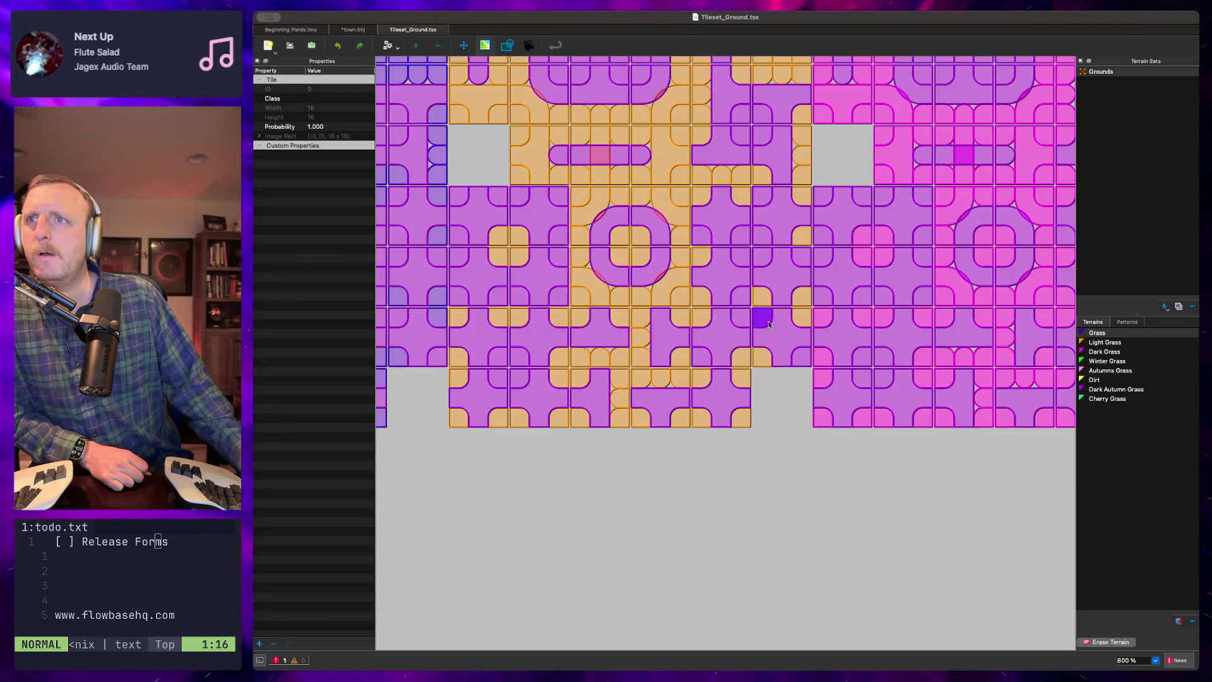
pyautogui.keyDown('ctrl'); pyautogui.scroll(-4, 761, 333); pyautogui.keyUp('ctrl')
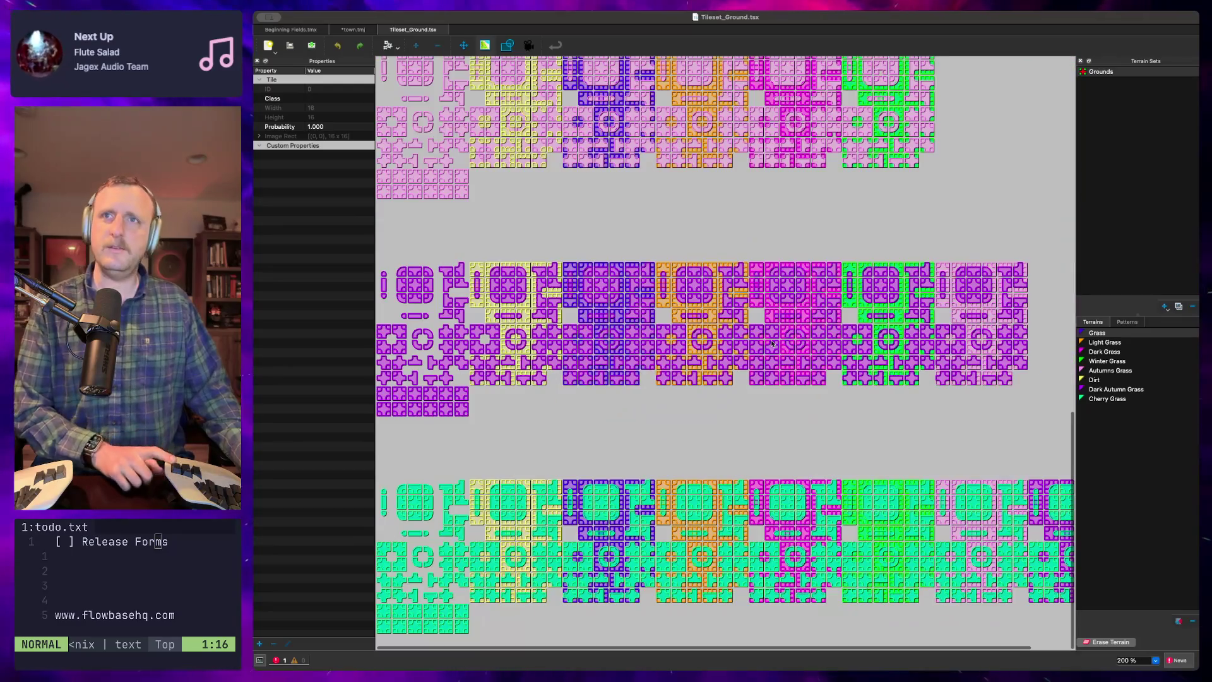
pyautogui.keyDown('ctrl'); pyautogui.scroll(5, 674, 354); pyautogui.keyUp('ctrl')
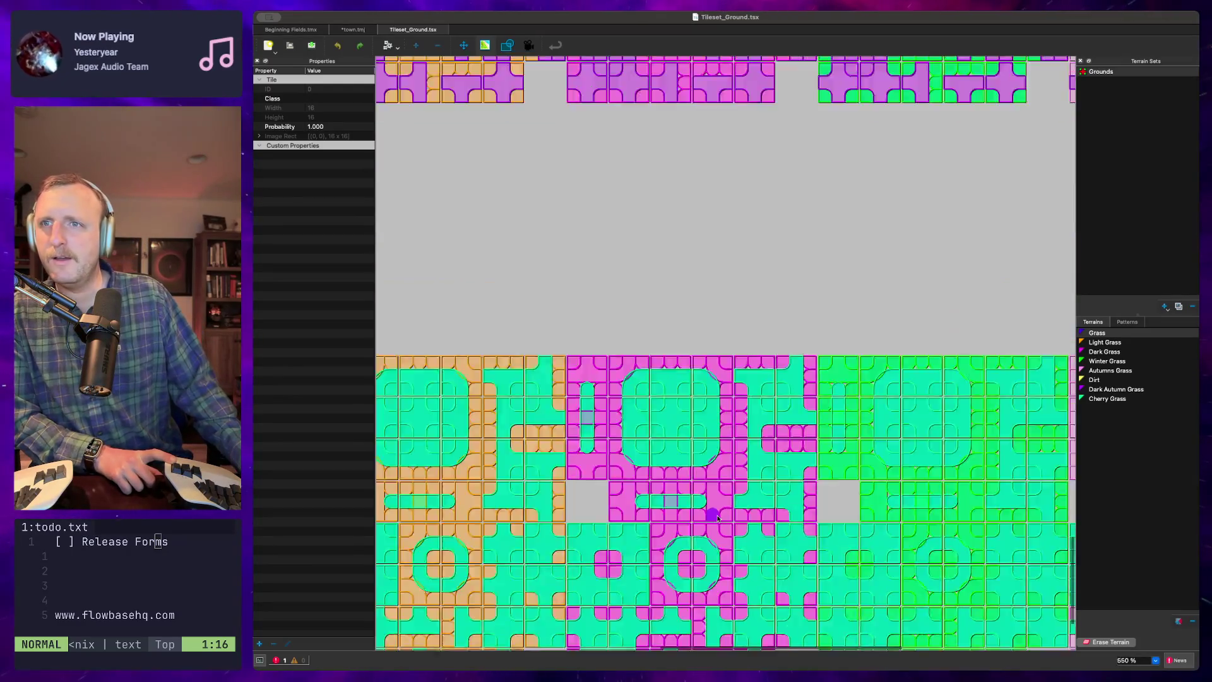
pyautogui.keyDown('ctrl'); pyautogui.scroll(-3, 710, 511); pyautogui.keyUp('ctrl')
pyautogui.scroll(-2, 715, 507)
pyautogui.hscroll(-2, 715, 507)
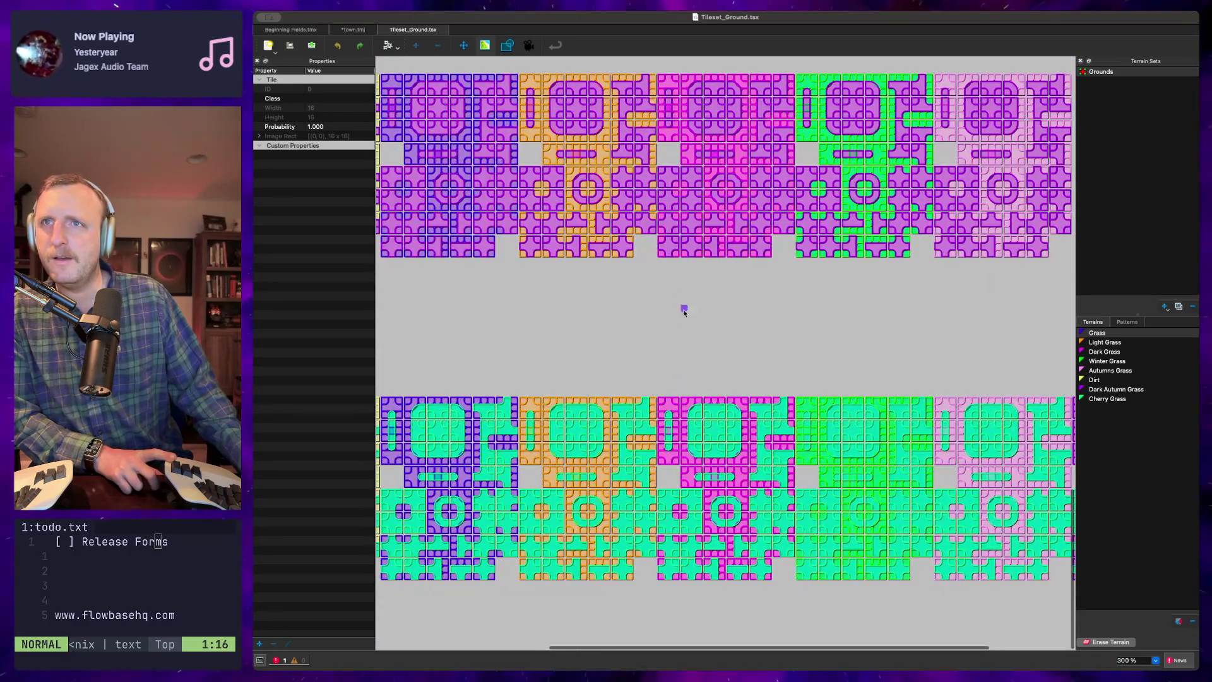
pyautogui.hscroll(-3, 732, 476)
pyautogui.scroll(-1, 733, 476)
pyautogui.keyDown('ctrl'); pyautogui.scroll(-1, 723, 315); pyautogui.keyUp('ctrl')
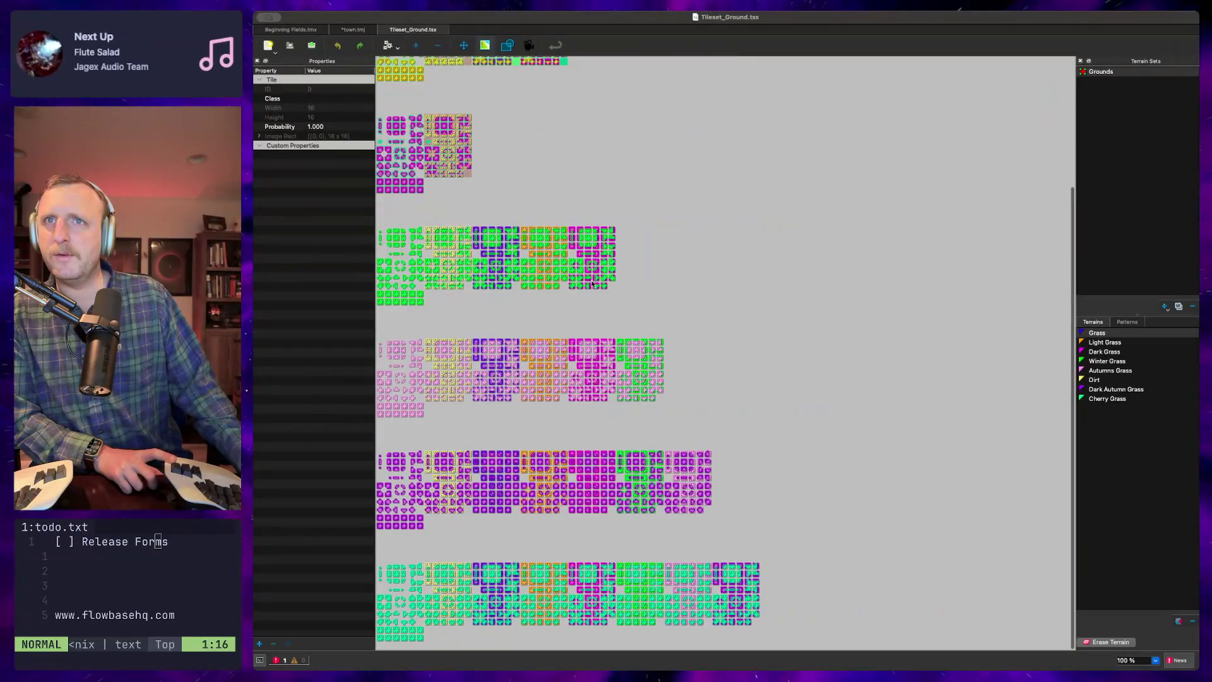
pyautogui.keyDown('ctrl'); pyautogui.scroll(3, 498, 270); pyautogui.keyUp('ctrl')
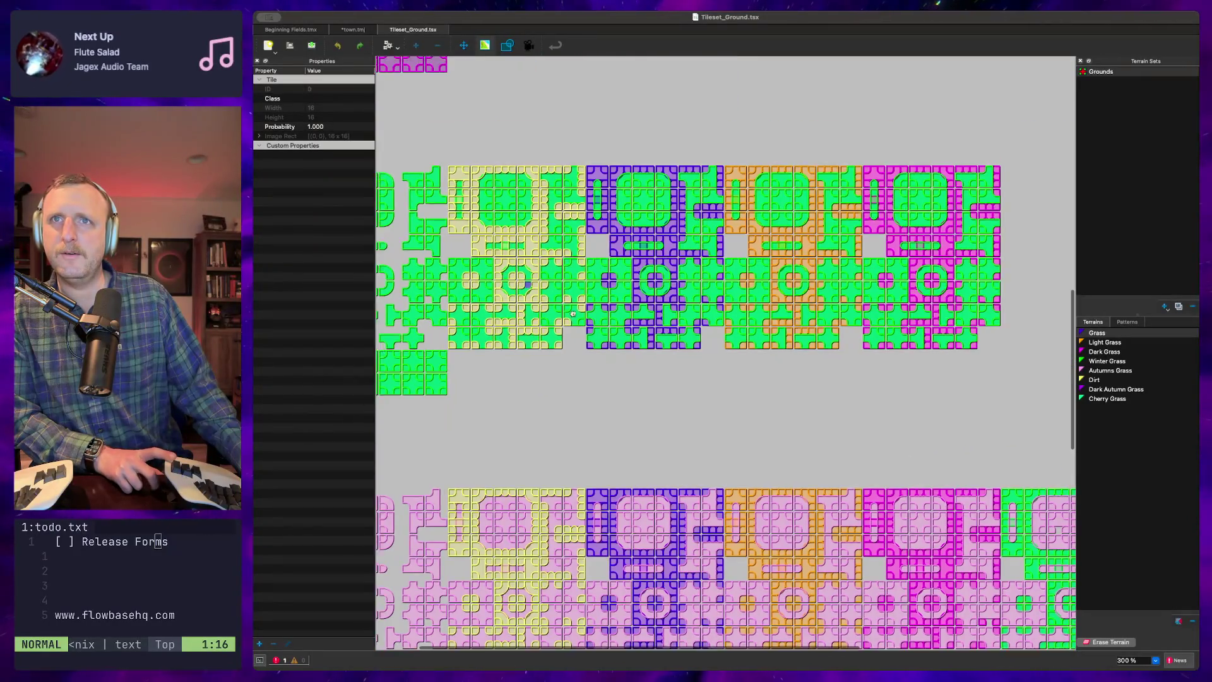
pyautogui.keyDown('ctrl'); pyautogui.scroll(-1, 614, 316); pyautogui.keyUp('ctrl')
pyautogui.keyDown('ctrl'); pyautogui.scroll(-1, 613, 316); pyautogui.keyUp('ctrl')
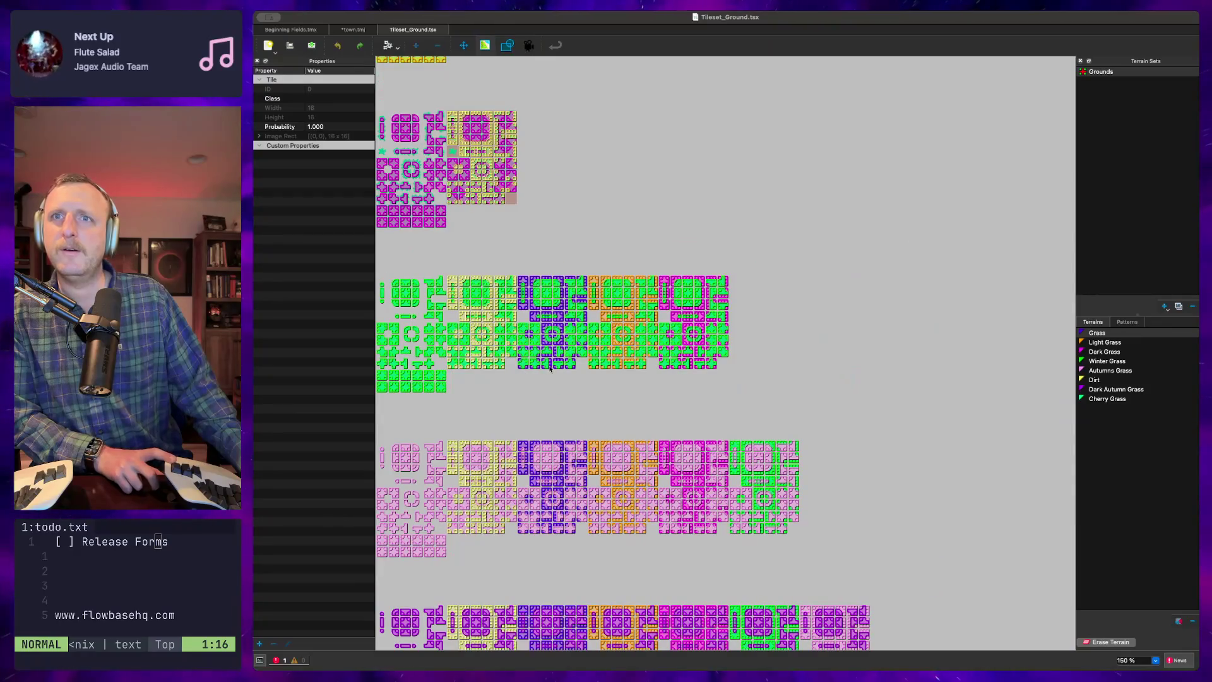
pyautogui.keyDown('ctrl'); pyautogui.scroll(2, 568, 378); pyautogui.keyUp('ctrl')
pyautogui.keyDown('ctrl'); pyautogui.scroll(-1, 521, 445); pyautogui.keyUp('ctrl')
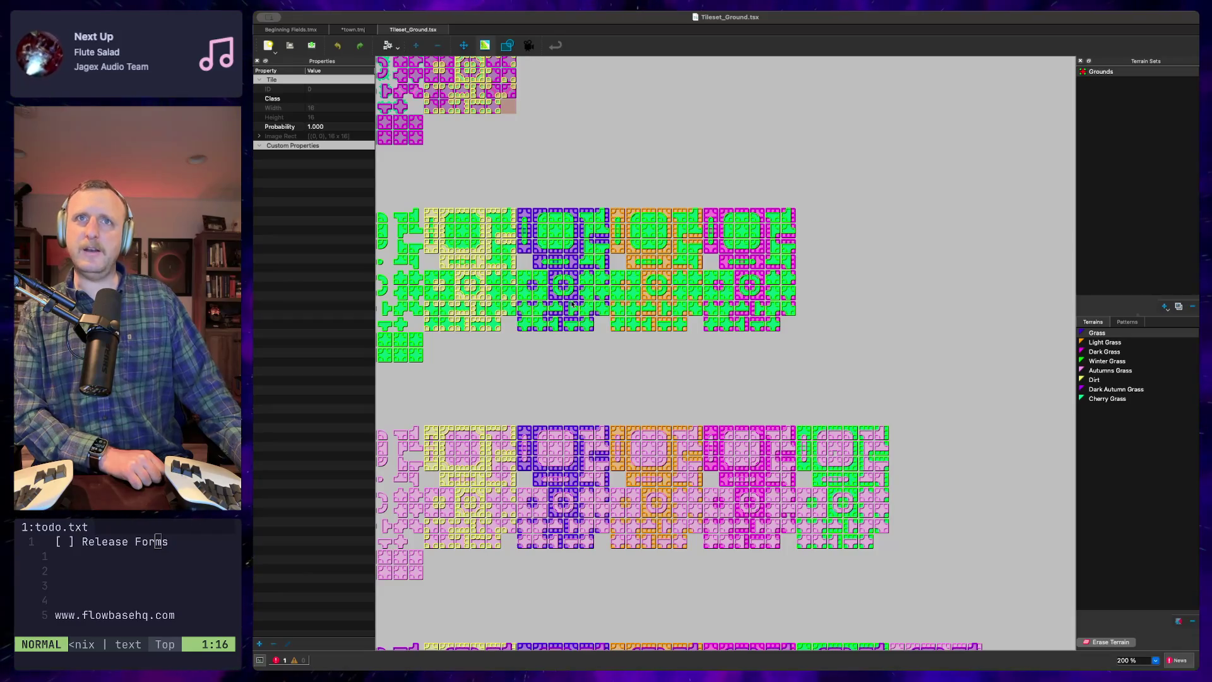
pyautogui.scroll(5, 559, 302)
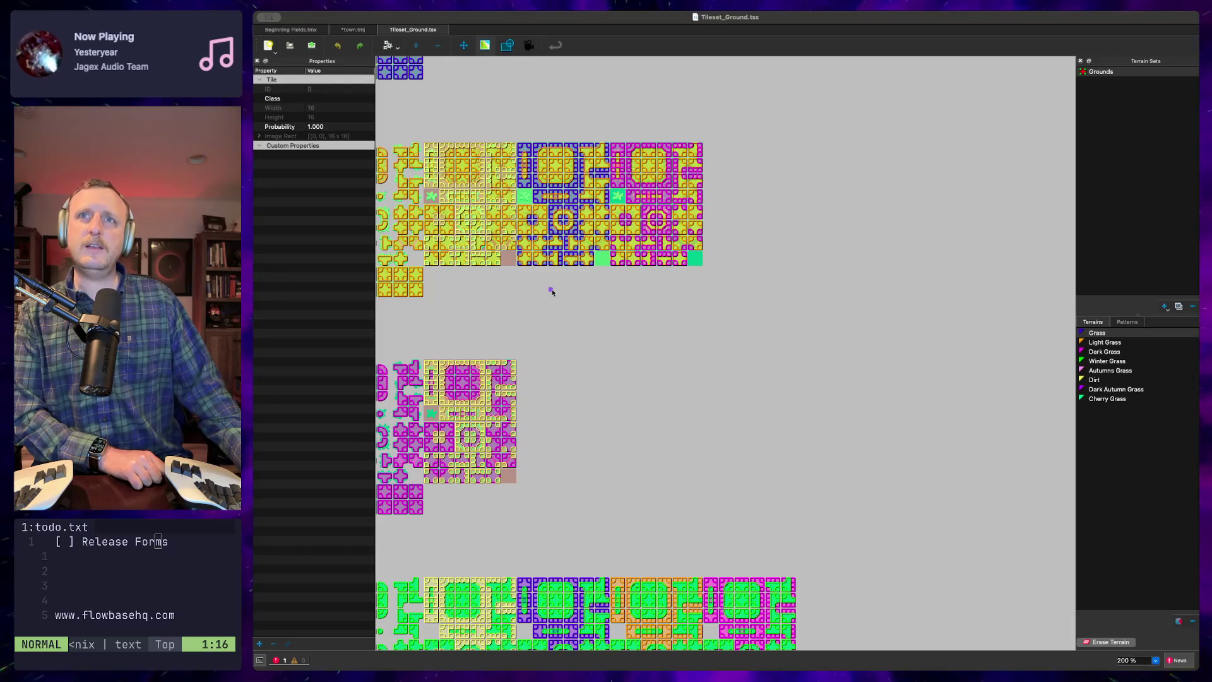
pyautogui.scroll(5, 497, 286)
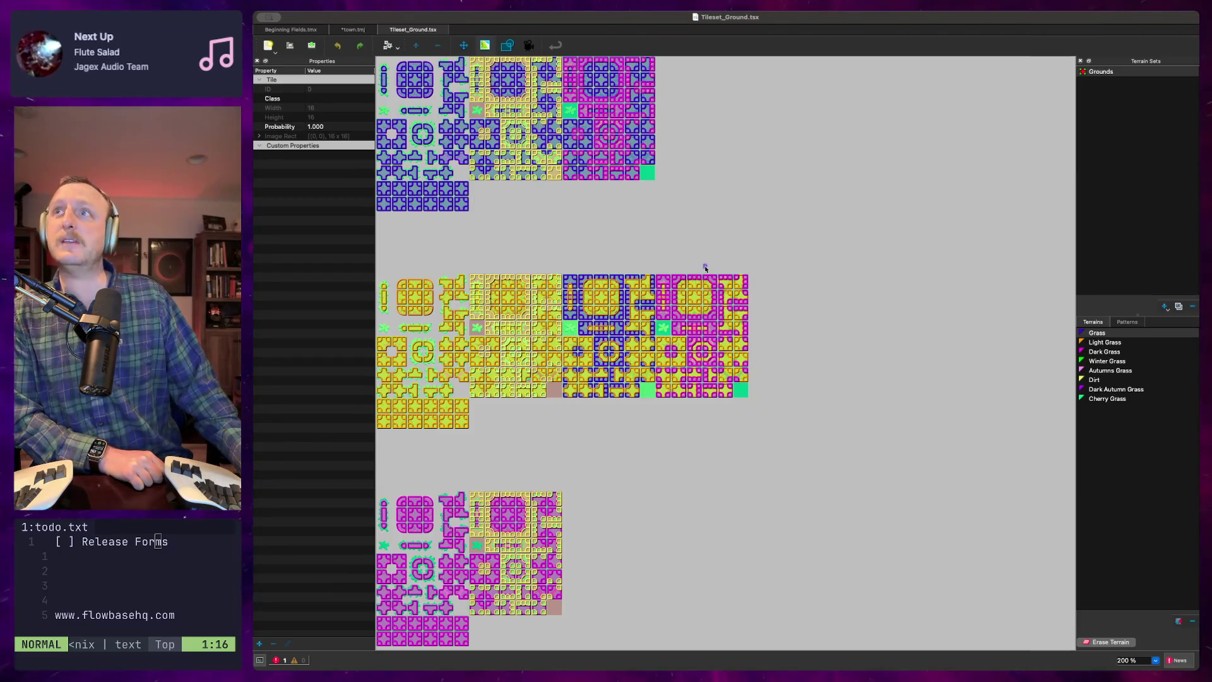
# Close Tileset_Ground.tsx and bring town.tmj's right edge into view
pyautogui.middleClick(415, 31)
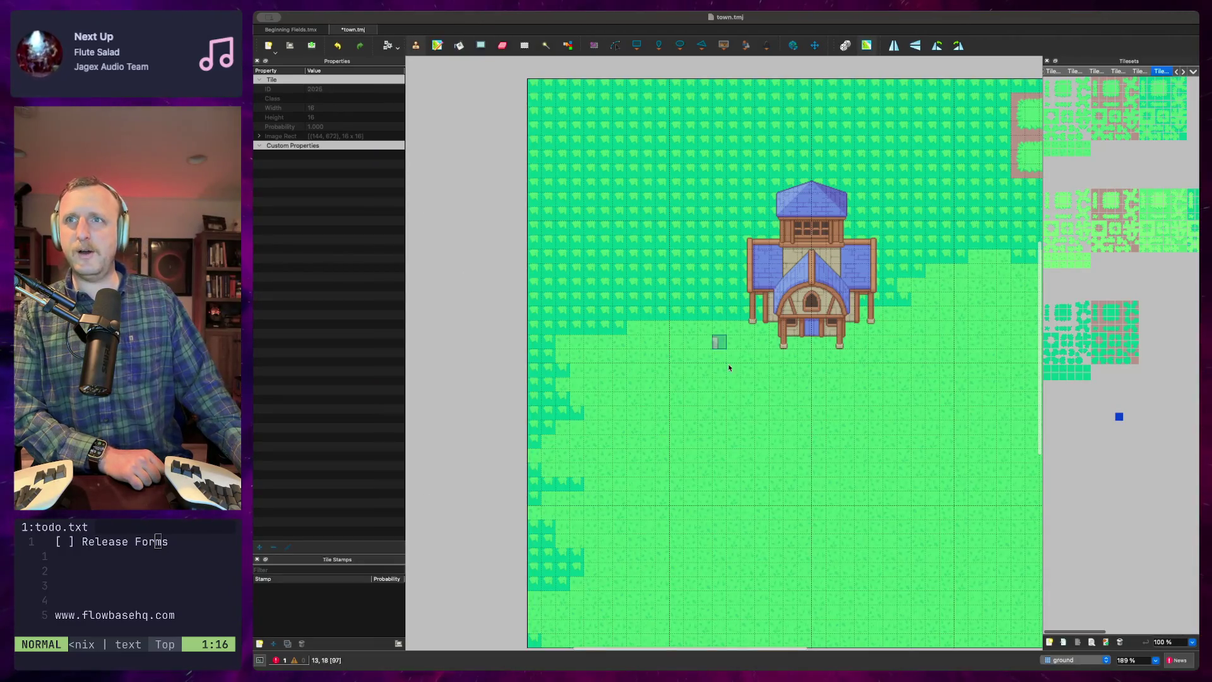
pyautogui.moveTo(873, 449)
pyautogui.mouseDown()
pyautogui.moveTo(752, 399)
pyautogui.moveTo(803, 445)
pyautogui.moveTo(769, 434)
pyautogui.mouseUp()
pyautogui.hscroll(-1, 777, 427)
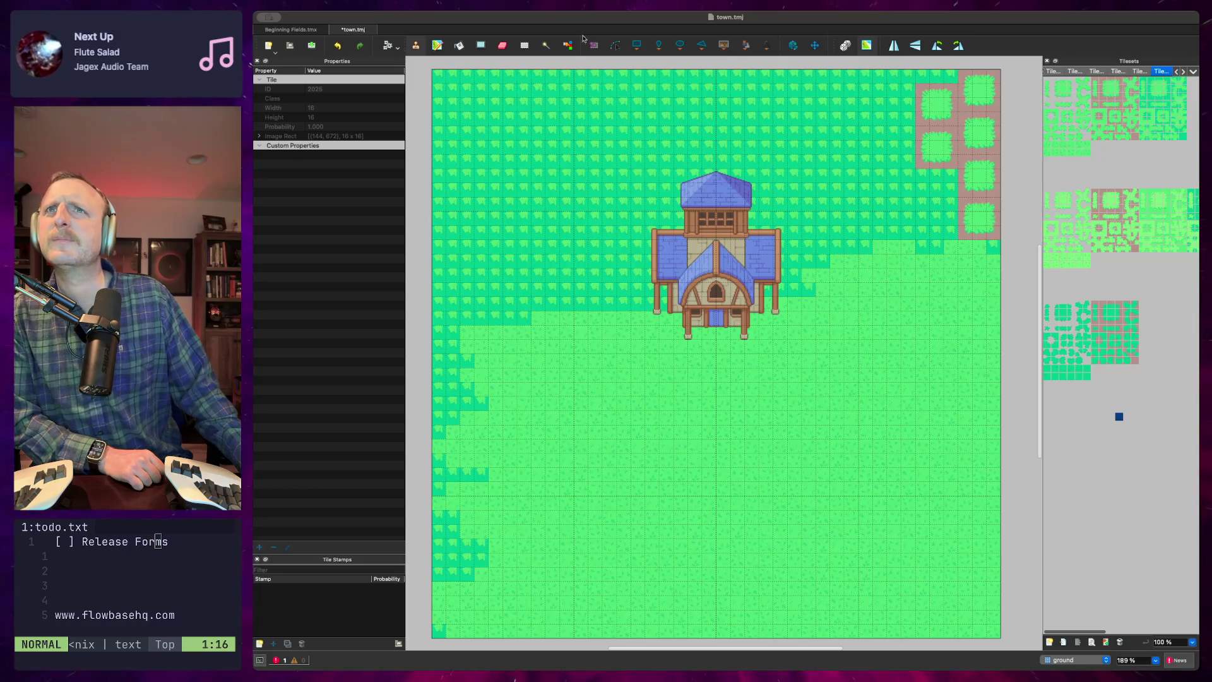
# Try Automap on the town map, select the Terrain Brush, and consult the Using Terrains manual
pyautogui.click(547, 47)
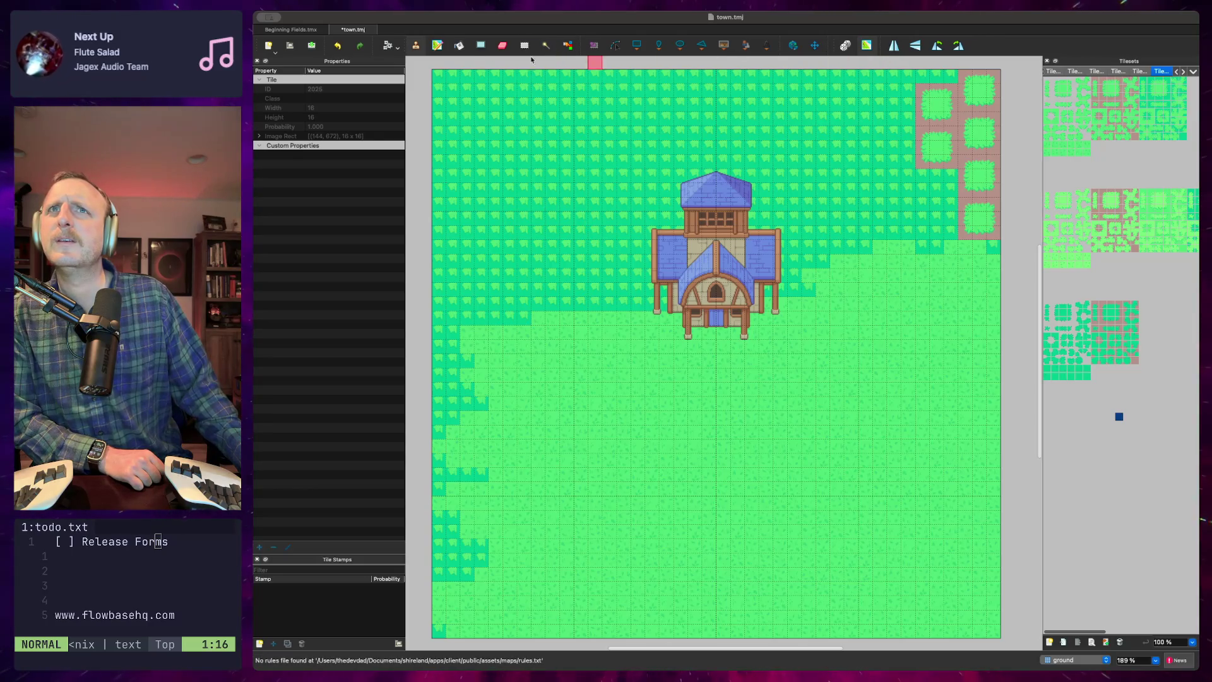
pyautogui.click(437, 46)
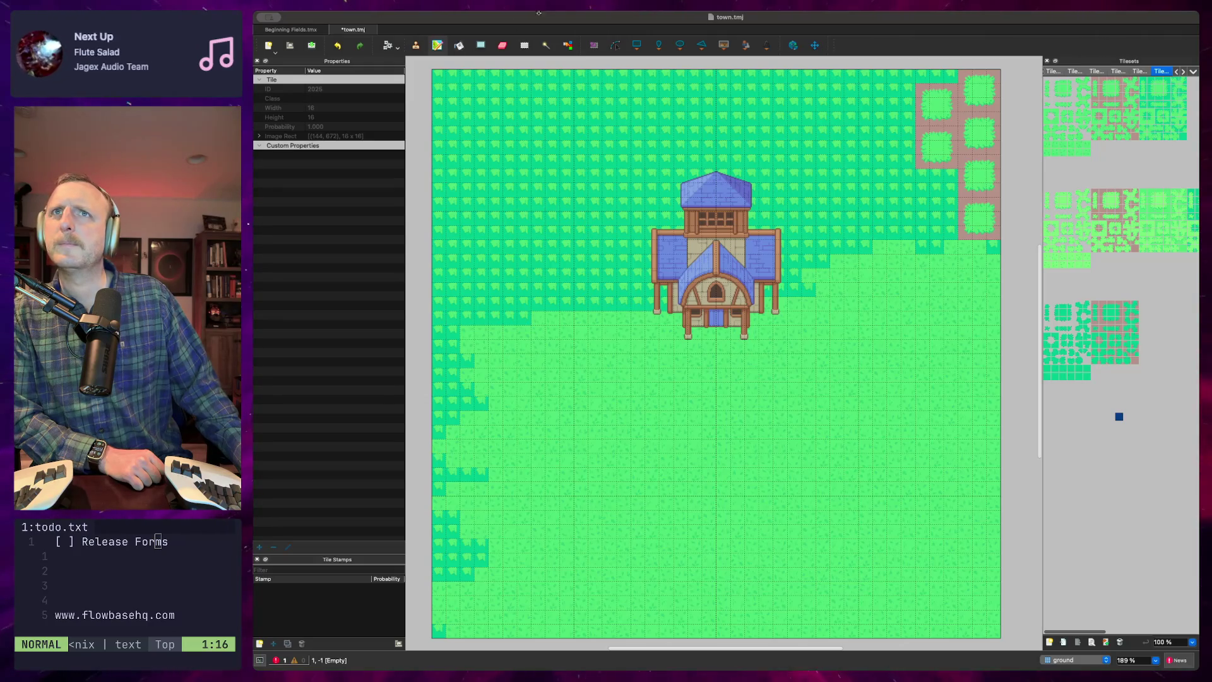
pyautogui.press('super+Tab')
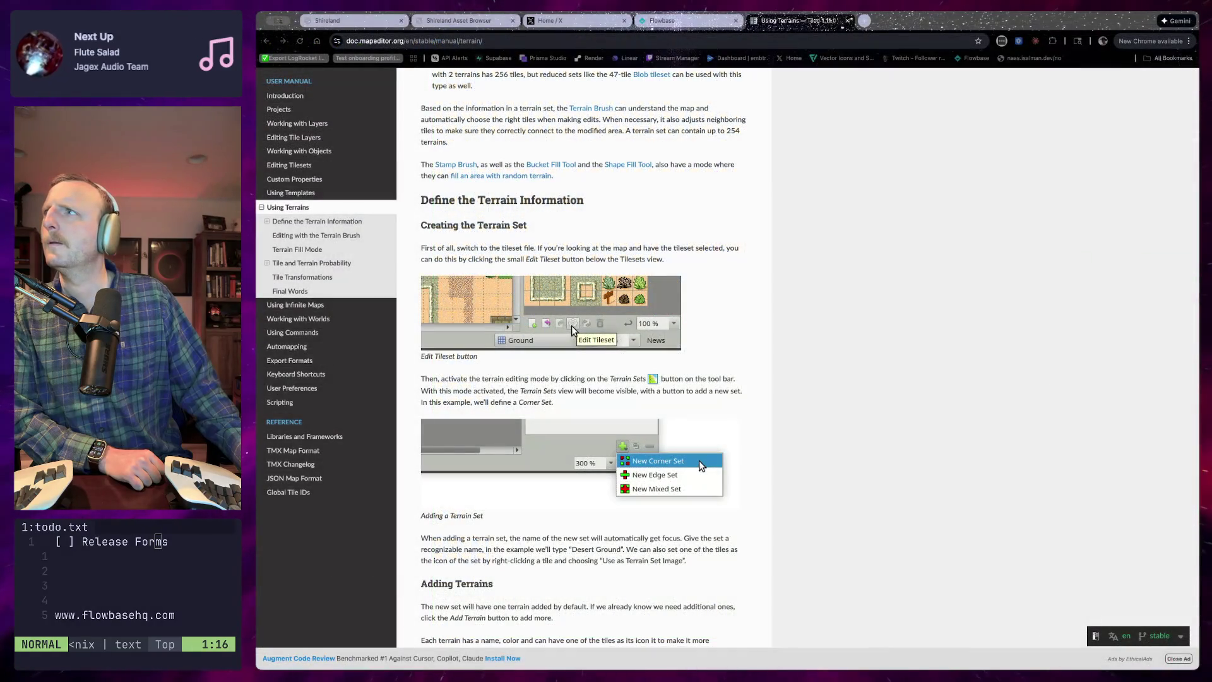
pyautogui.press('super+Tab')
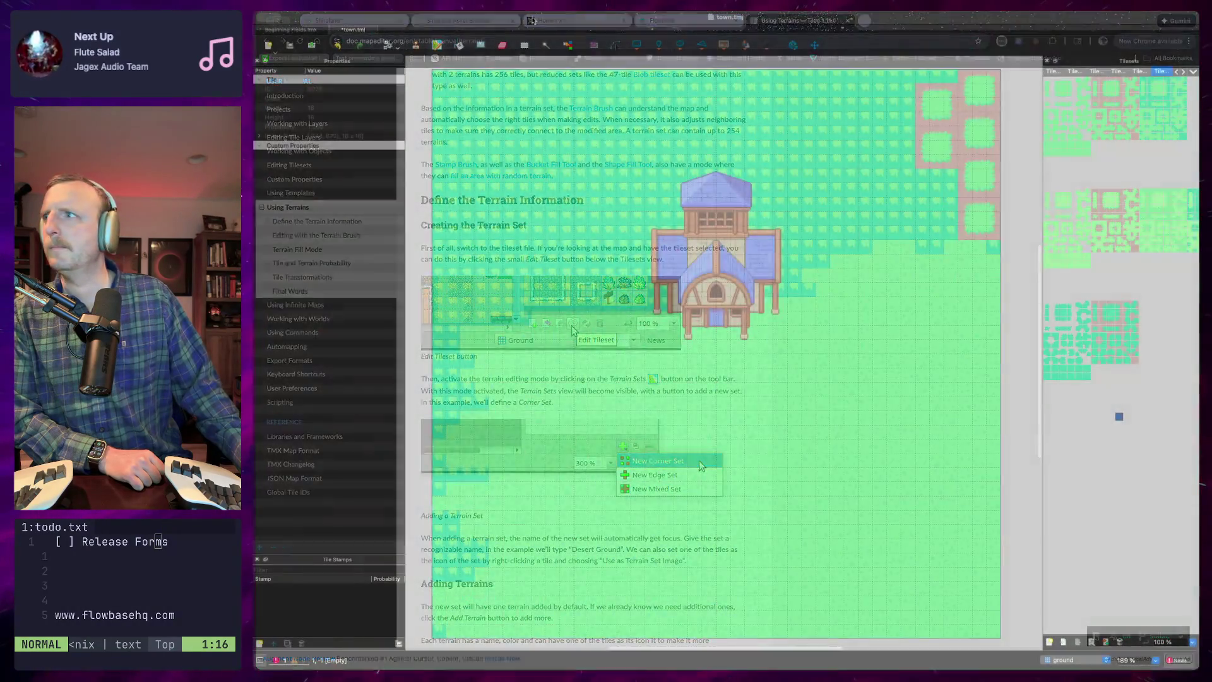
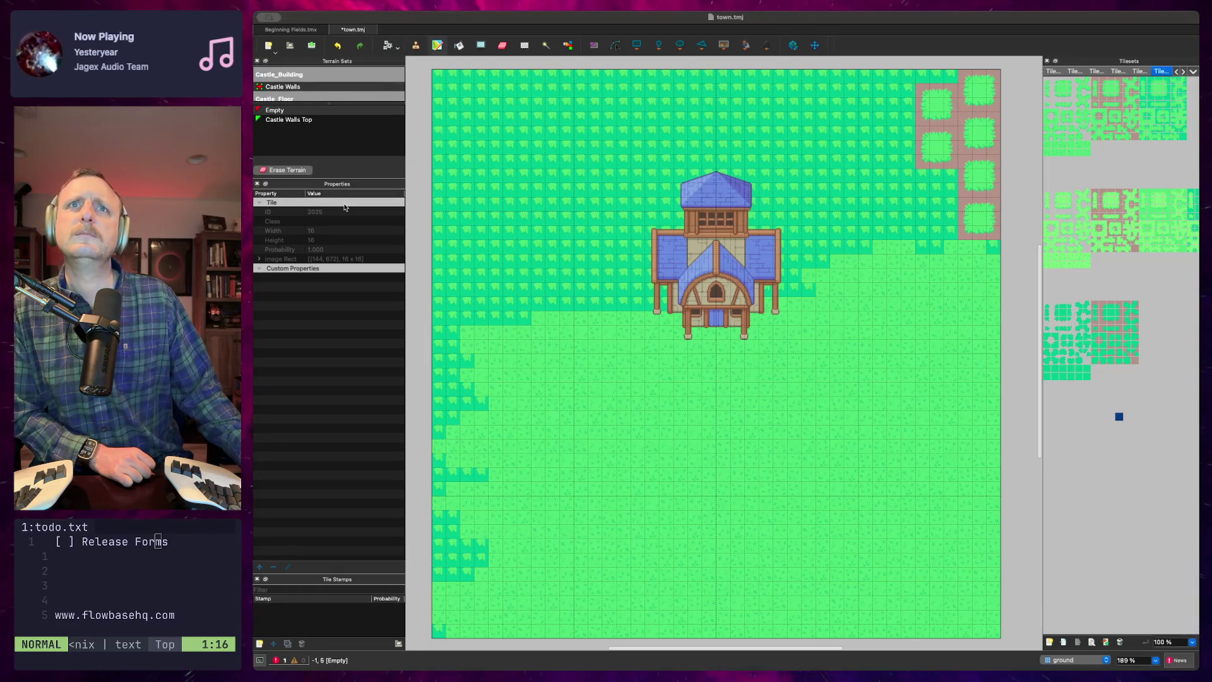
# Close the tile Properties panel, enlarge the Terrain Sets list to Tileset_Ground, and pick a tileset tile
pyautogui.click(257, 184)
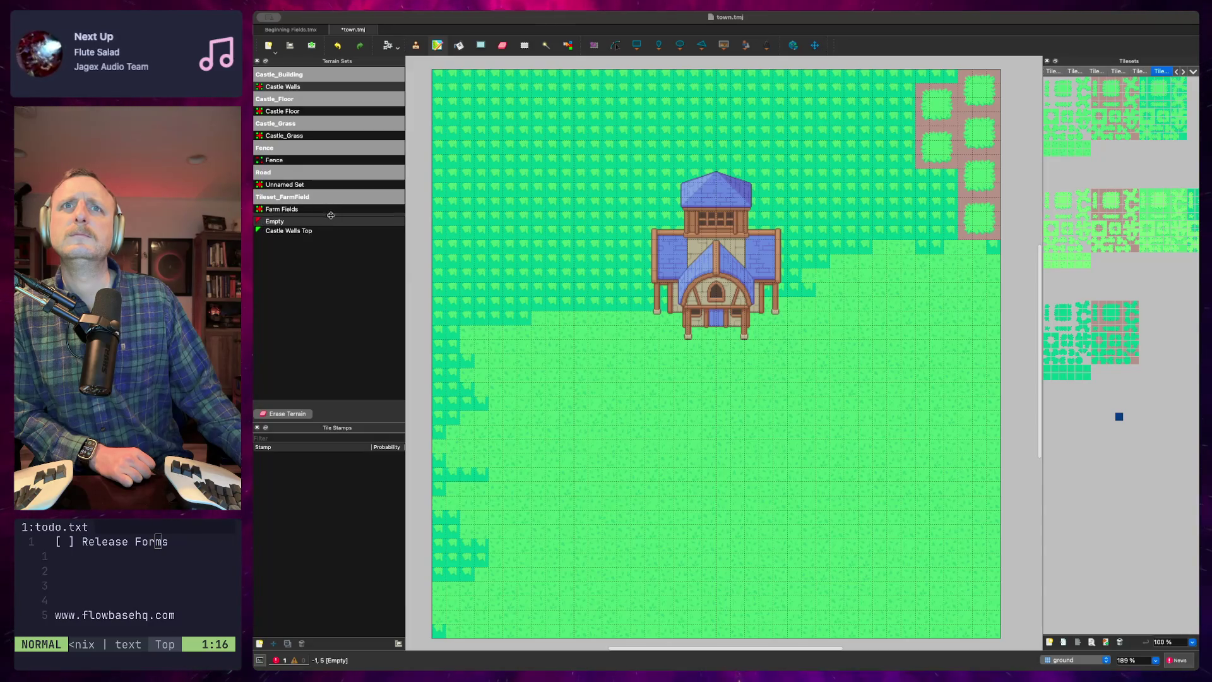
pyautogui.moveTo(331, 214); pyautogui.dragTo(332, 347)
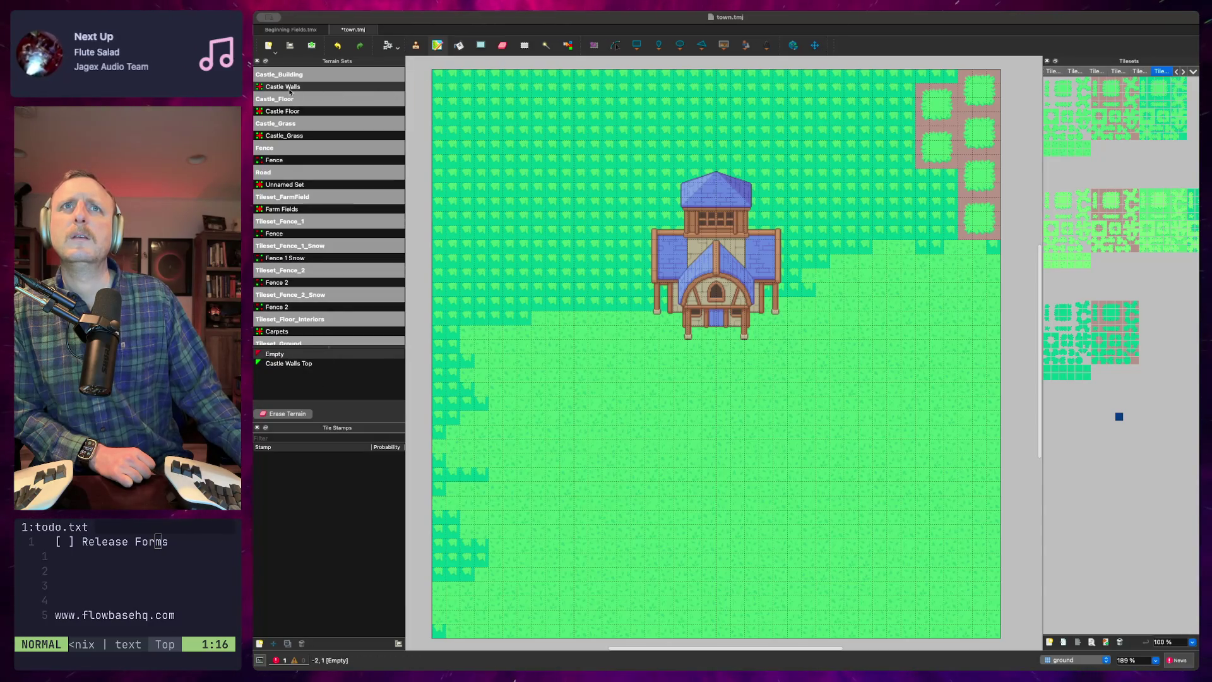
pyautogui.scroll(-10, 296, 169)
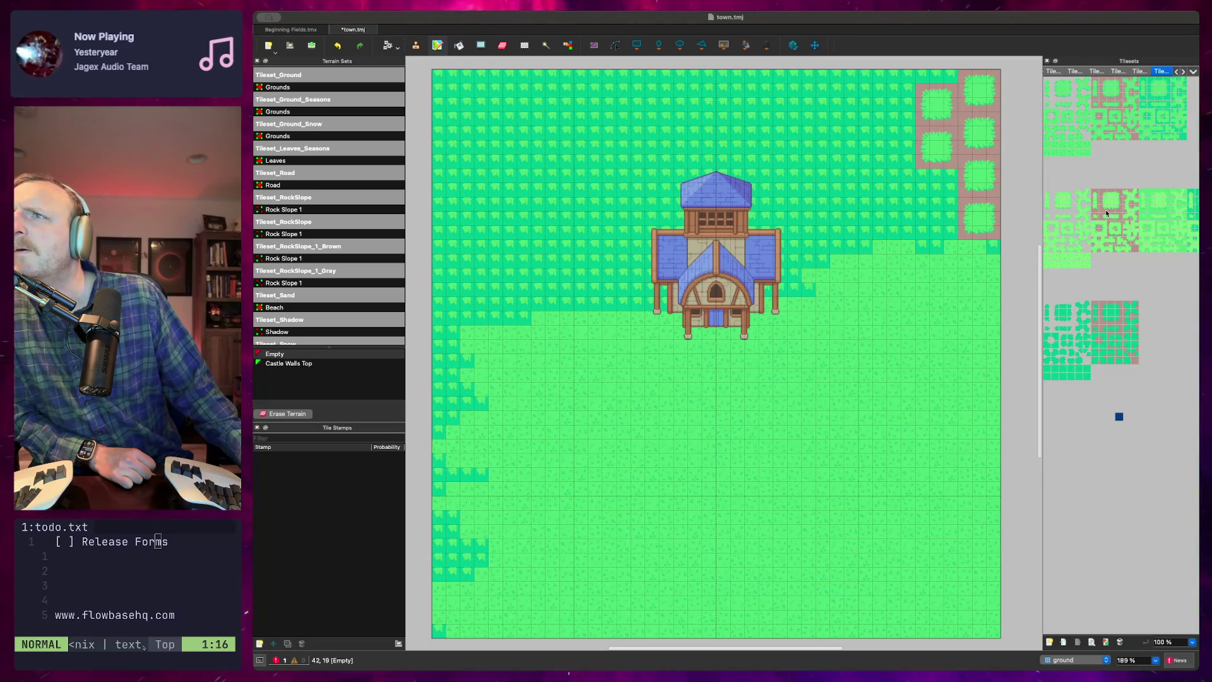
pyautogui.click(1054, 259)
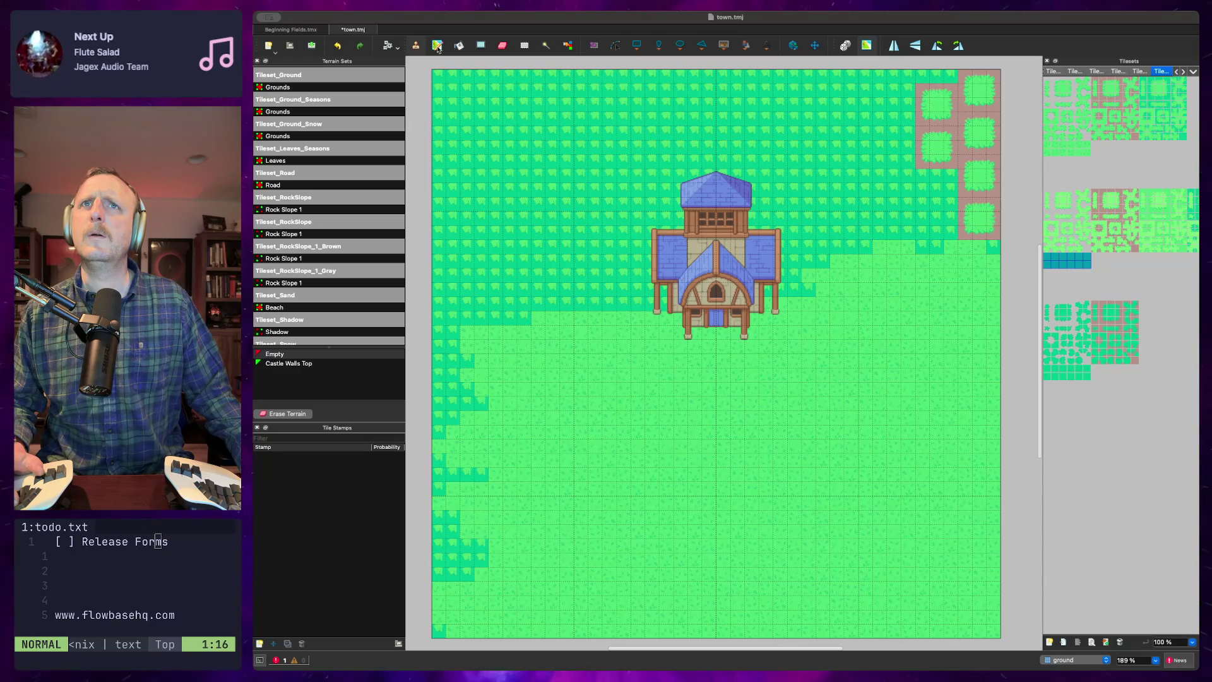
# Try the Terrain Brush and Select tools, then go back to the Stamp Brush
pyautogui.click(437, 47)
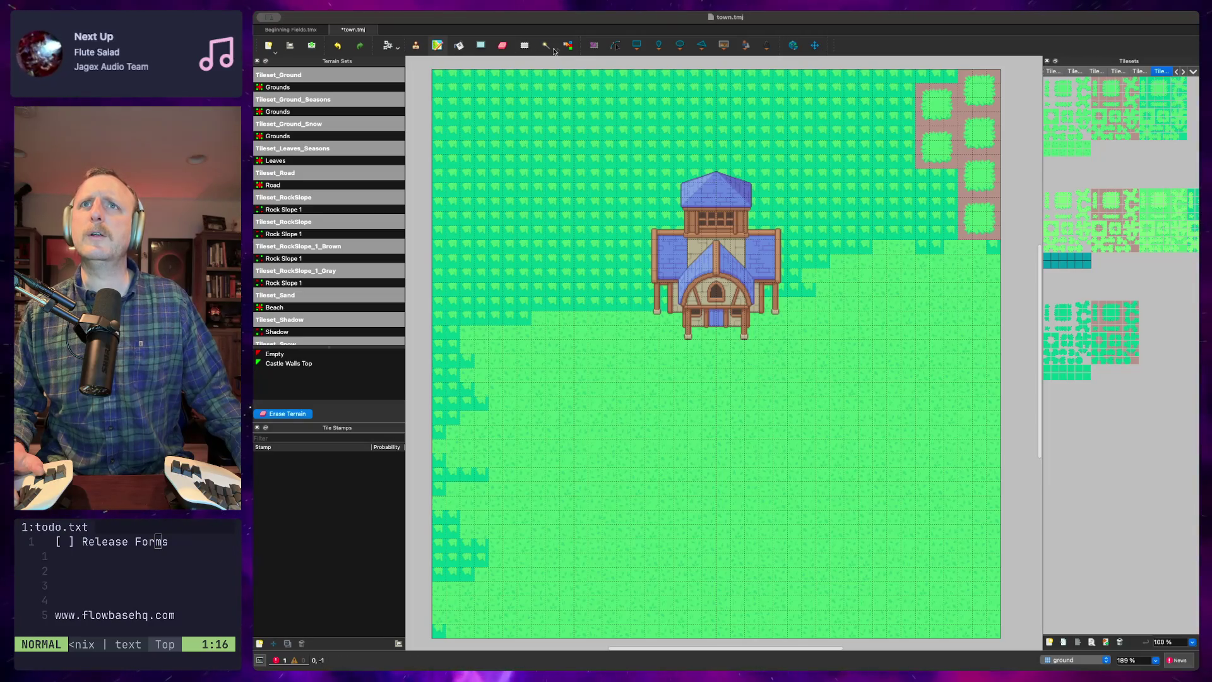
pyautogui.click(546, 47)
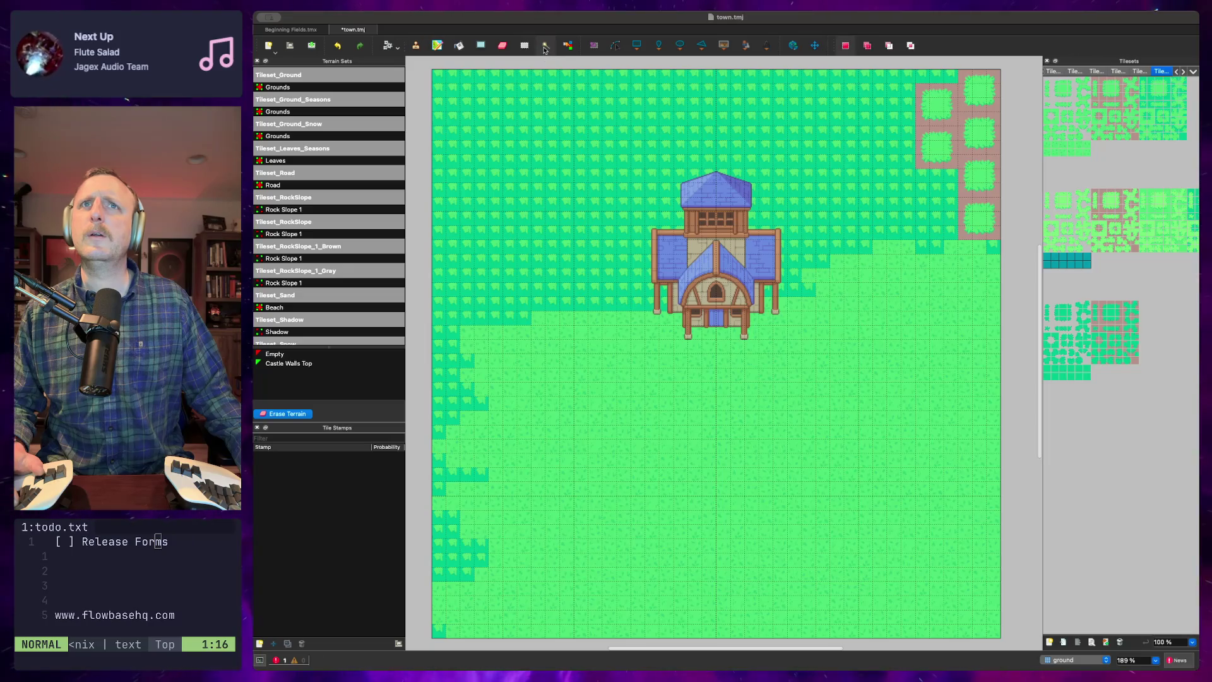
pyautogui.click(416, 46)
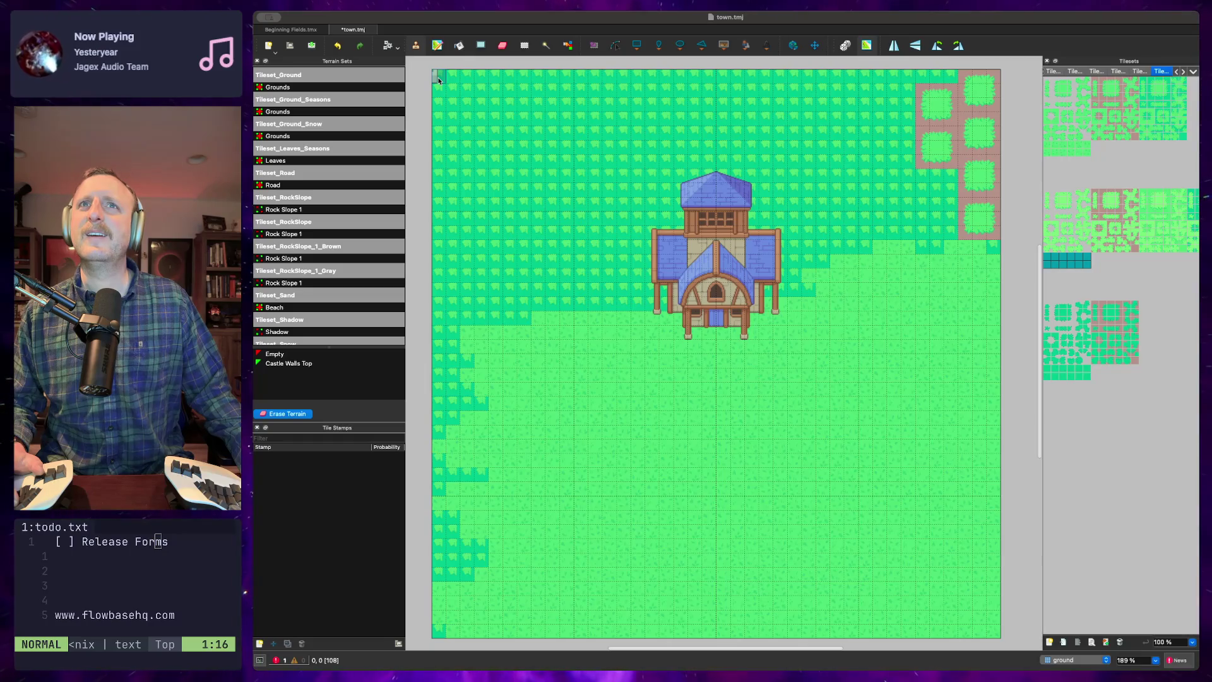
# Drag stamp rectangles across the whole map, then select the teal water tile row
pyautogui.moveTo(444, 83)
pyautogui.mouseDown()
pyautogui.moveTo(810, 496)
pyautogui.moveTo(996, 634)
pyautogui.mouseUp()
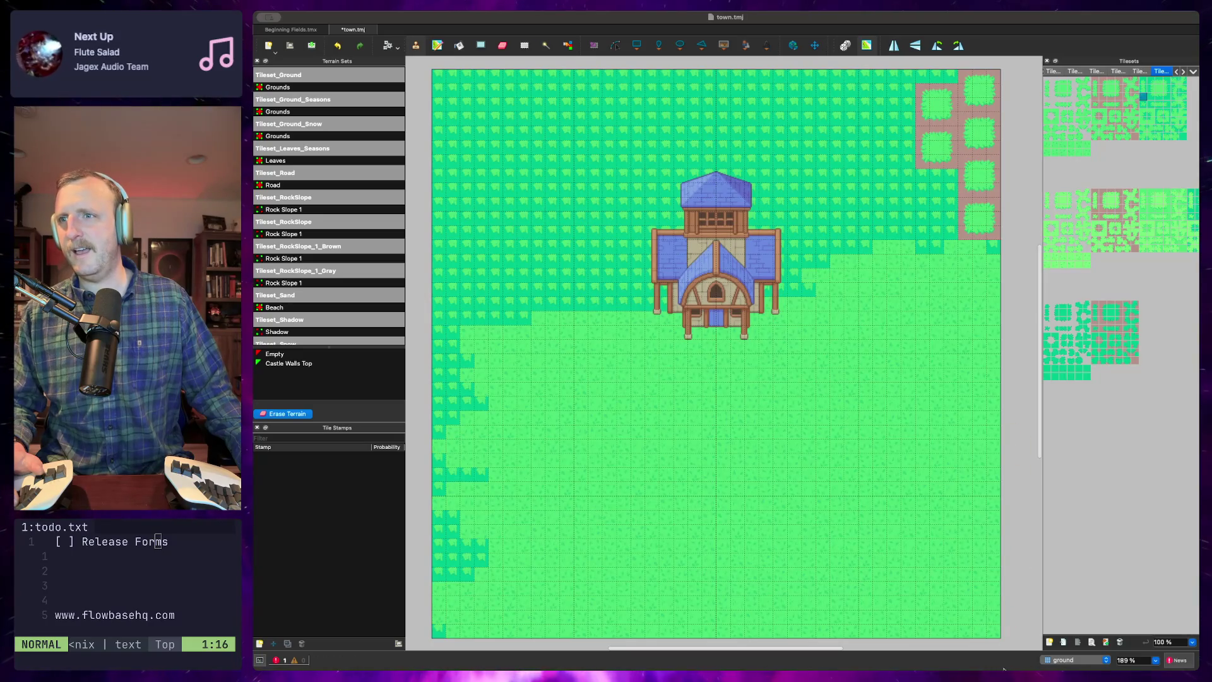
pyautogui.moveTo(996, 635)
pyautogui.mouseDown()
pyautogui.moveTo(615, 327)
pyautogui.moveTo(461, 176)
pyautogui.moveTo(446, 69)
pyautogui.mouseUp()
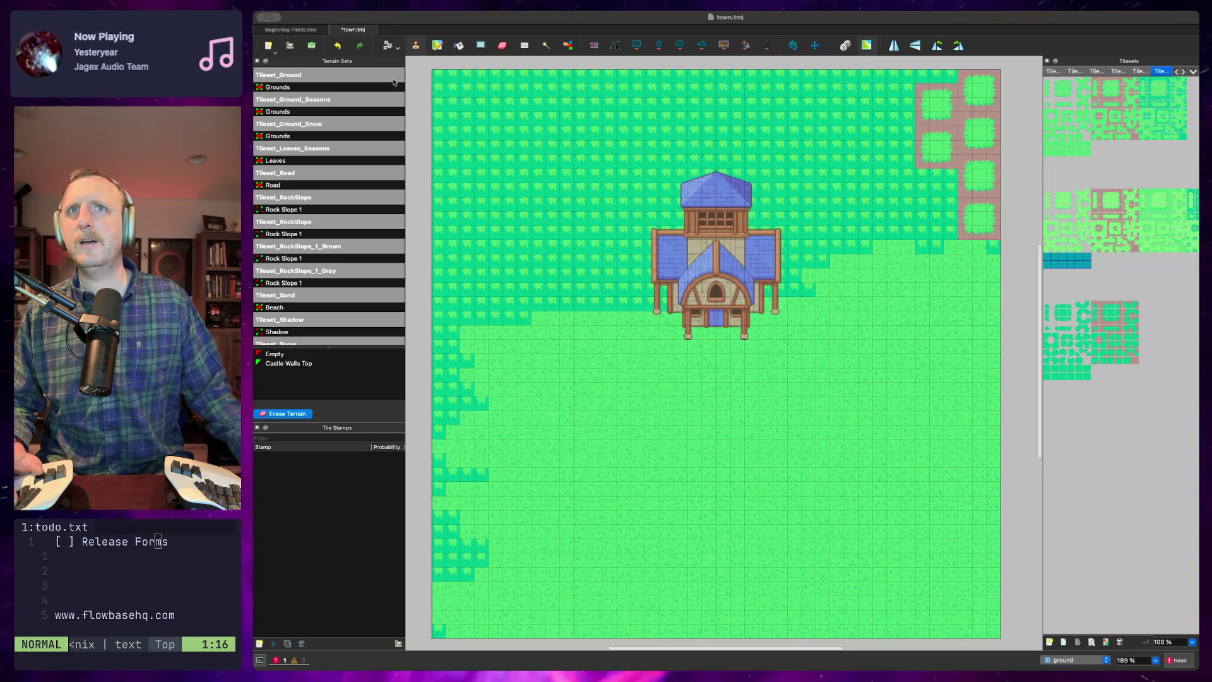
pyautogui.moveTo(442, 78); pyautogui.dragTo(992, 632)
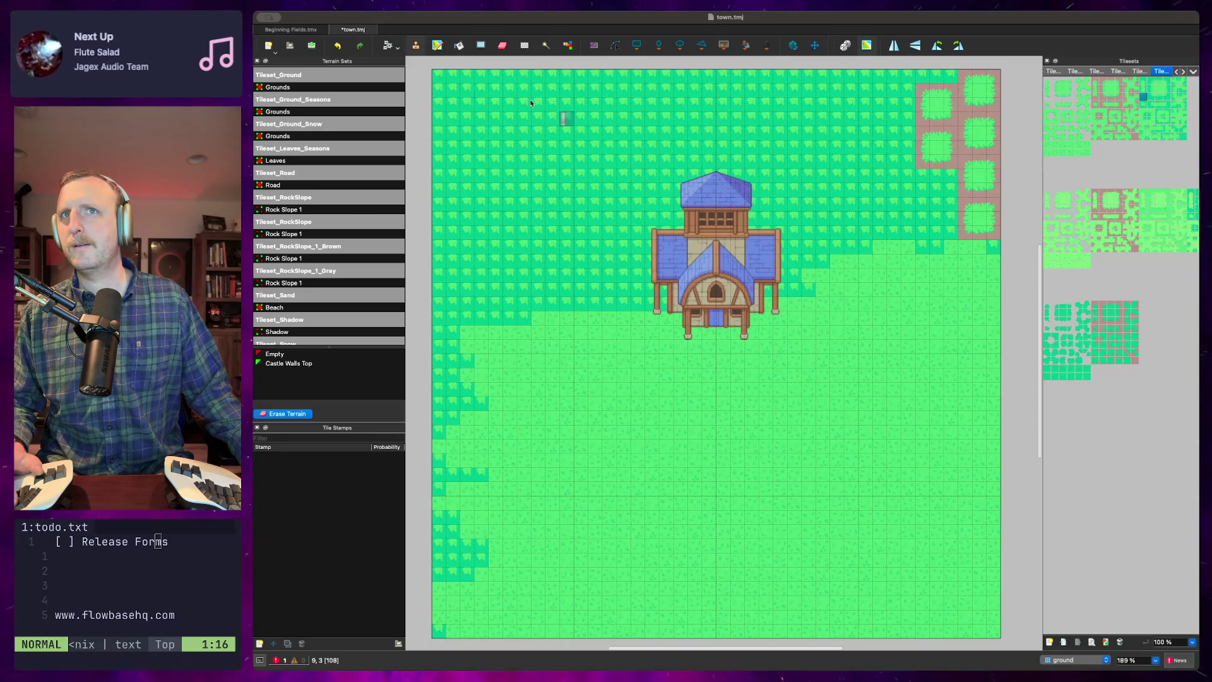
pyautogui.moveTo(1089, 255); pyautogui.dragTo(1045, 267)
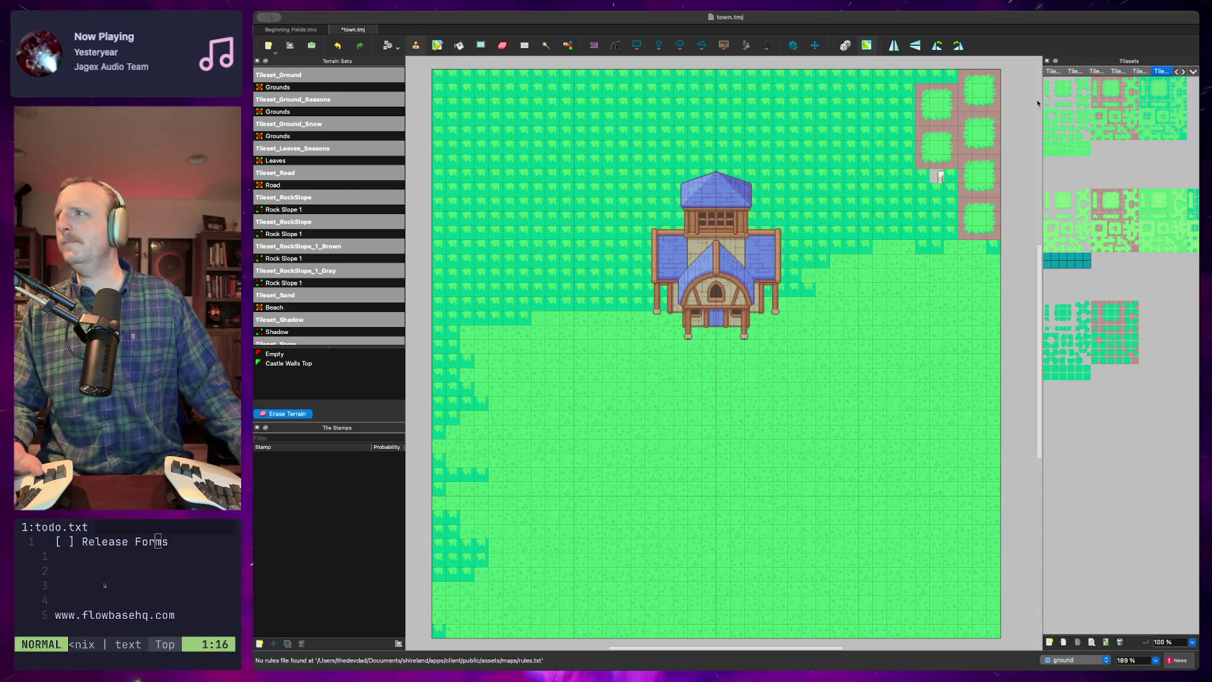
# Pick a tileset tile, then sample several map tiles, ending on the top-left grass tile
pyautogui.click(1086, 261)
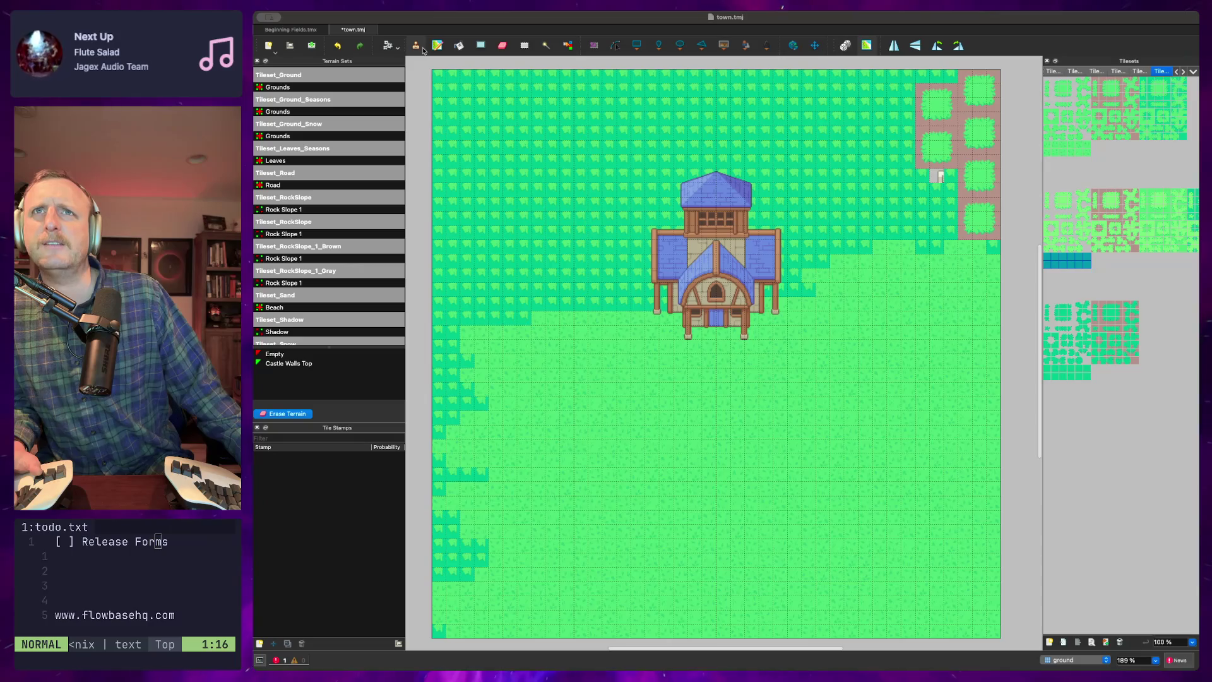
pyautogui.rightClick(460, 102)
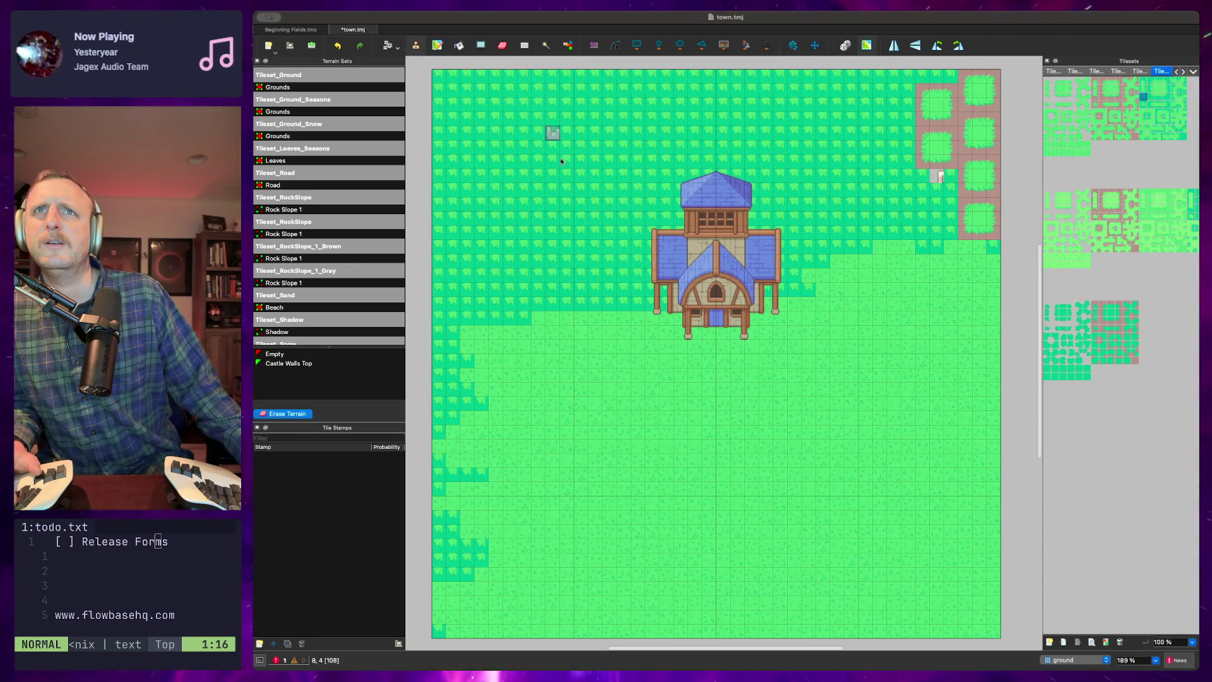
pyautogui.rightClick(666, 418)
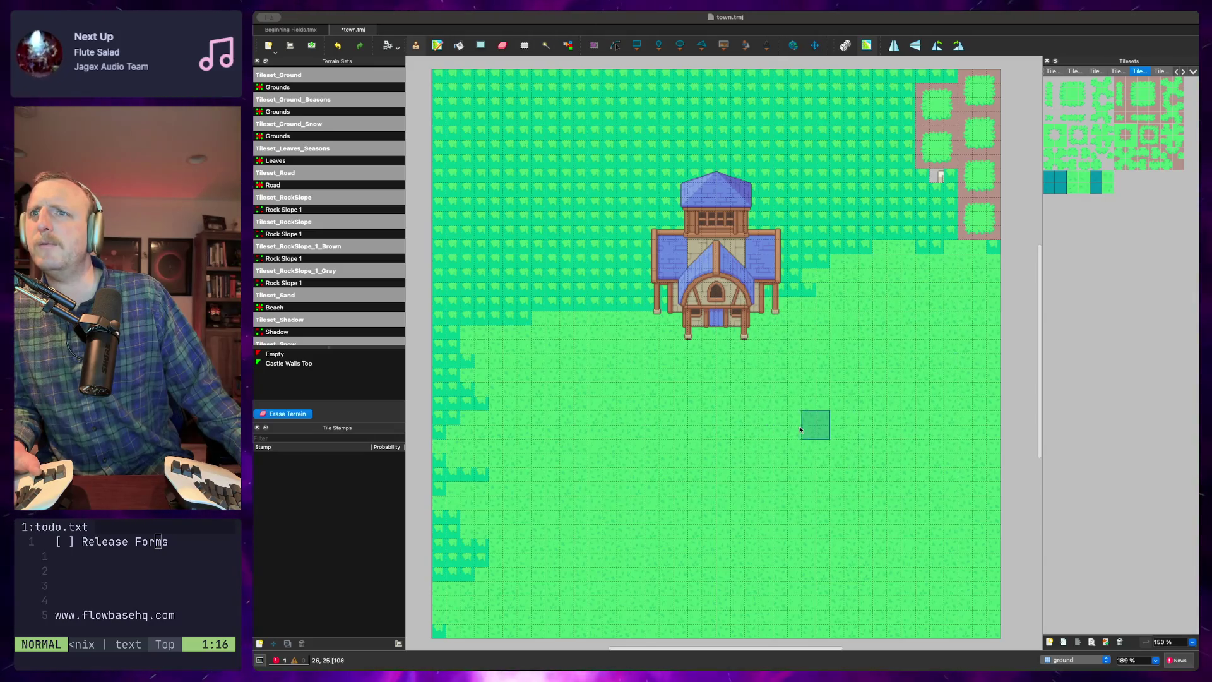
pyautogui.rightClick(776, 443)
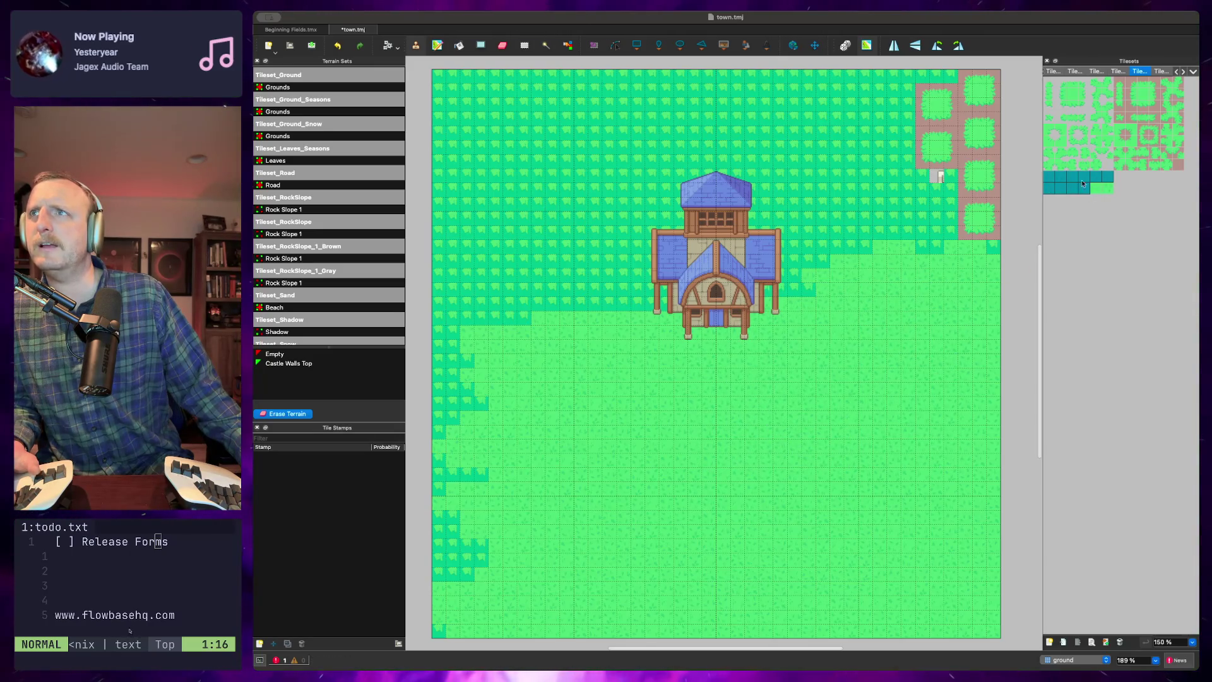
pyautogui.rightClick(882, 393)
pyautogui.rightClick(880, 376)
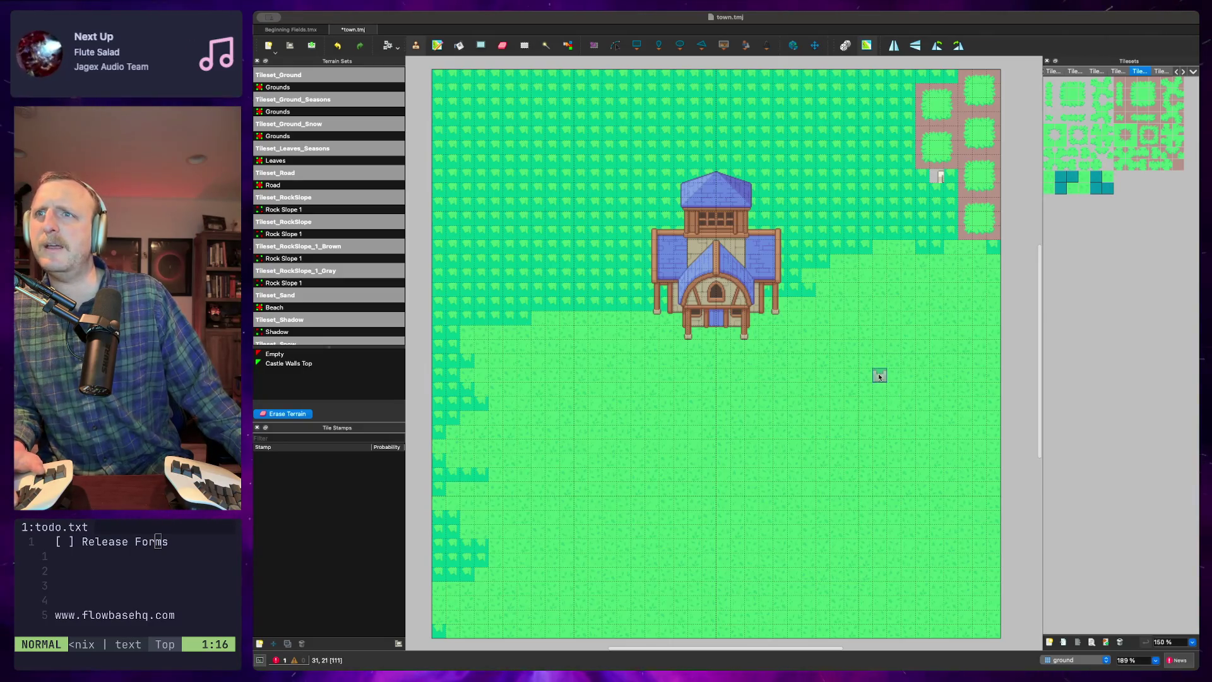
pyautogui.rightClick(770, 409)
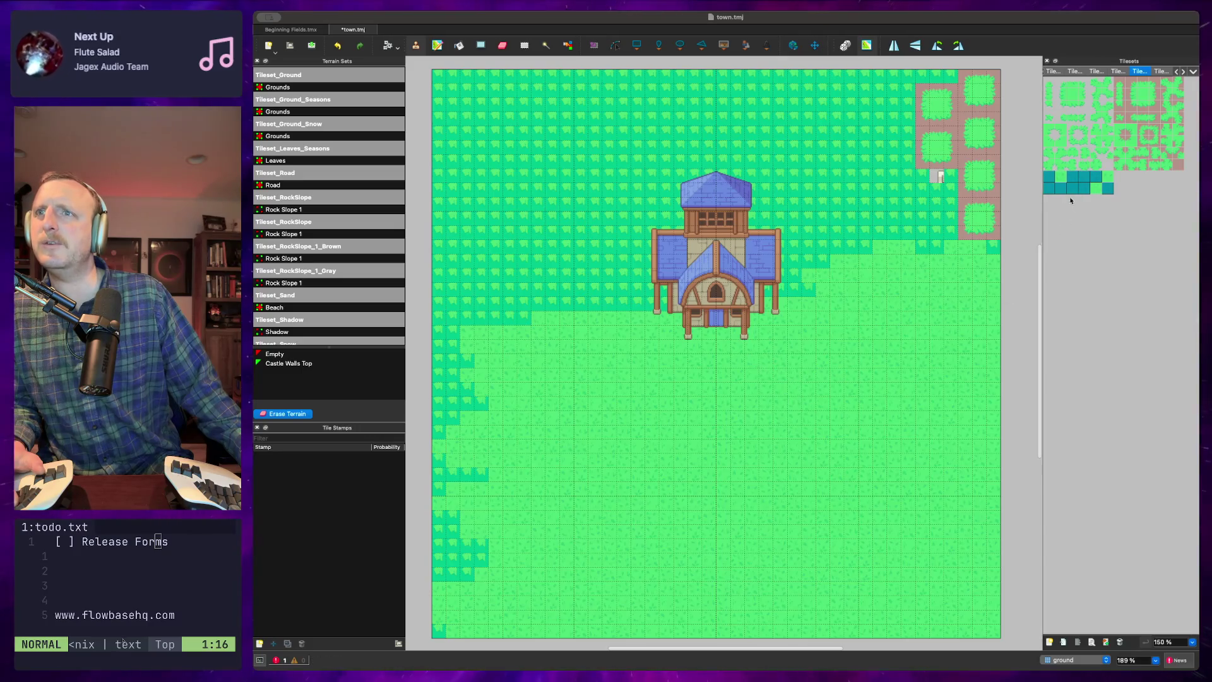
pyautogui.rightClick(938, 278)
pyautogui.rightClick(979, 301)
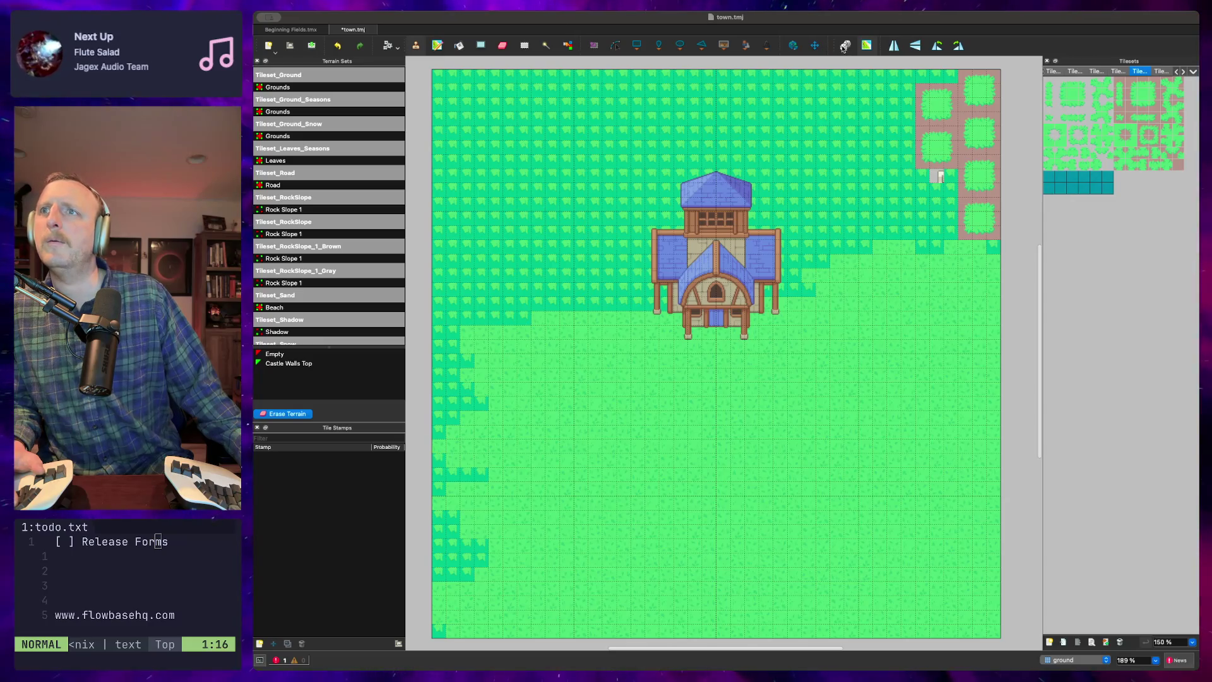
pyautogui.rightClick(440, 78)
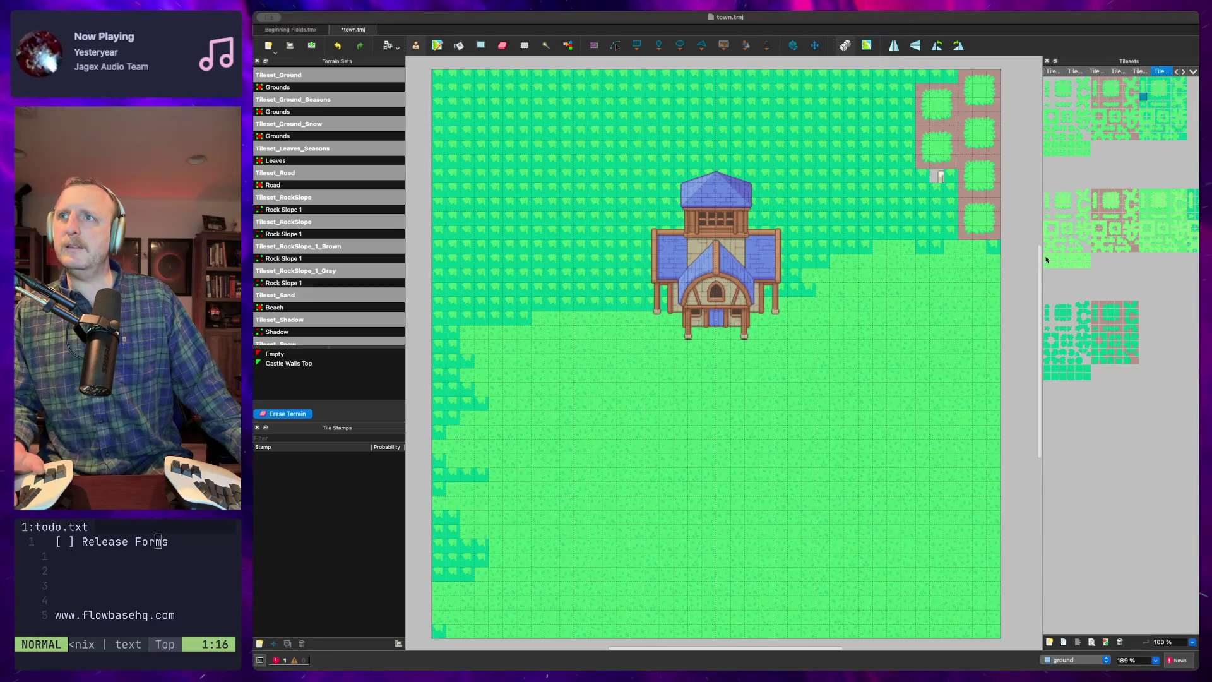
# Paint test strokes with a tileset row, then erase all grass from the ground layer with the Eraser
pyautogui.moveTo(1046, 259); pyautogui.dragTo(1086, 260)
pyautogui.moveTo(437, 74)
pyautogui.mouseDown()
pyautogui.moveTo(760, 411)
pyautogui.moveTo(966, 587)
pyautogui.moveTo(991, 628)
pyautogui.mouseUp()
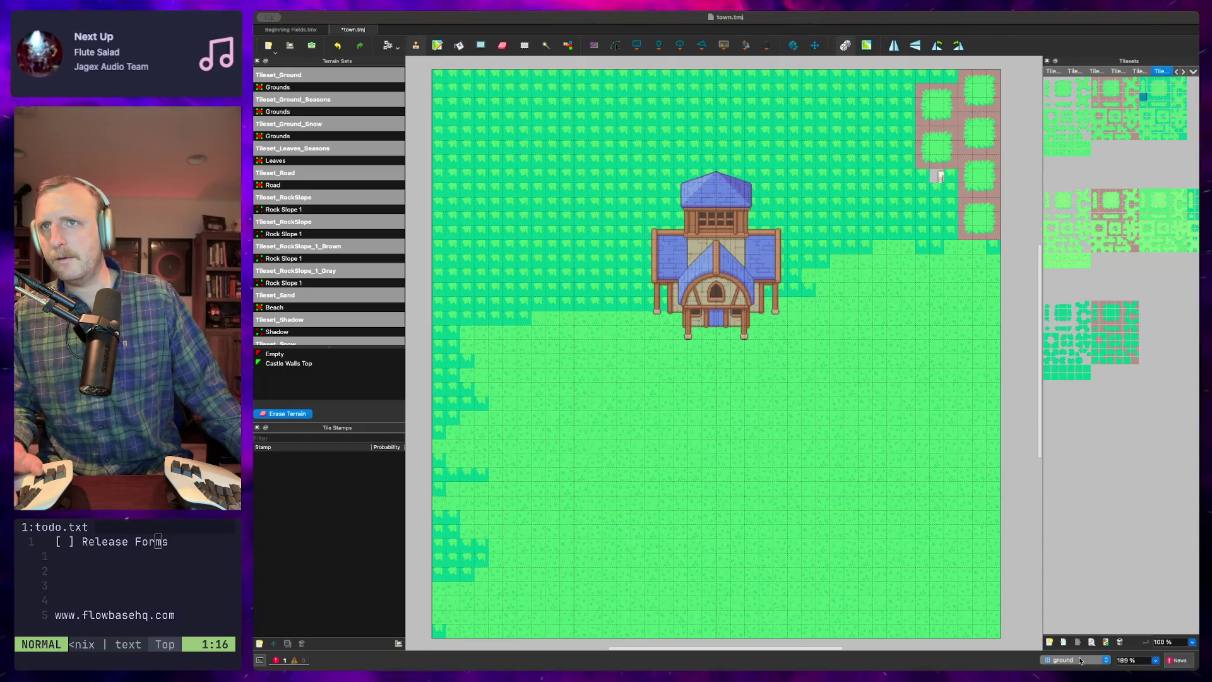
pyautogui.moveTo(538, 163); pyautogui.dragTo(864, 430)
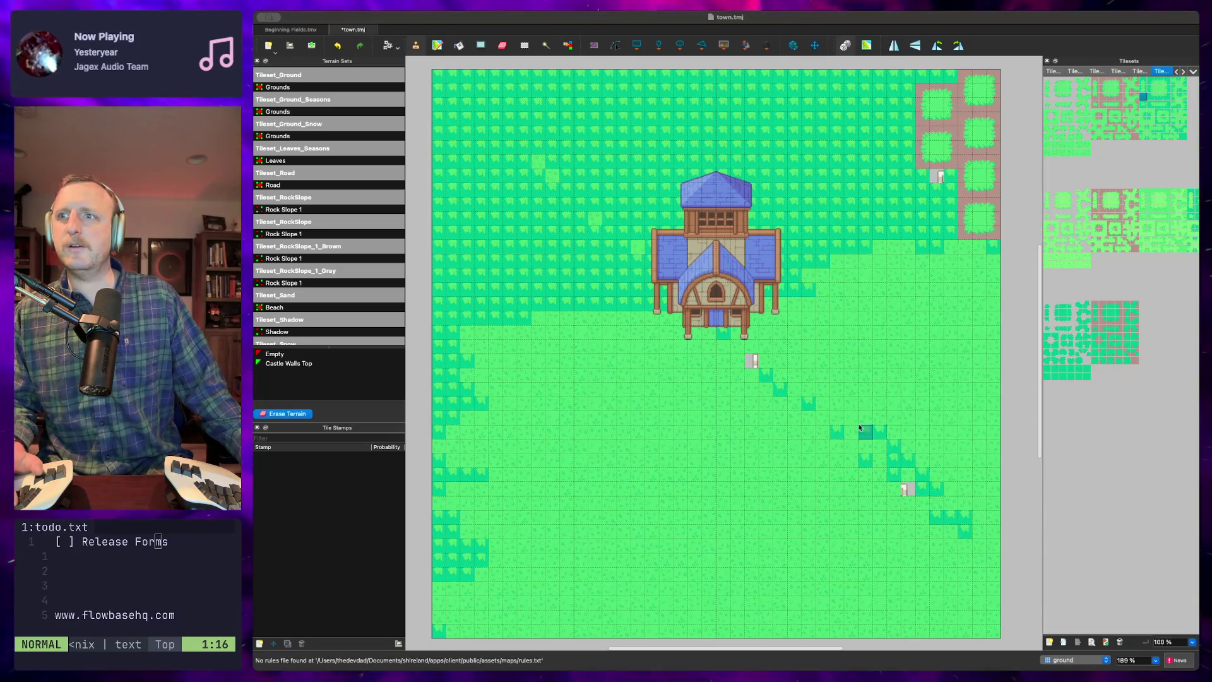
pyautogui.click(750, 374)
pyautogui.moveTo(749, 374)
pyautogui.mouseDown()
pyautogui.moveTo(631, 370)
pyautogui.moveTo(752, 363)
pyautogui.moveTo(695, 370)
pyautogui.mouseUp()
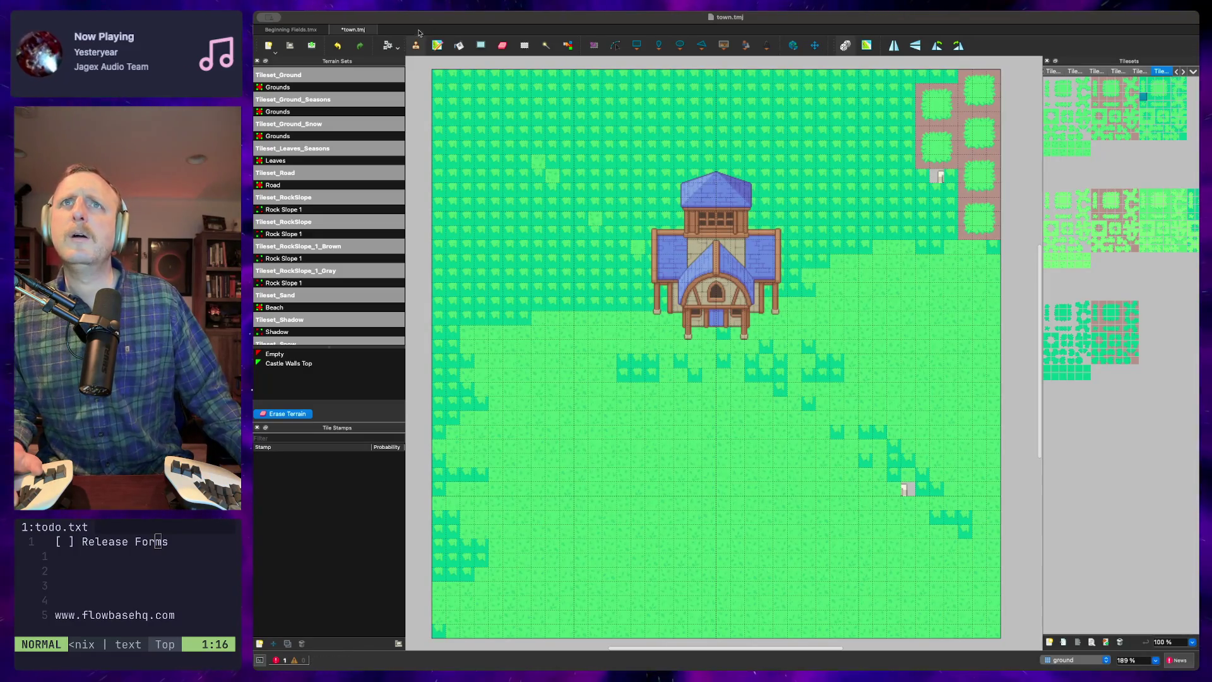
pyautogui.click(503, 46)
pyautogui.moveTo(448, 81)
pyautogui.mouseDown()
pyautogui.moveTo(657, 77)
pyautogui.moveTo(505, 117)
pyautogui.moveTo(1003, 637)
pyautogui.moveTo(991, 630)
pyautogui.mouseUp()
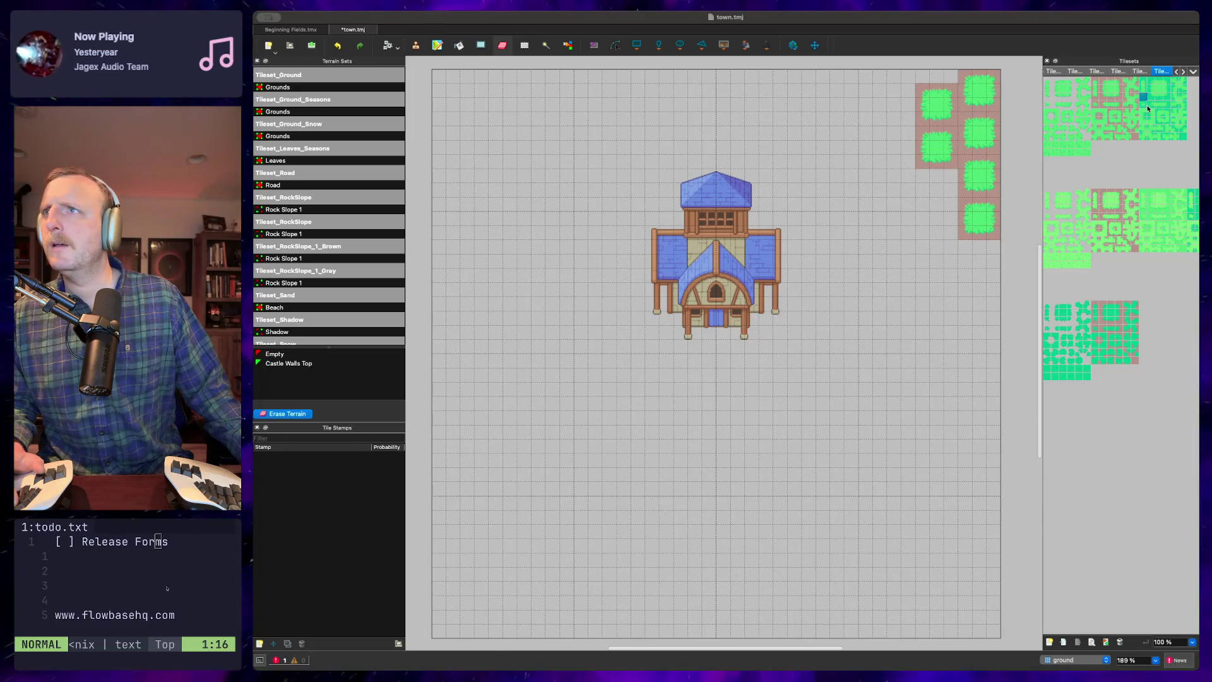
# Pick a tileset tile and preview fills over the whole map and its top-left corner
pyautogui.click(1086, 258)
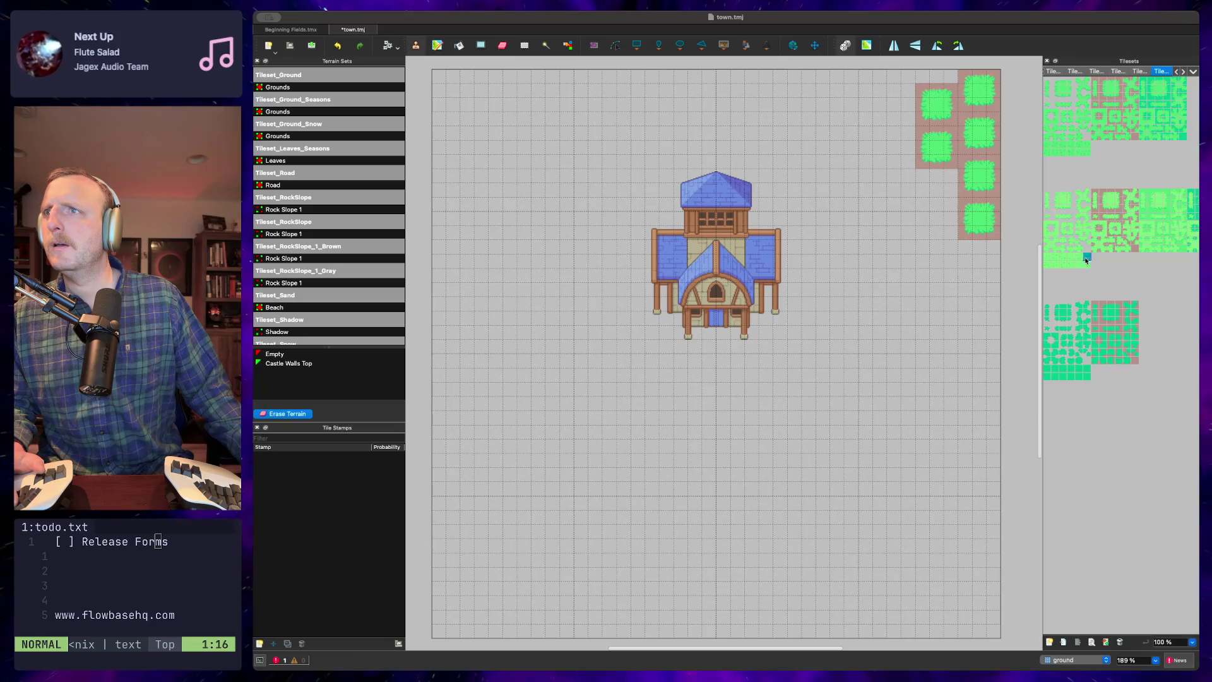
pyautogui.moveTo(433, 81)
pyautogui.mouseDown()
pyautogui.moveTo(901, 612)
pyautogui.moveTo(990, 631)
pyautogui.mouseUp()
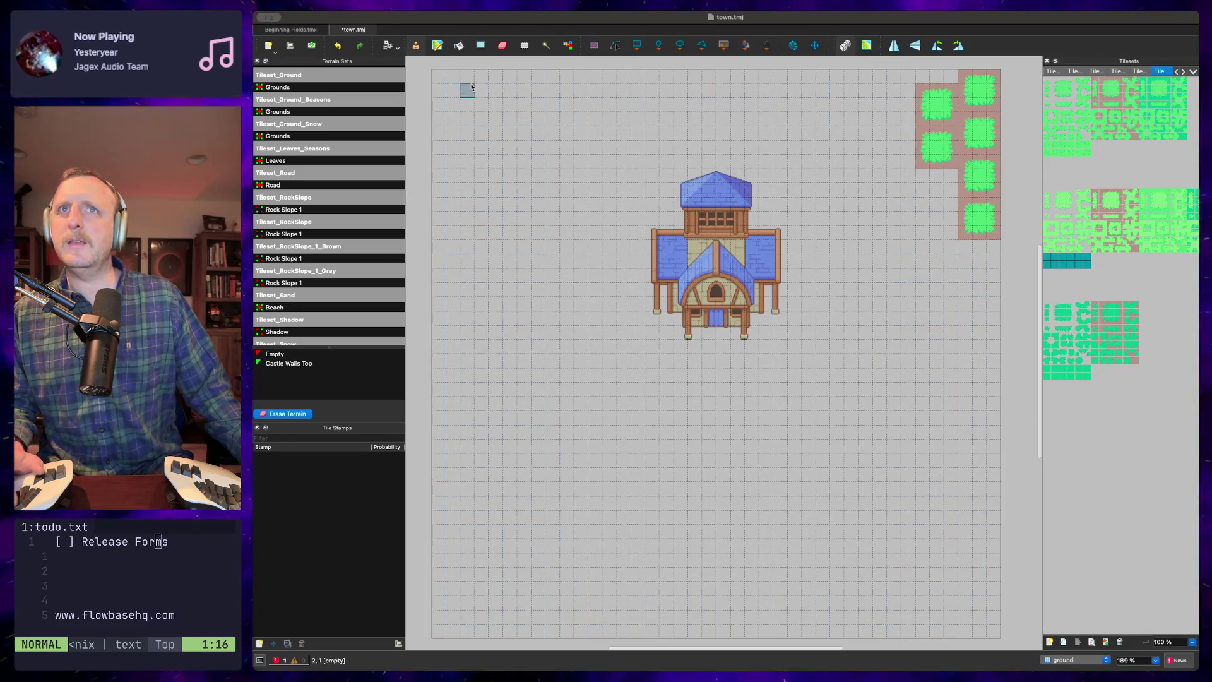
pyautogui.moveTo(452, 89); pyautogui.dragTo(505, 113)
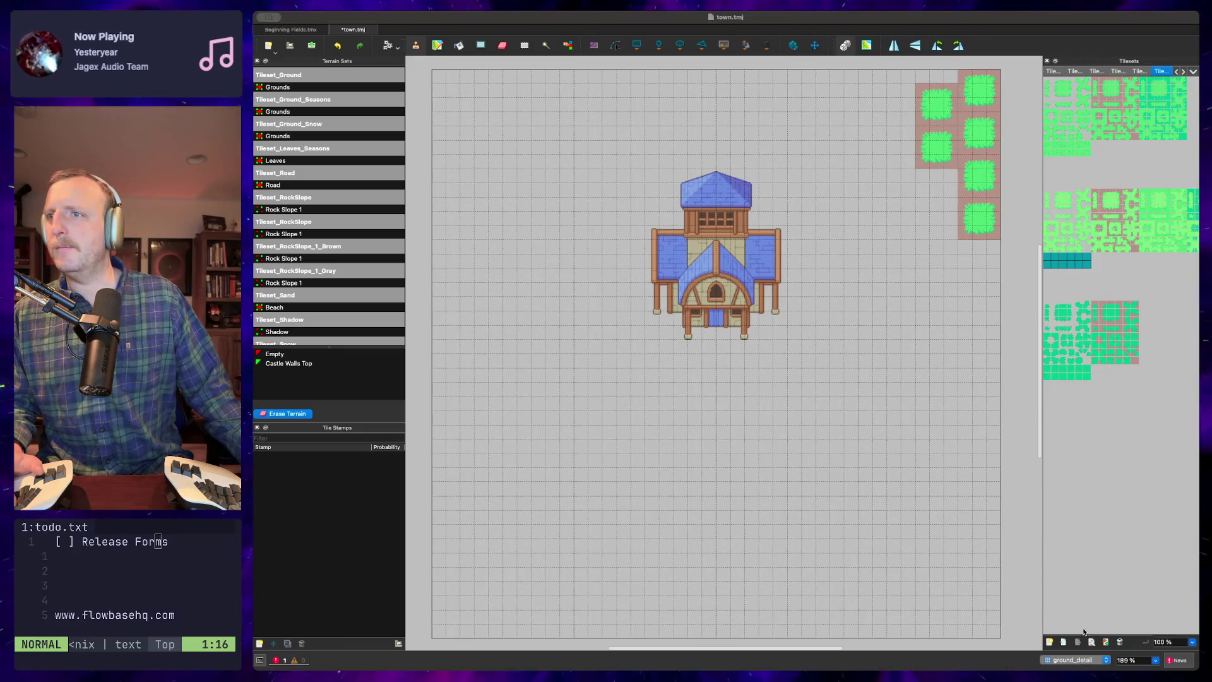
pyautogui.scroll(-1, 1063, 660)
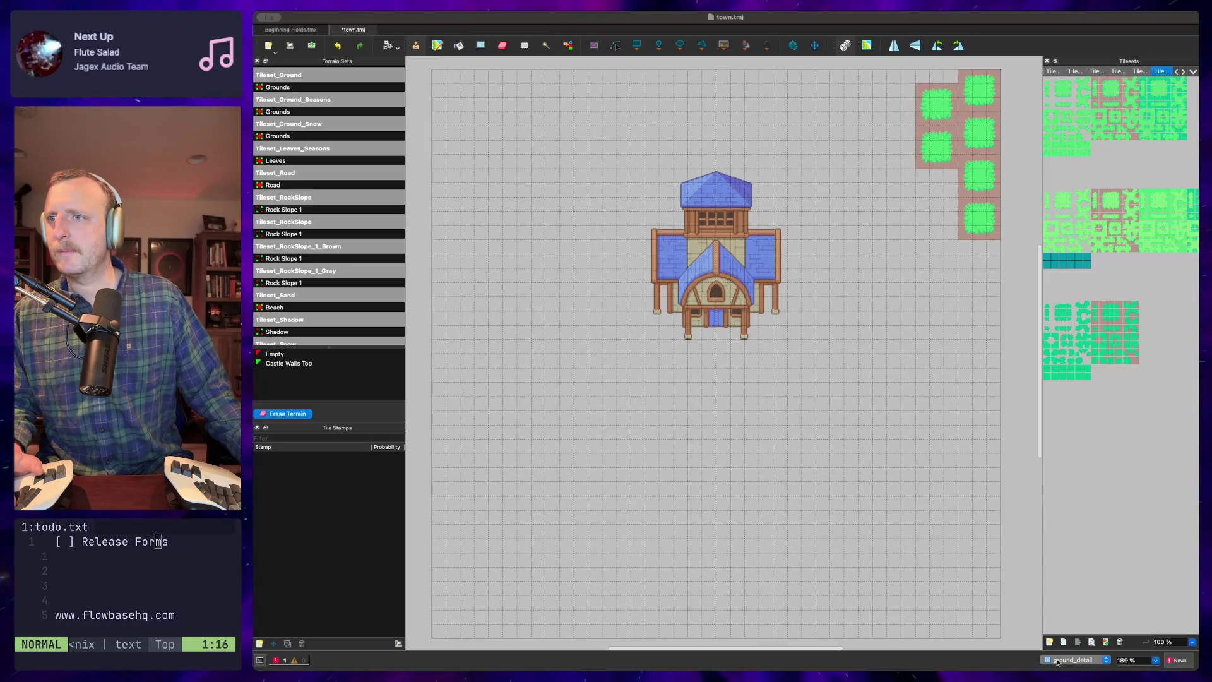
pyautogui.scroll(-1, 1066, 661)
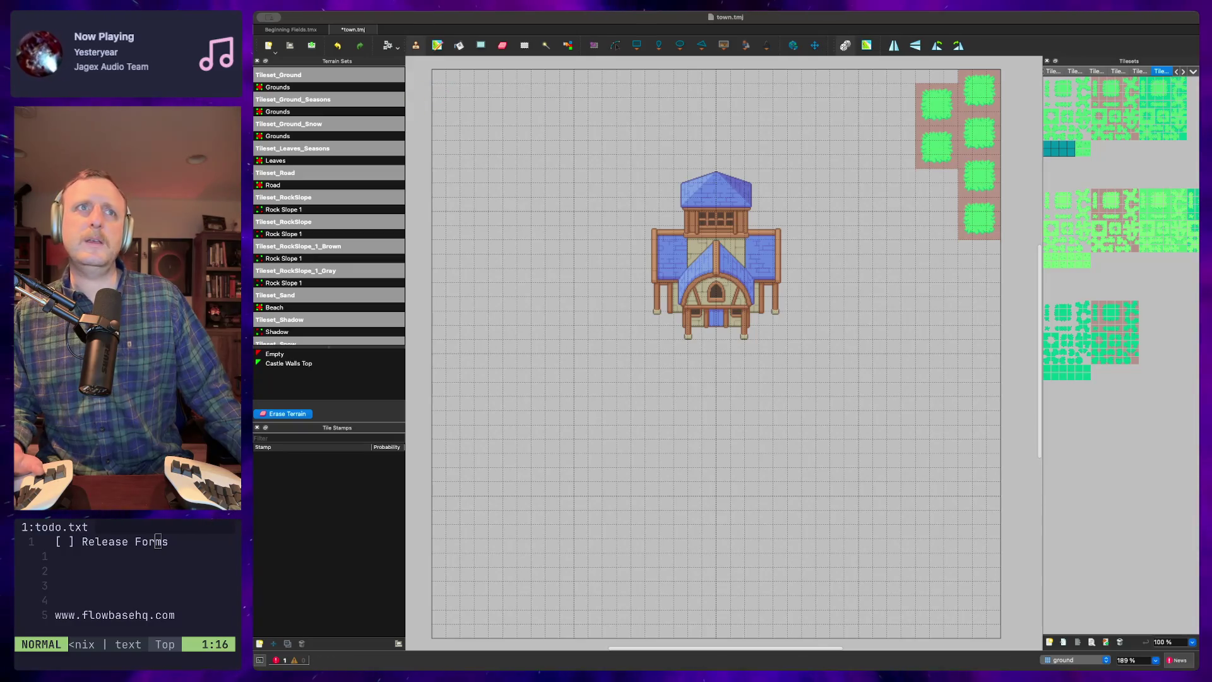
# Check the Tiled docs in the browser, then return to the editor
pyautogui.press('super+Tab')
pyautogui.press('super+l')
pyautogui.write('op')
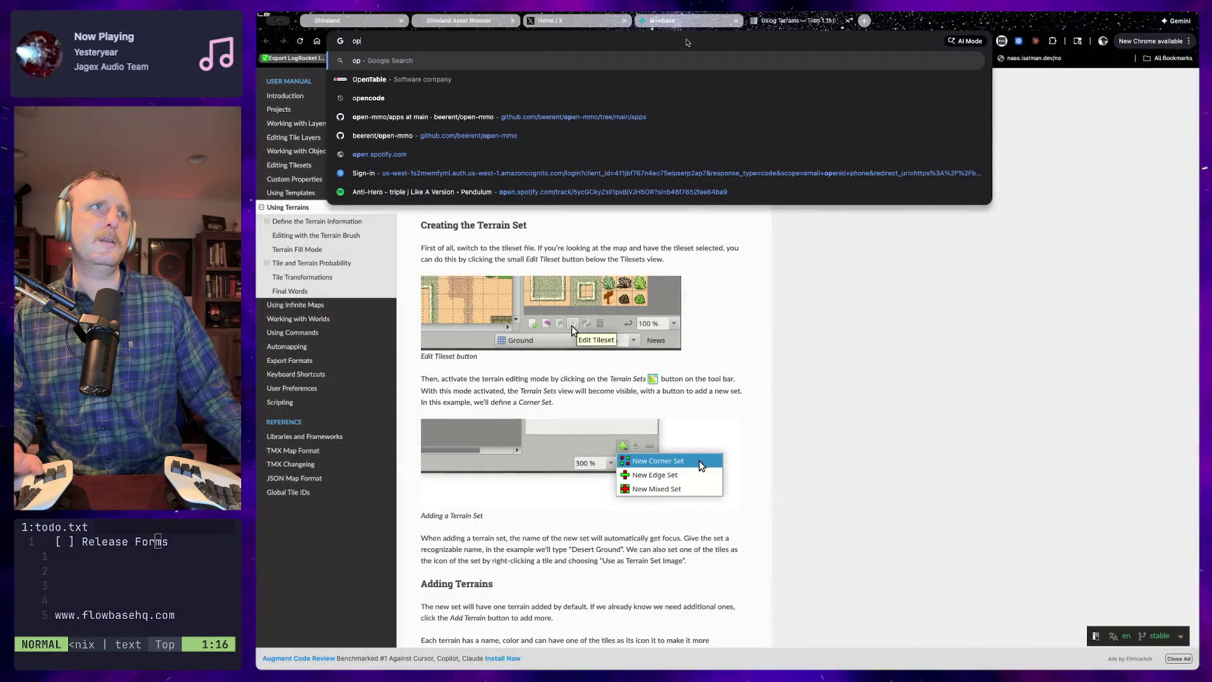
pyautogui.press('super+Tab')
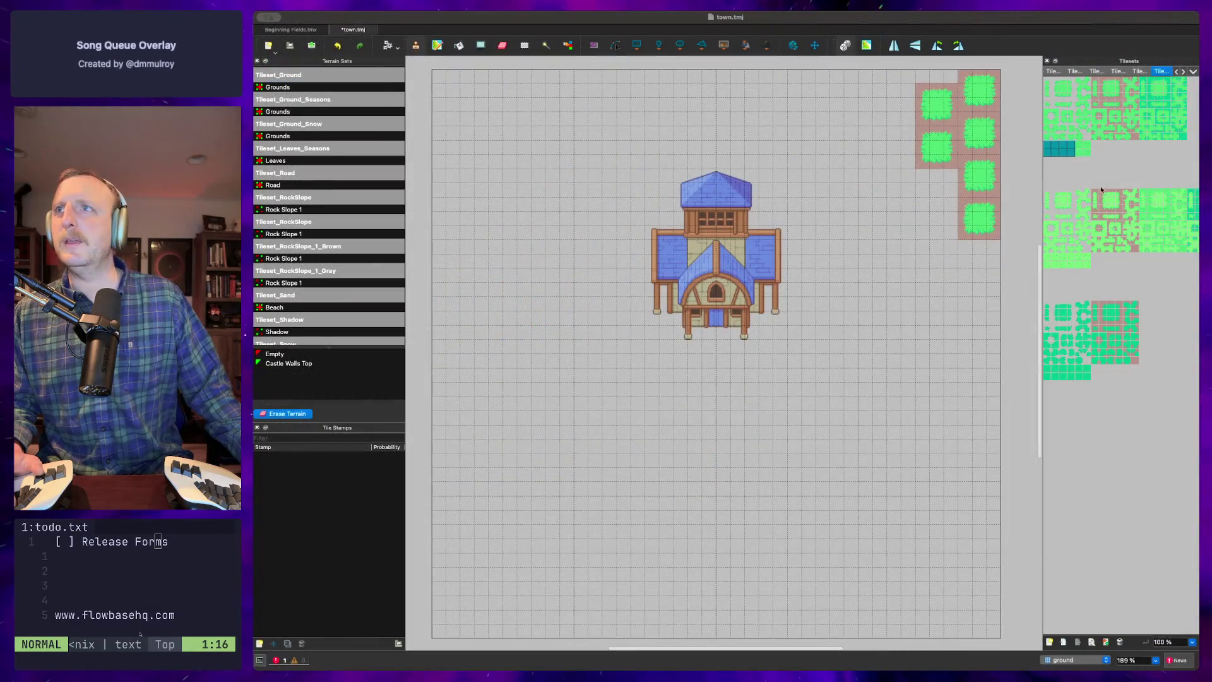
# Pick a tile, activate Rectangular Select with R, and drag then clear a map-wide selection
pyautogui.click(1101, 187)
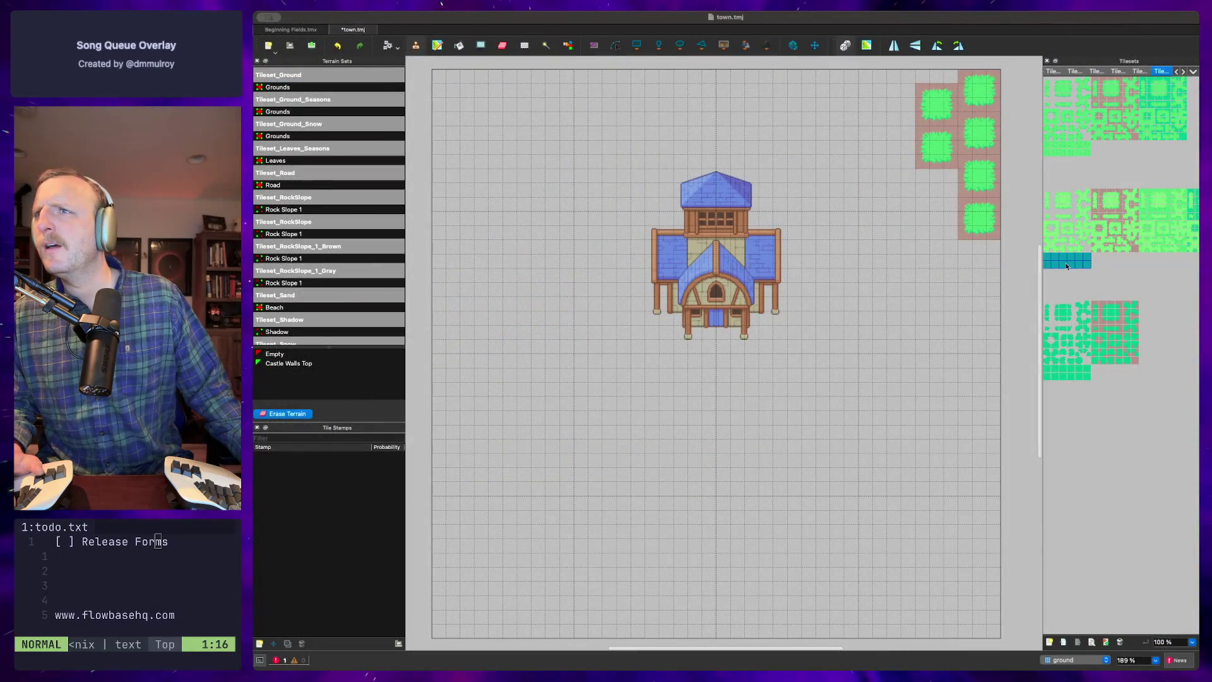
pyautogui.press('r')
pyautogui.moveTo(438, 76)
pyautogui.mouseDown()
pyautogui.moveTo(986, 611)
pyautogui.moveTo(994, 634)
pyautogui.mouseUp()
pyautogui.click(992, 633)
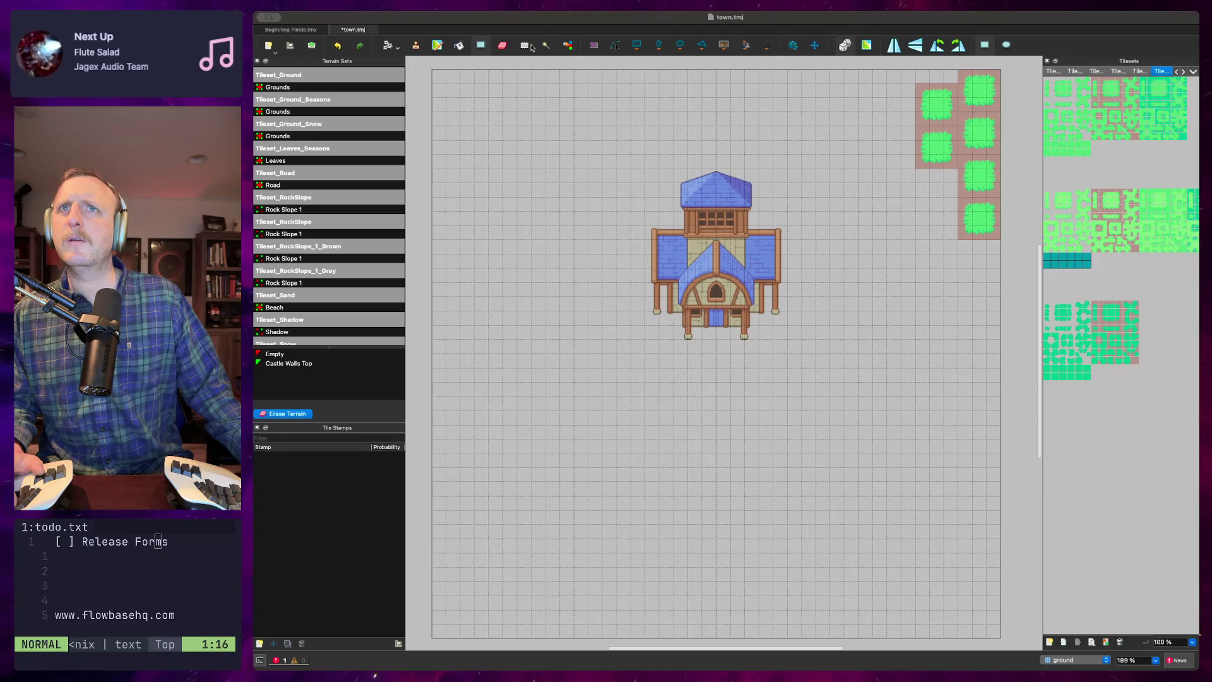
pyautogui.moveTo(1087, 267); pyautogui.dragTo(1046, 272)
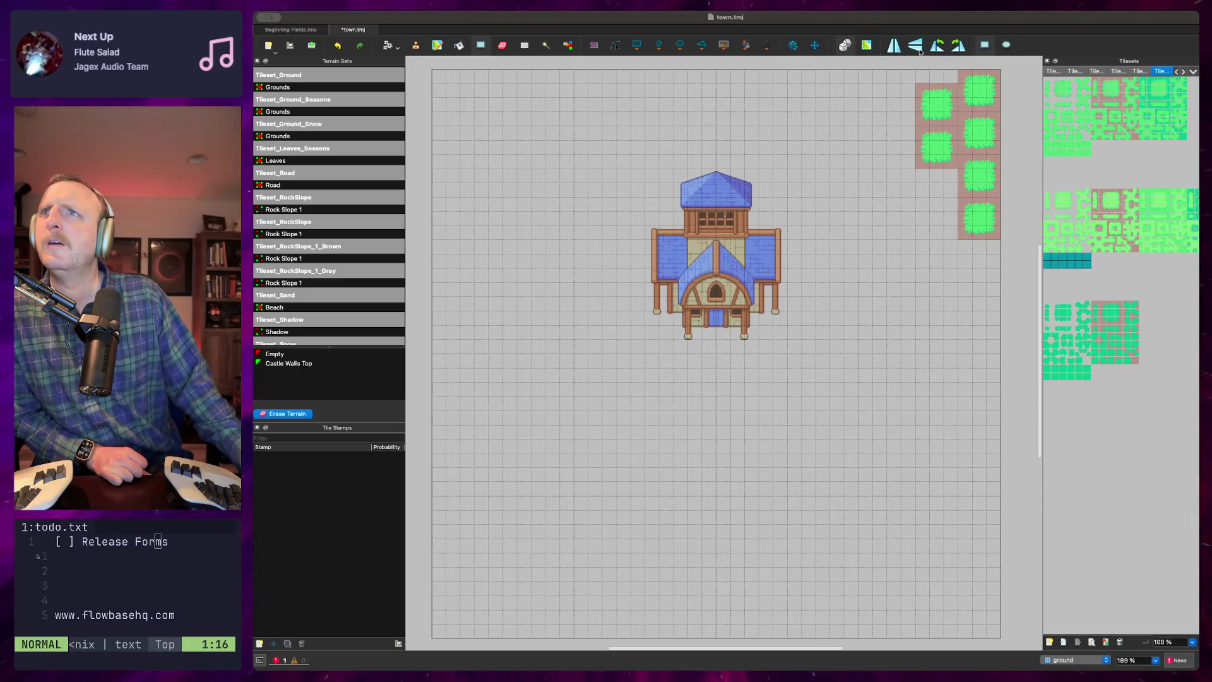
pyautogui.moveTo(503, 126); pyautogui.dragTo(576, 222)
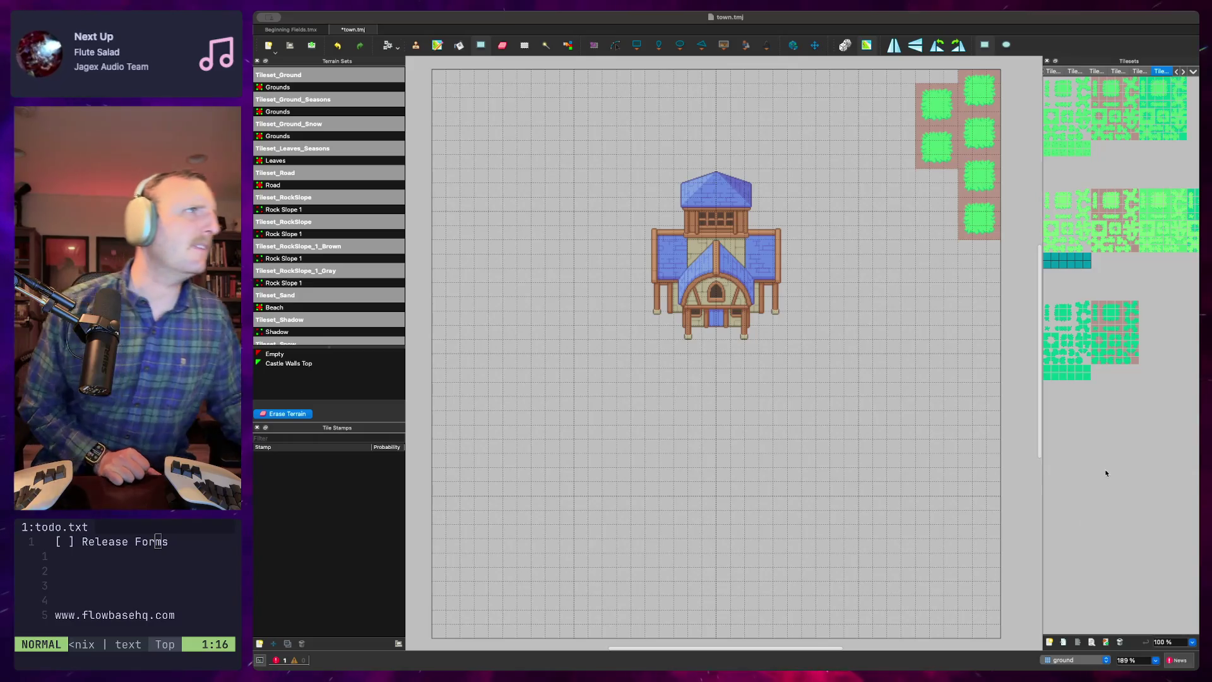
pyautogui.click(1074, 376)
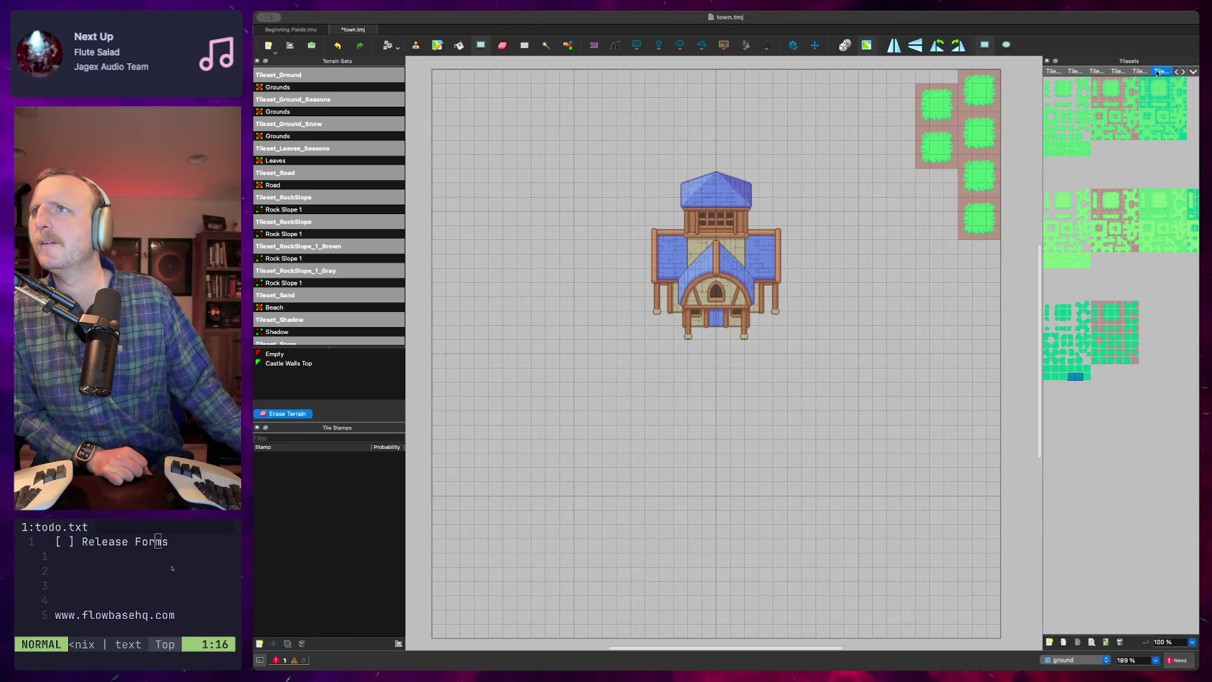
# Browse the tileset tabs, viewing the trees tileset and then the rocks-and-bushes tileset
pyautogui.click(1052, 71)
pyautogui.click(1078, 70)
pyautogui.click(1099, 71)
pyautogui.click(1121, 70)
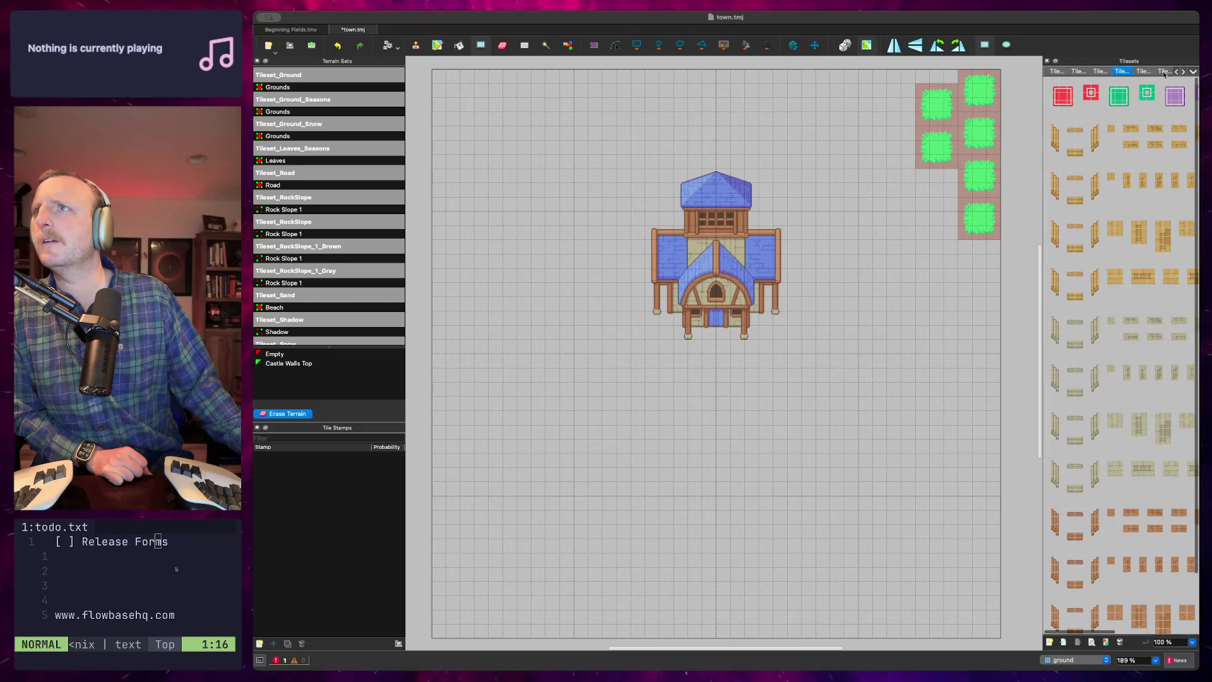
pyautogui.click(1177, 73)
pyautogui.click(1177, 73)
pyautogui.click(1177, 73)
pyautogui.click(1176, 74)
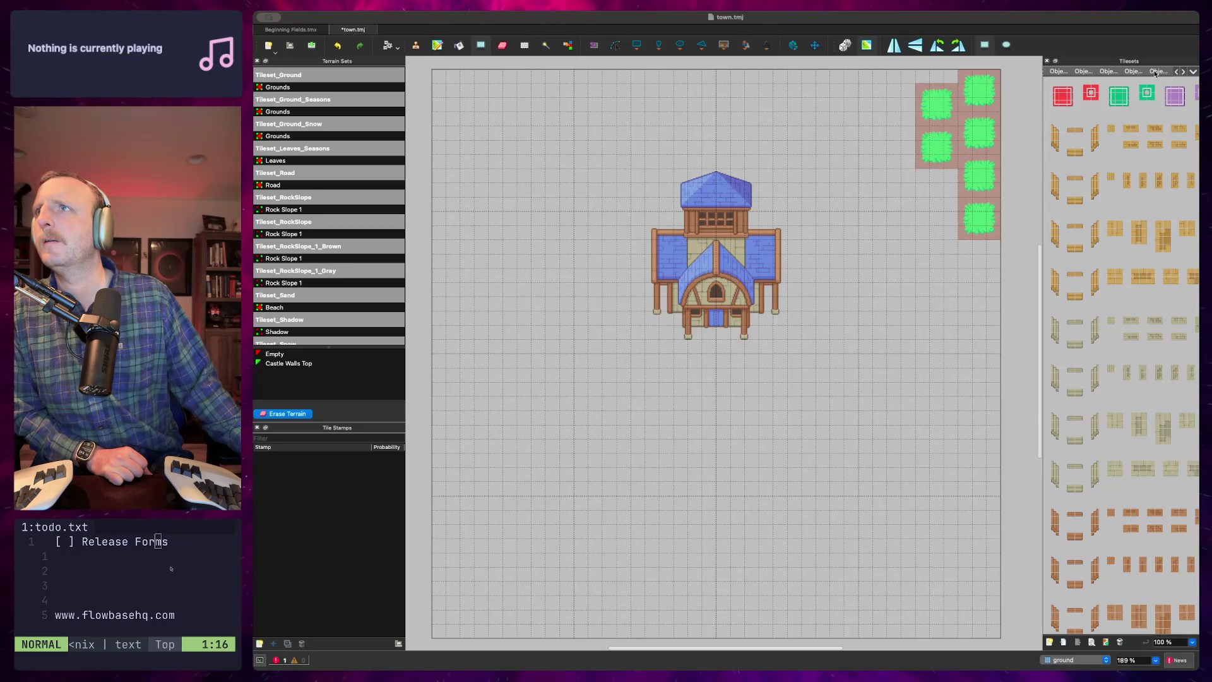
pyautogui.click(1157, 72)
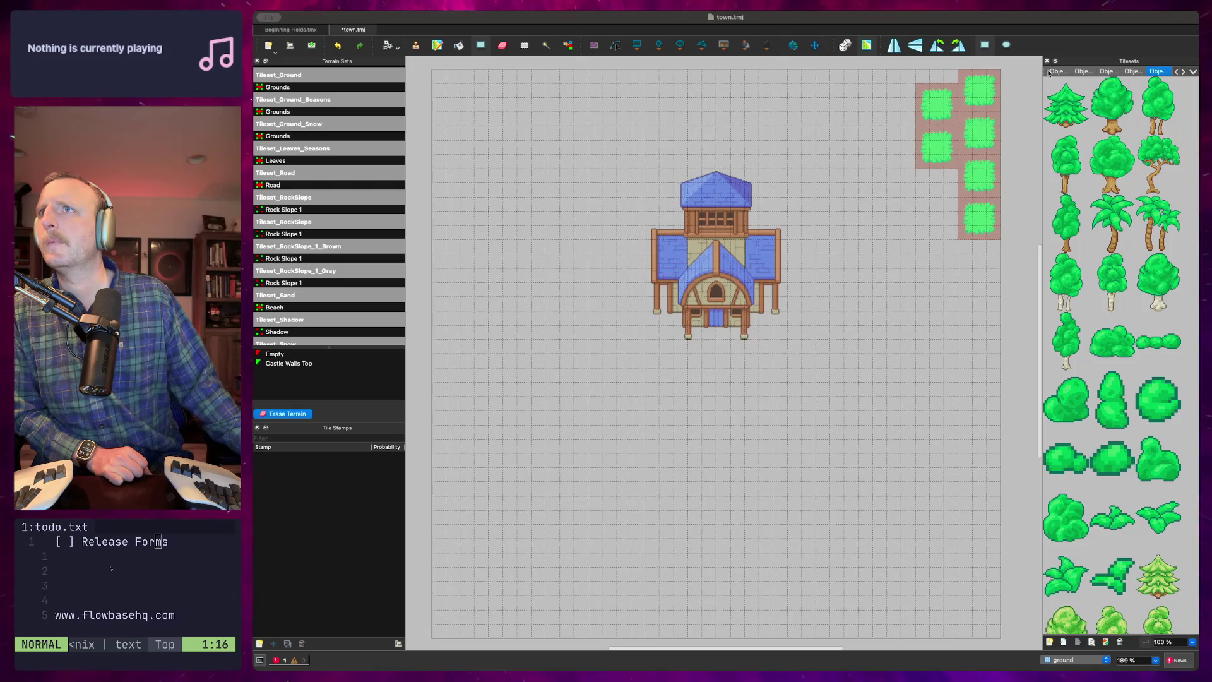
pyautogui.click(1049, 73)
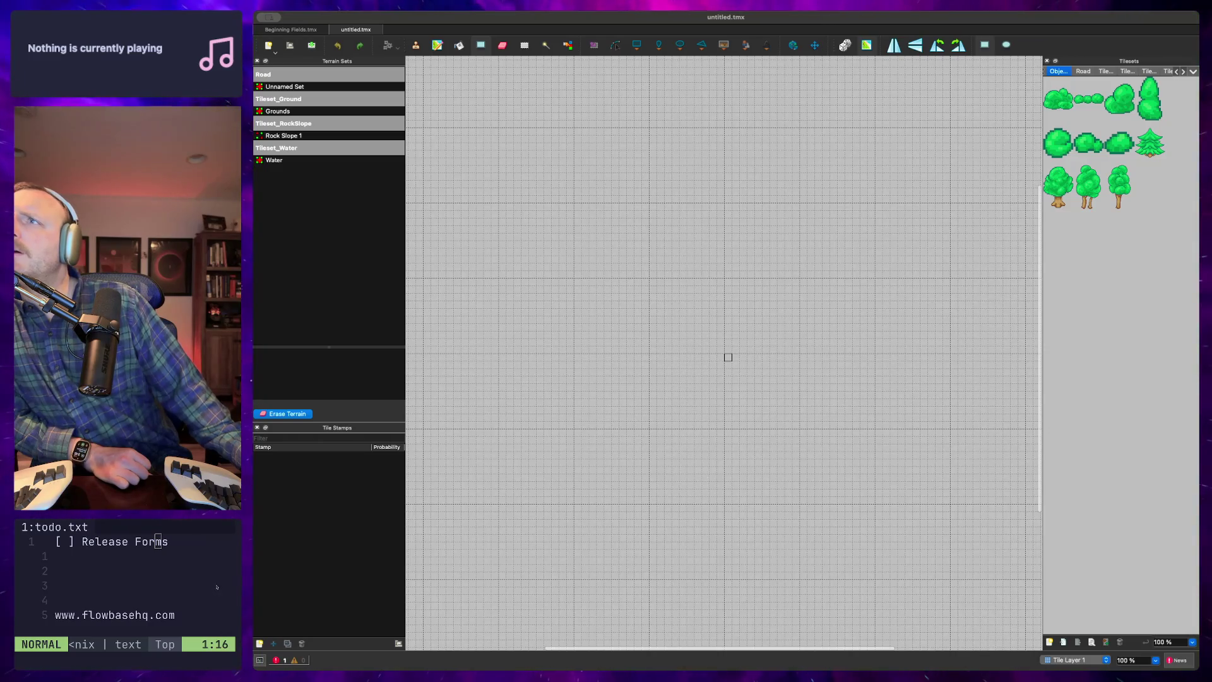
# Return to the grass and water tileset and pick the row of teal water tiles
pyautogui.press('Right')
pyautogui.press('Right')
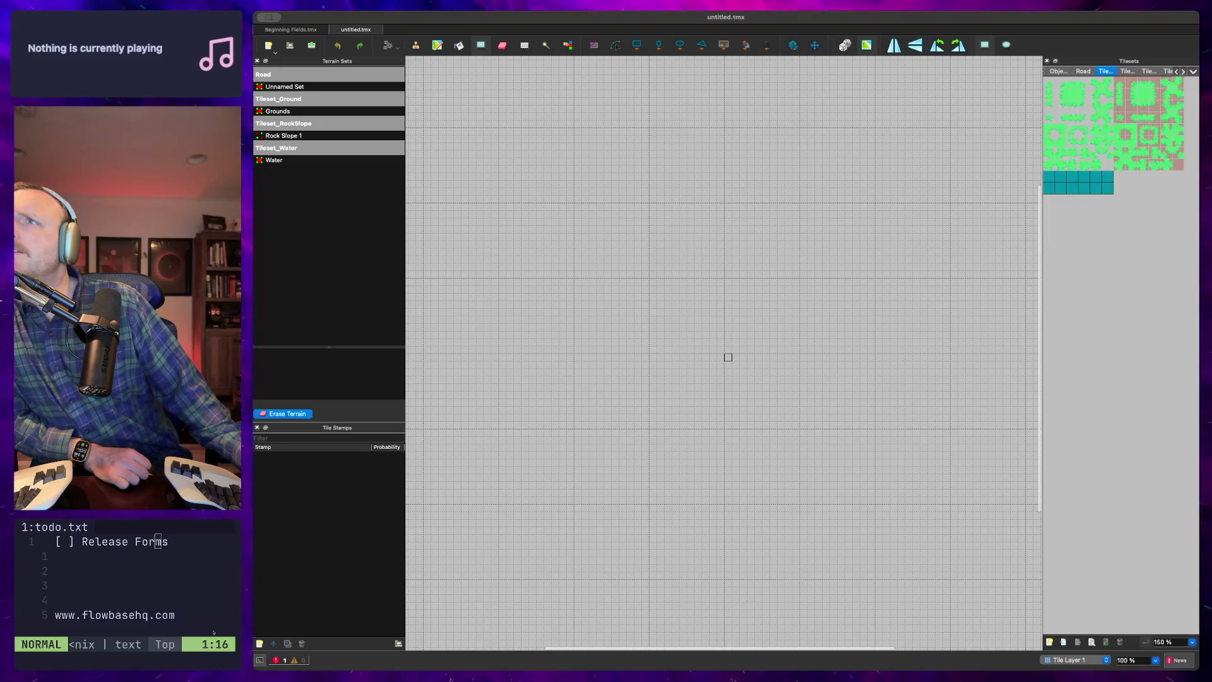
pyautogui.click(1081, 213)
pyautogui.moveTo(1047, 177); pyautogui.dragTo(1092, 195)
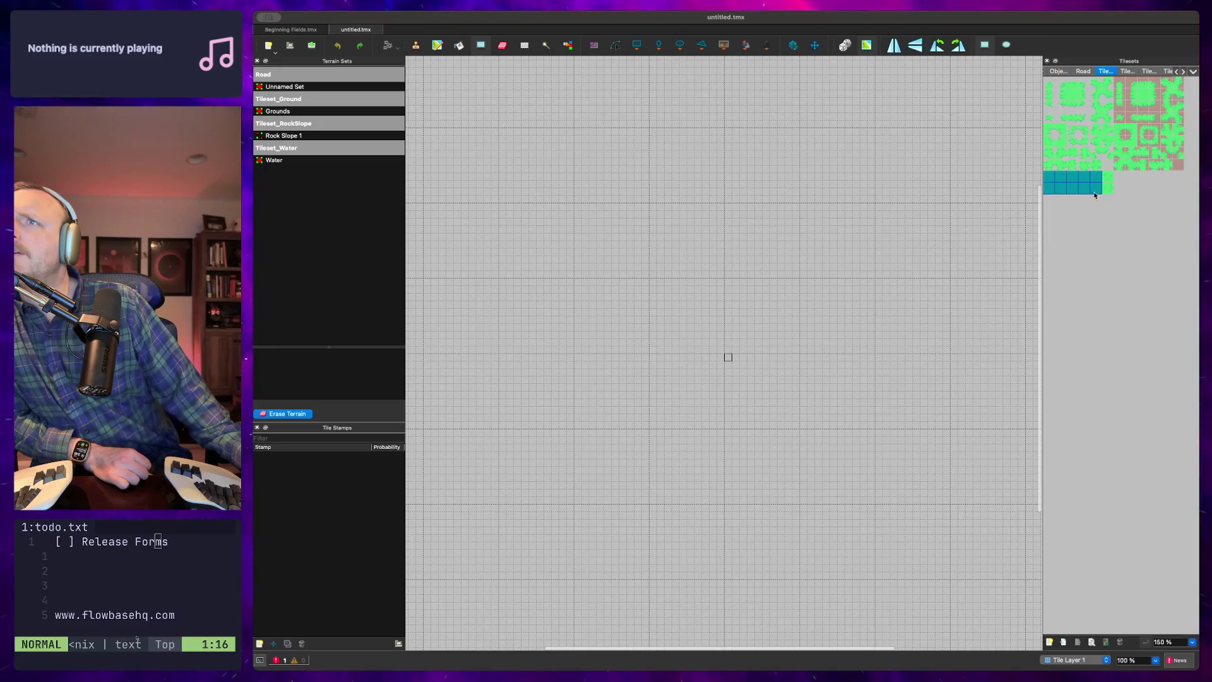
pyautogui.scroll(1, 438, 89)
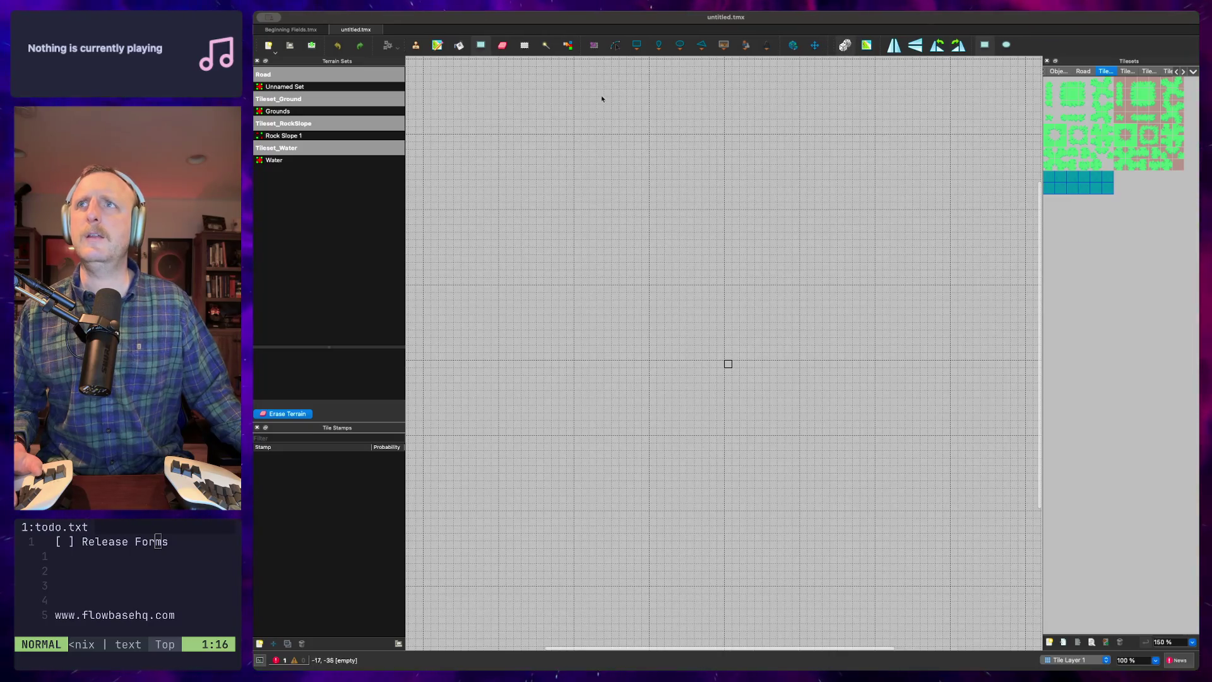
# Test-place tiles, then fill a roughly 73 by 69 tile rectangle with plain grass
pyautogui.moveTo(500, 135); pyautogui.dragTo(717, 356)
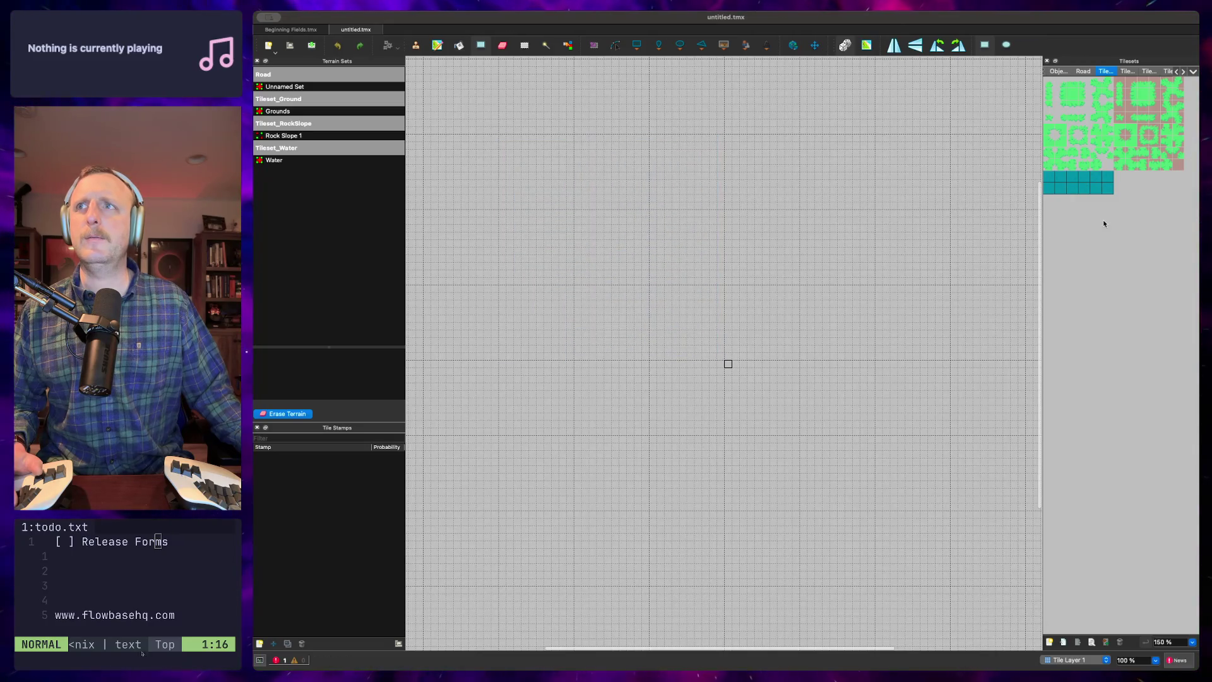
pyautogui.click(500, 141)
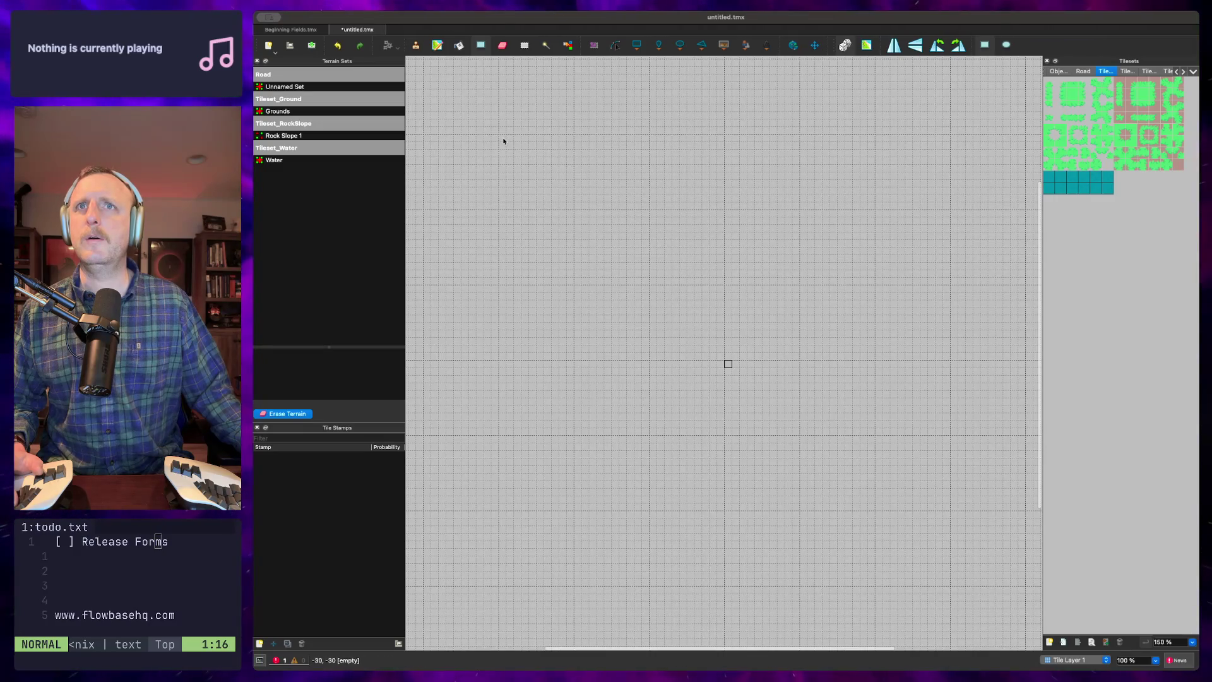
pyautogui.moveTo(1133, 165); pyautogui.dragTo(1047, 190)
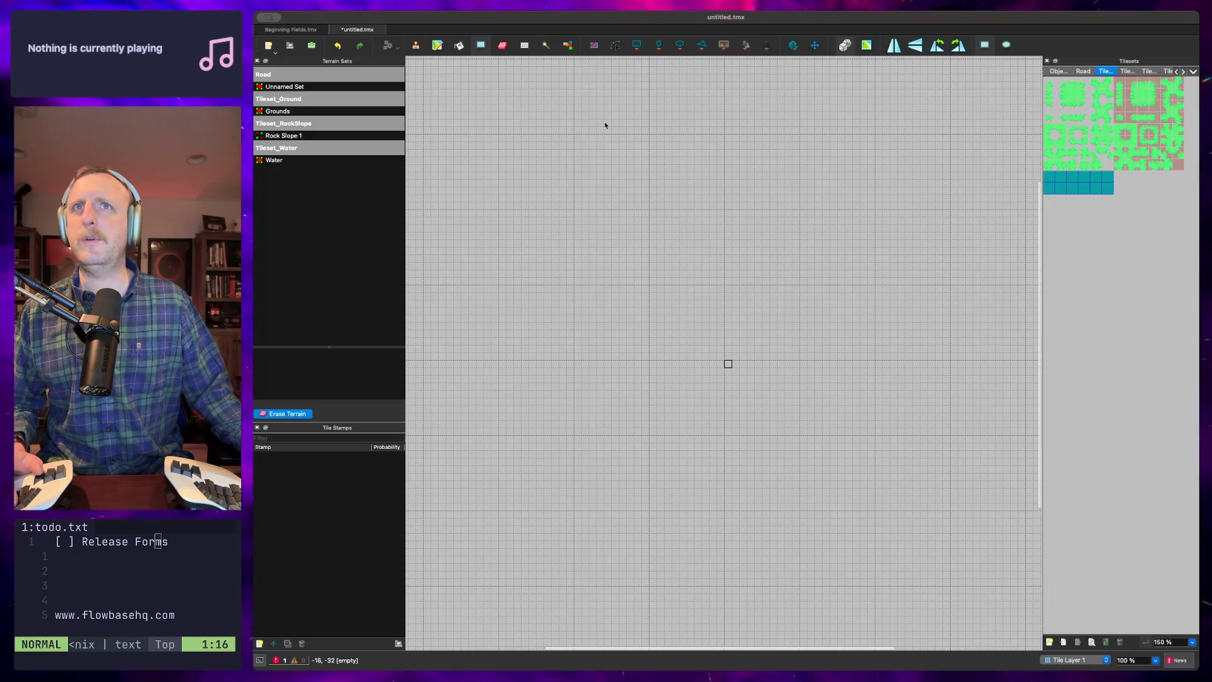
pyautogui.moveTo(462, 82)
pyautogui.mouseDown()
pyautogui.moveTo(596, 217)
pyautogui.moveTo(930, 495)
pyautogui.moveTo(1005, 600)
pyautogui.mouseUp()
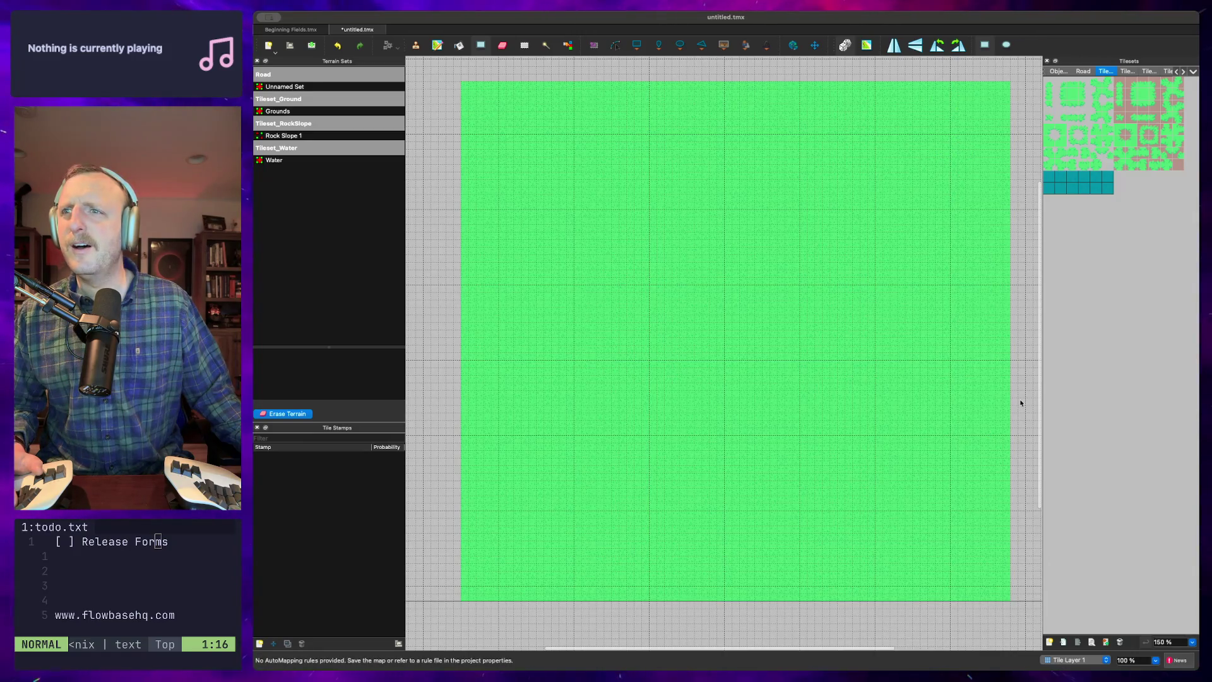
# Extend the grass over the upper-right area and show the Grounds terrain set
pyautogui.moveTo(972, 164); pyautogui.dragTo(818, 257)
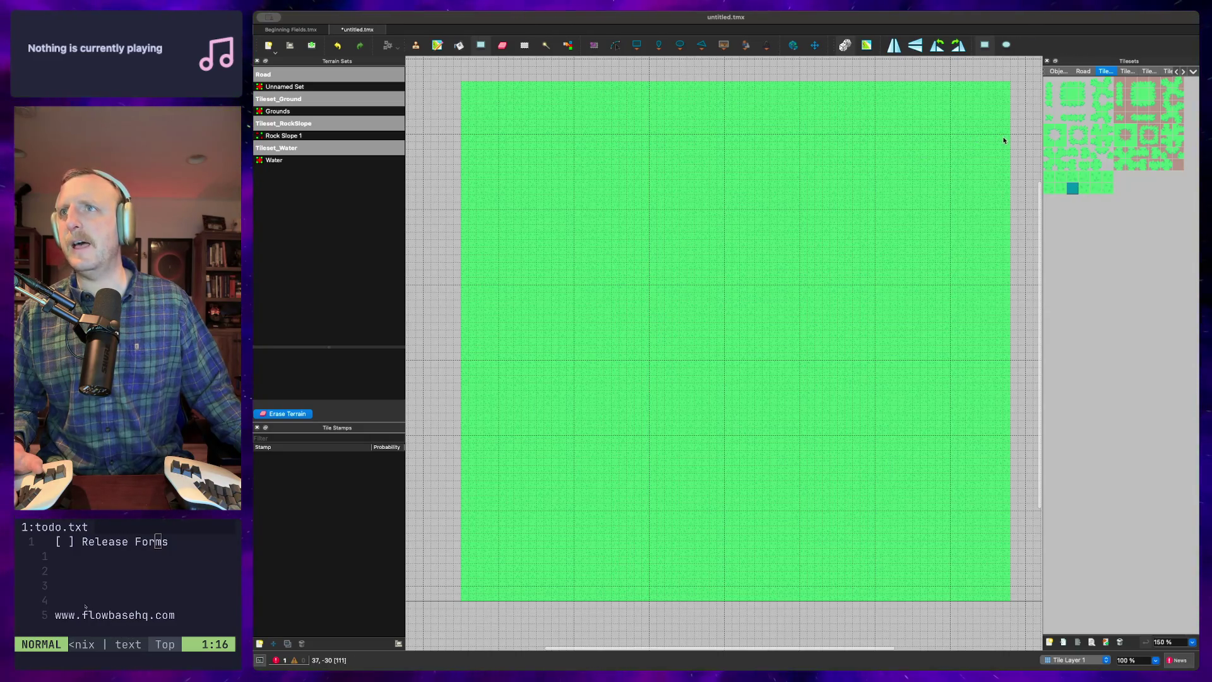
pyautogui.moveTo(1007, 141); pyautogui.dragTo(953, 206)
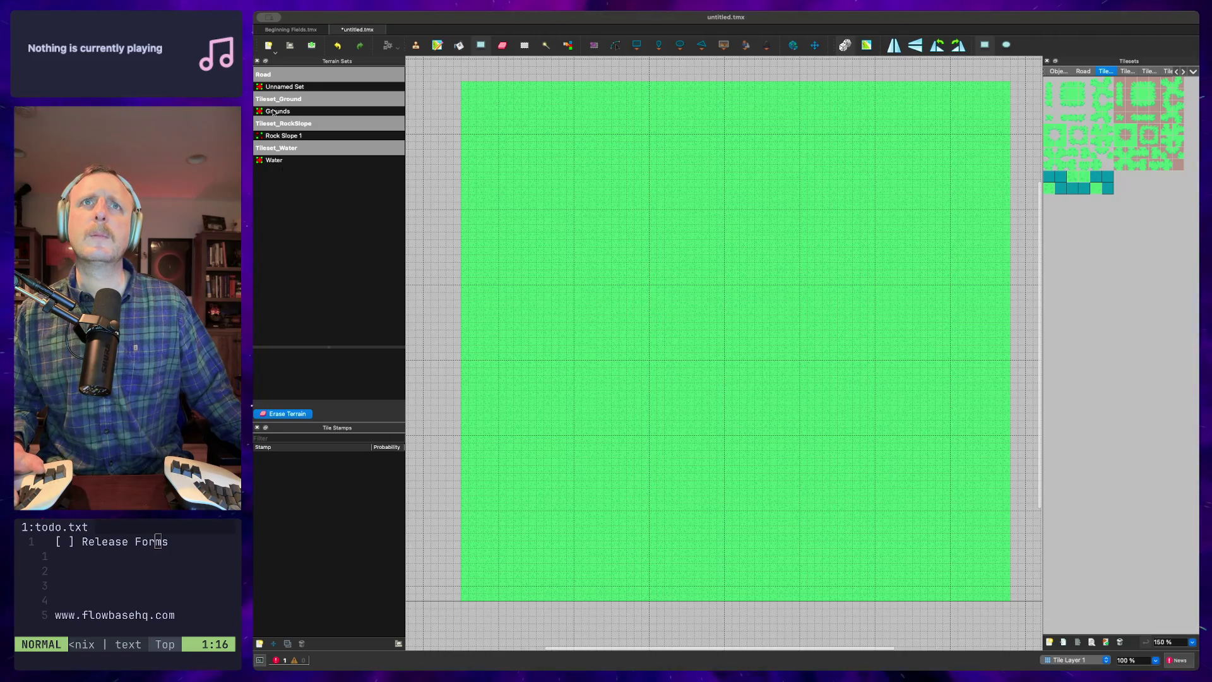
pyautogui.click(273, 111)
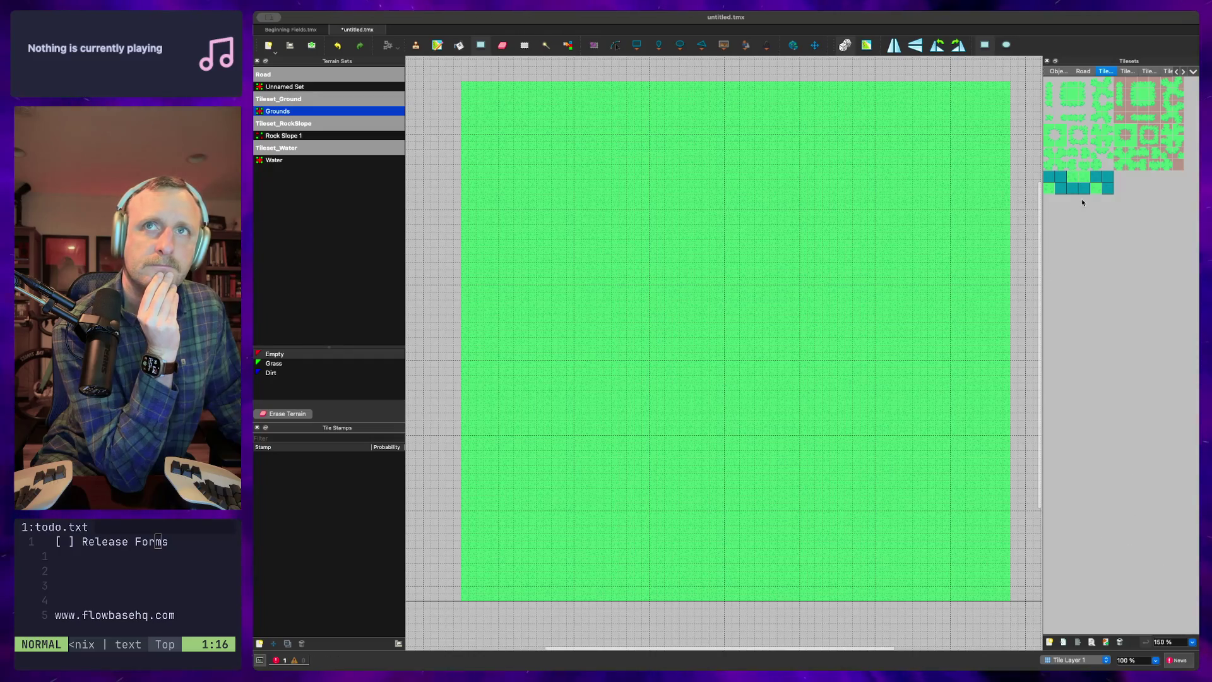
# Reselect the Grounds terrains, pick a grass tile, and open Tileset_Ground.tsx for editing
pyautogui.click(1119, 72)
pyautogui.click(1106, 71)
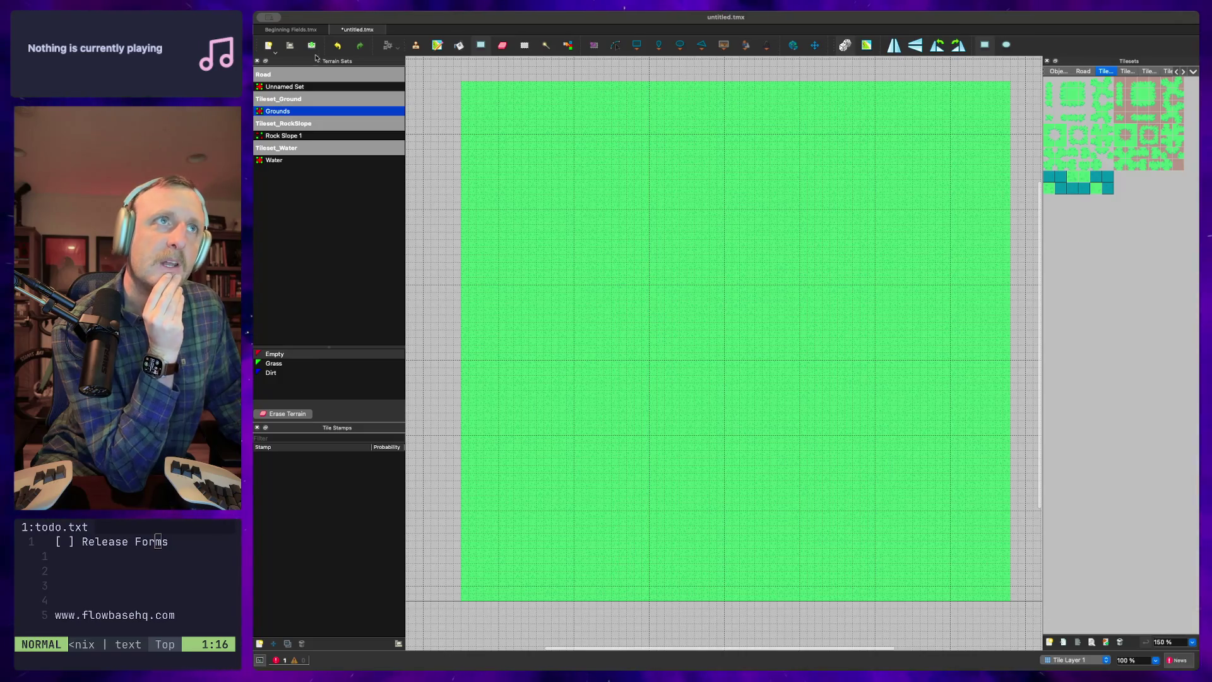
pyautogui.click(276, 98)
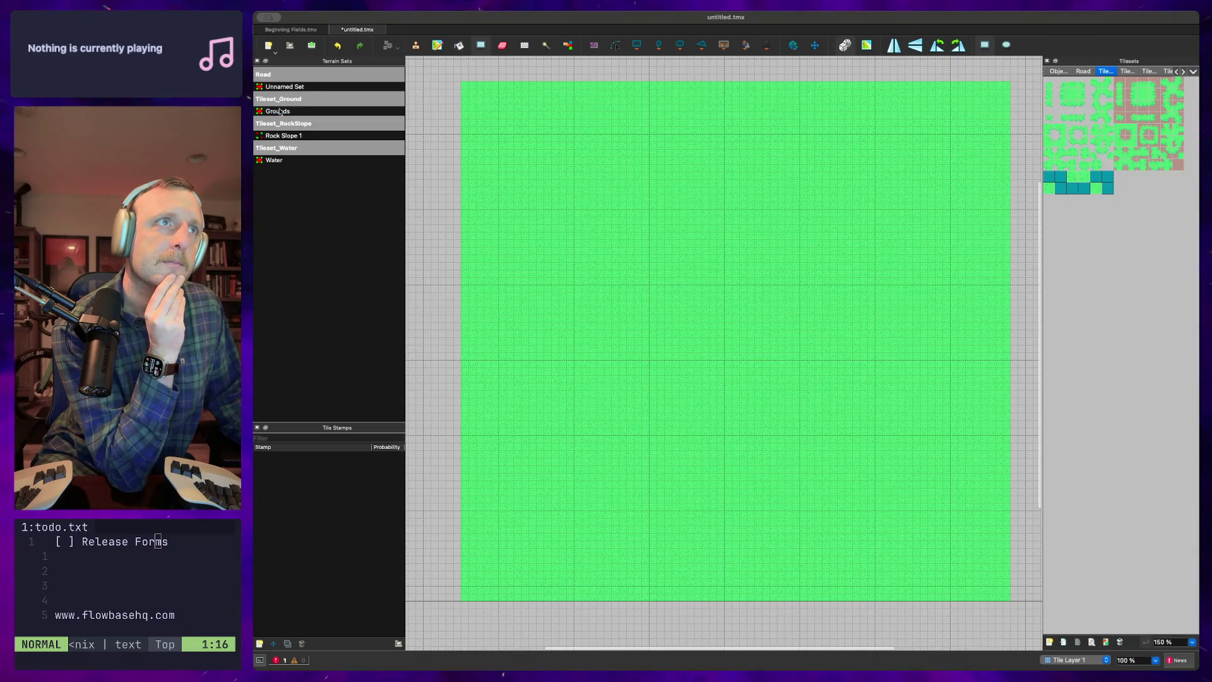
pyautogui.click(279, 111)
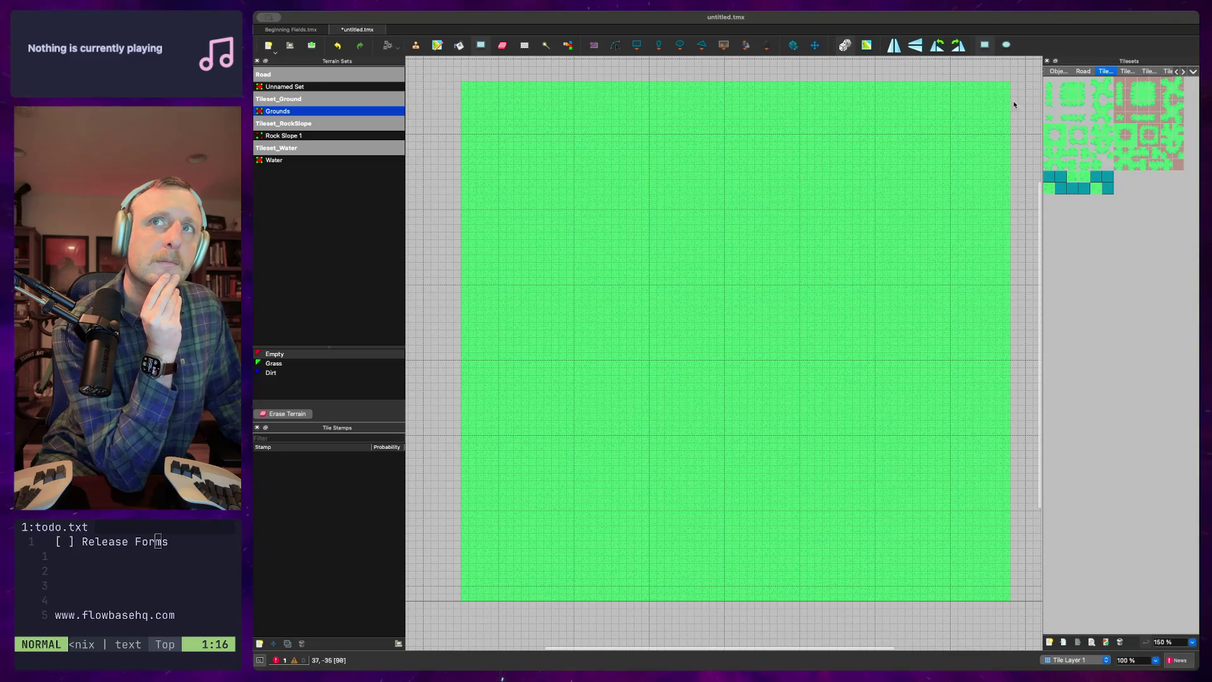
pyautogui.click(1099, 167)
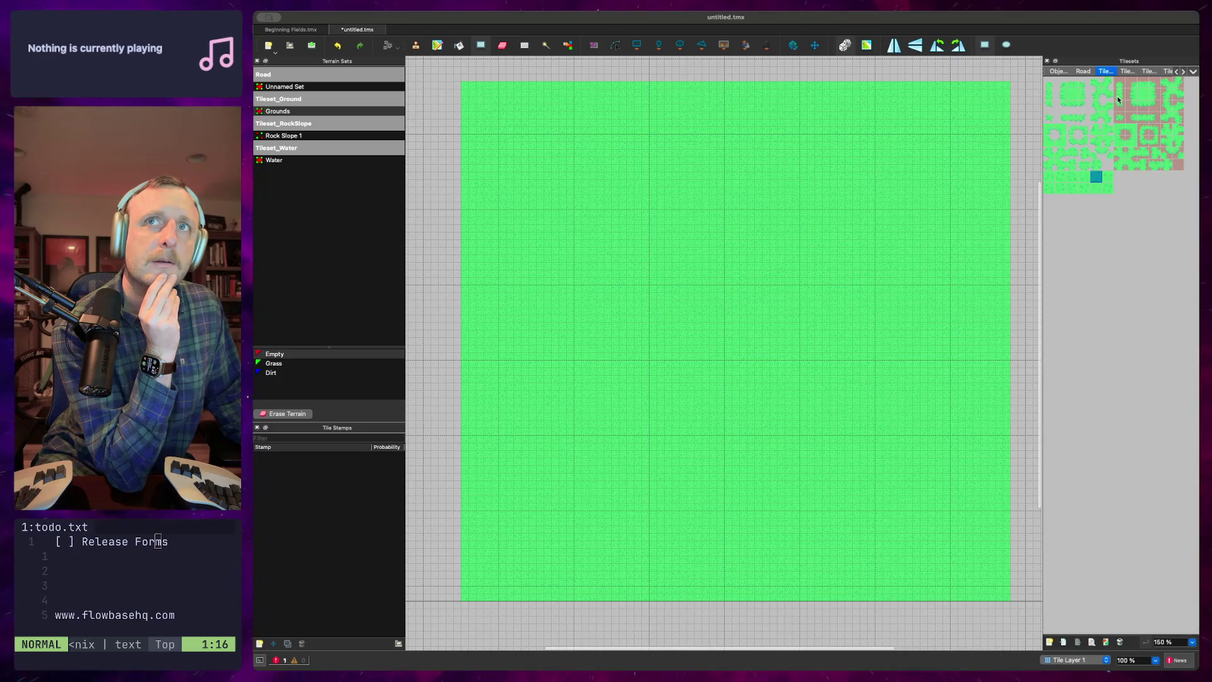
pyautogui.click(1091, 642)
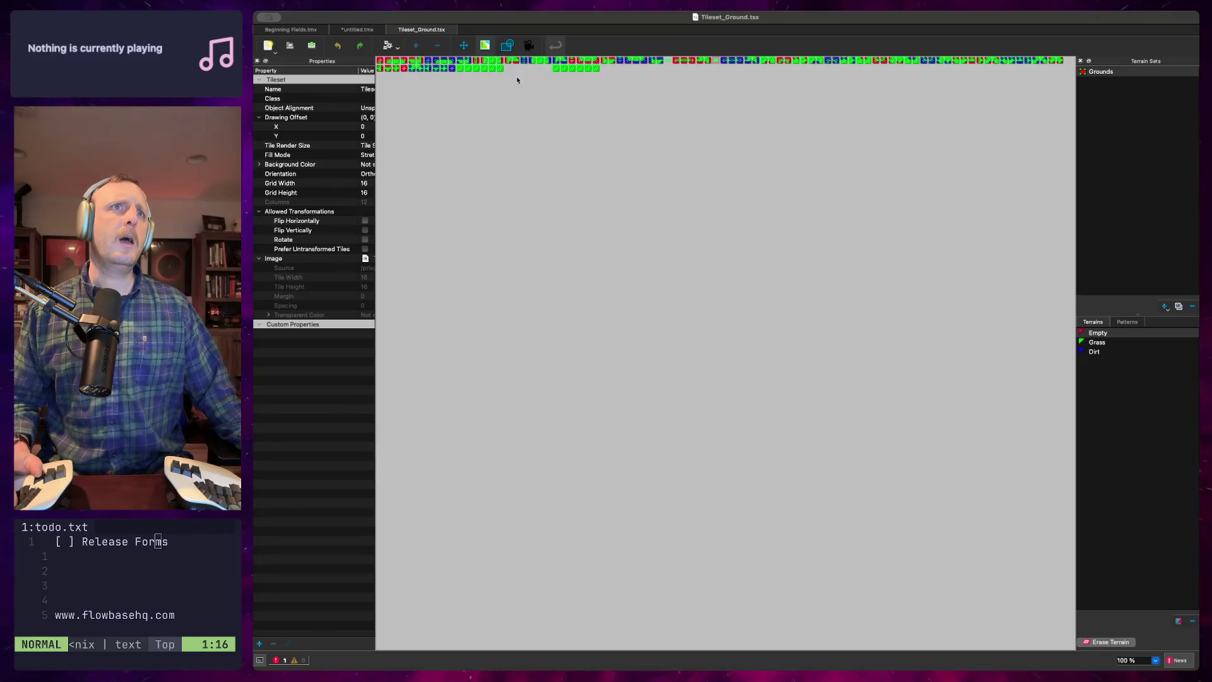
# Switch to the *untitled.tmx tab to see the grass map again
pyautogui.click(364, 31)
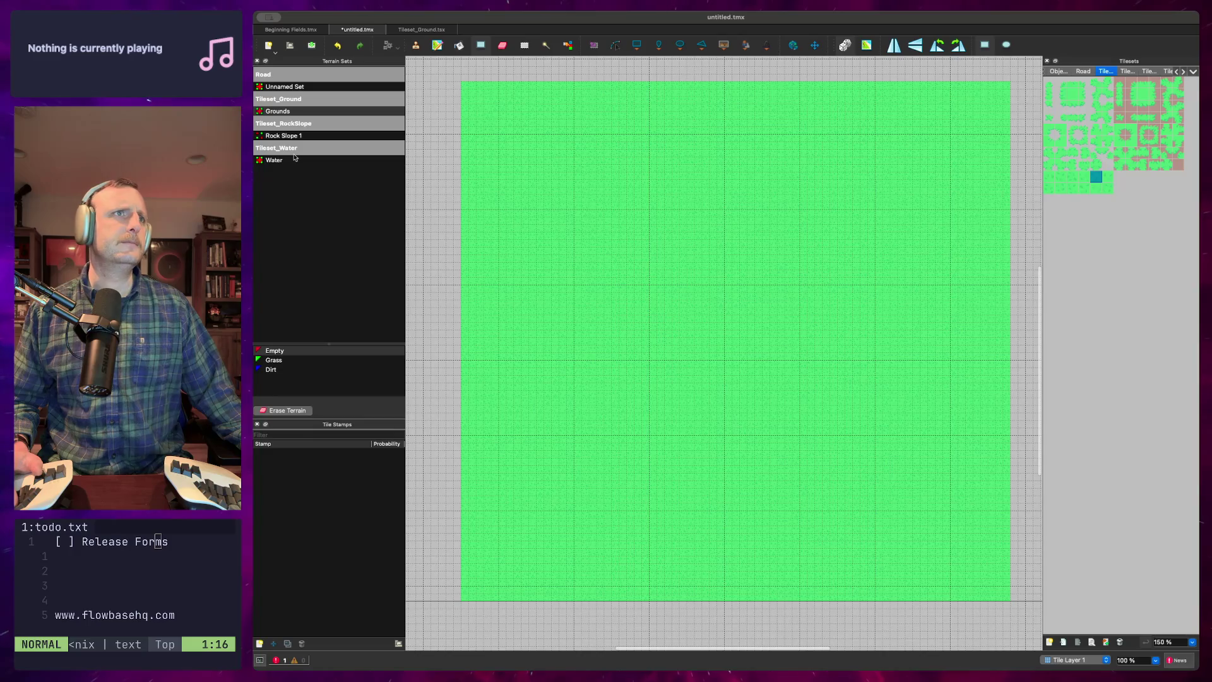
# Choose the Dirt terrain from the Grounds set for the terrain brush
pyautogui.click(259, 368)
pyautogui.click(274, 360)
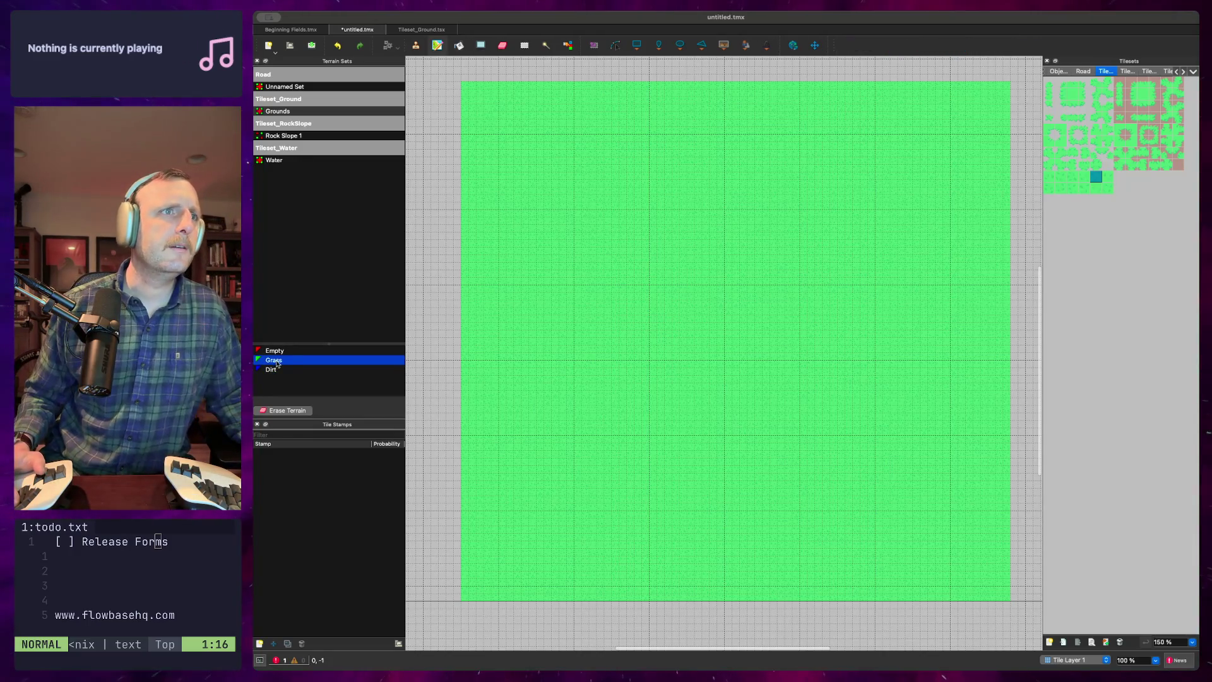
pyautogui.click(273, 369)
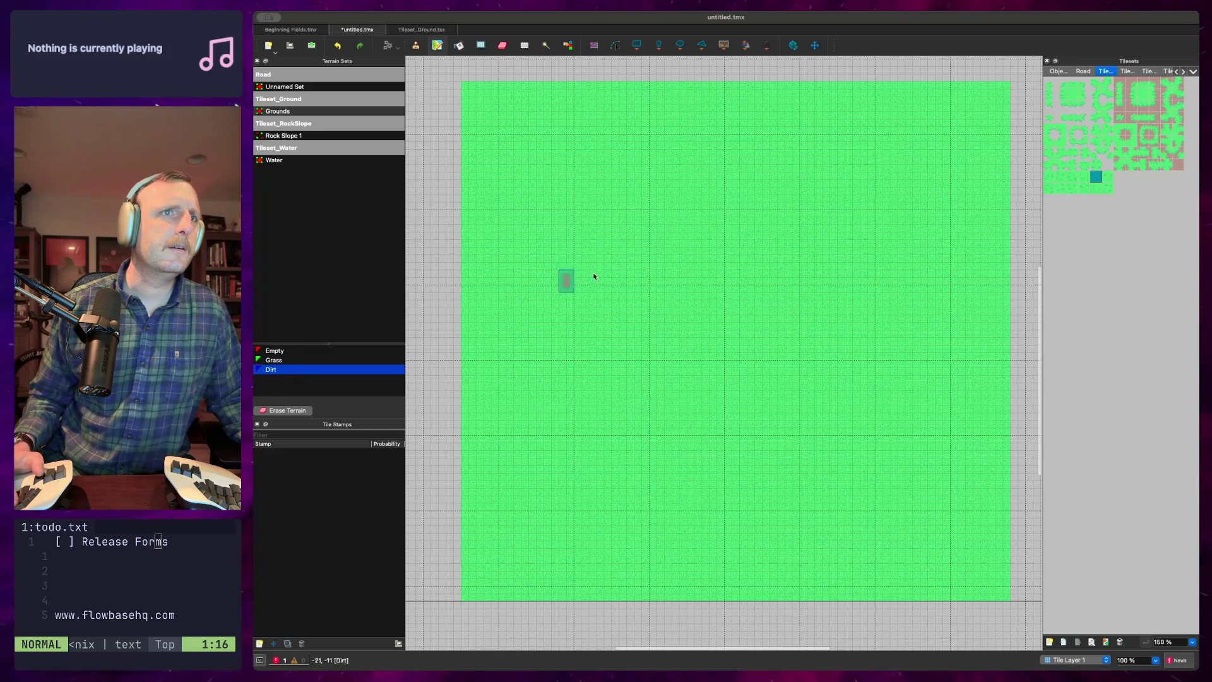
# Paint a square dirt patch and extend it into an L-shaped path running down and right
pyautogui.click(581, 219)
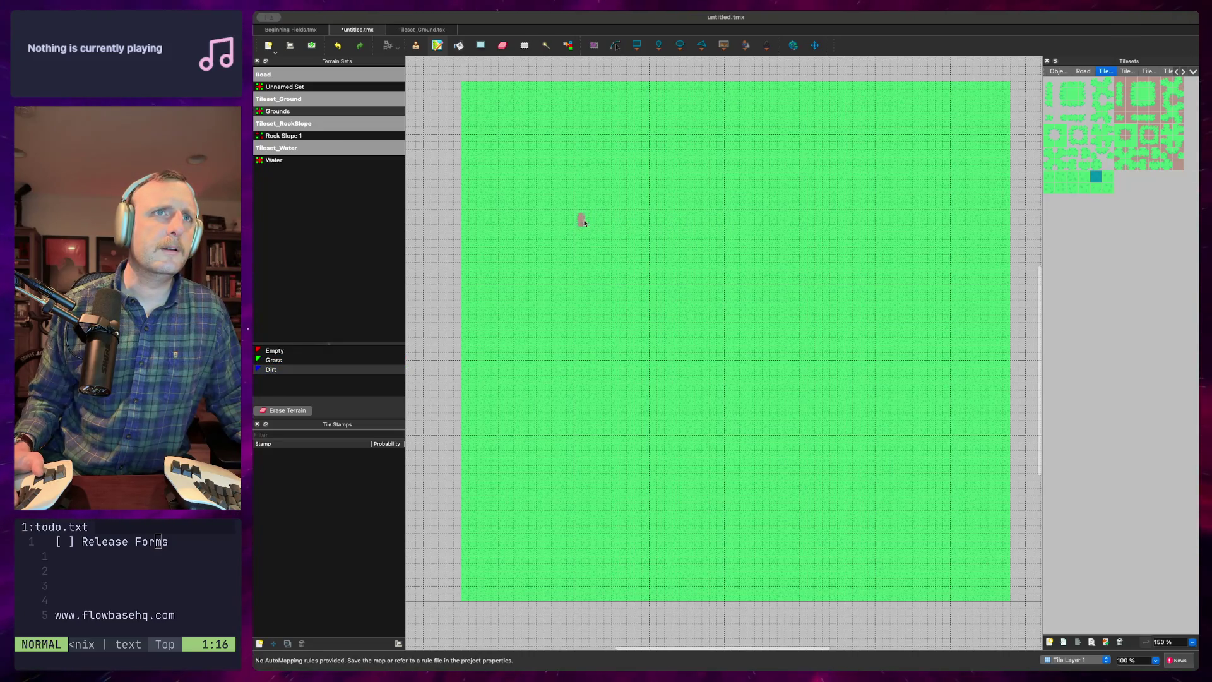
pyautogui.click(599, 236)
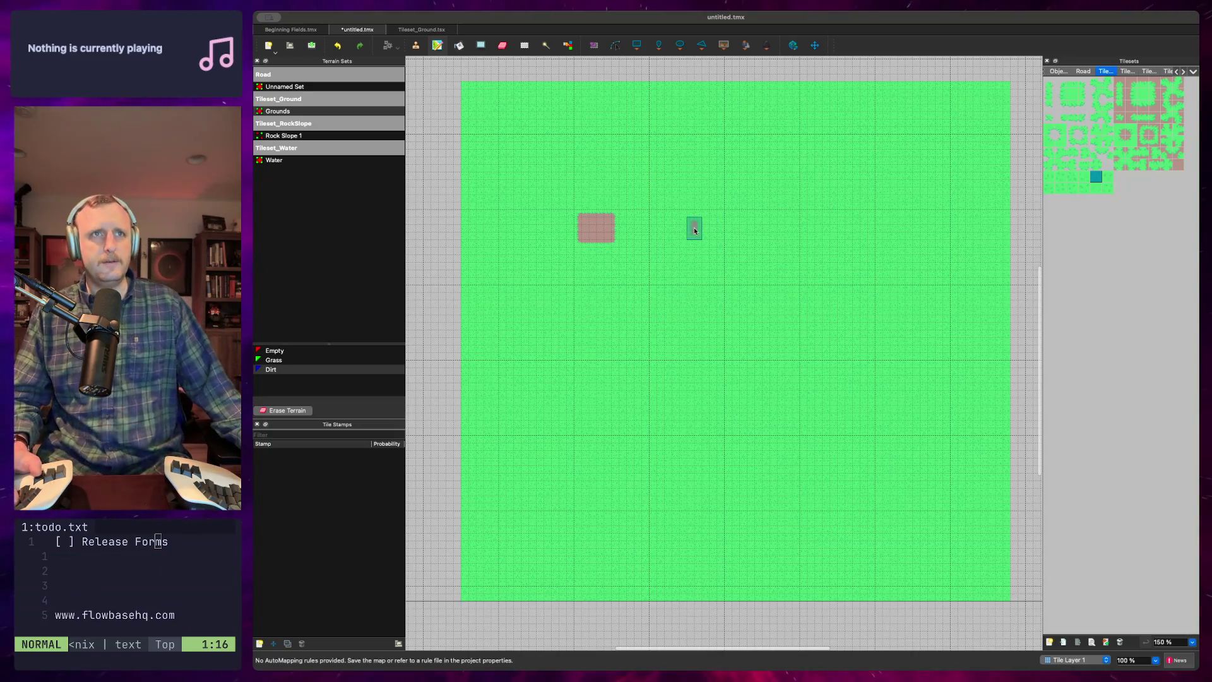
pyautogui.click(596, 247)
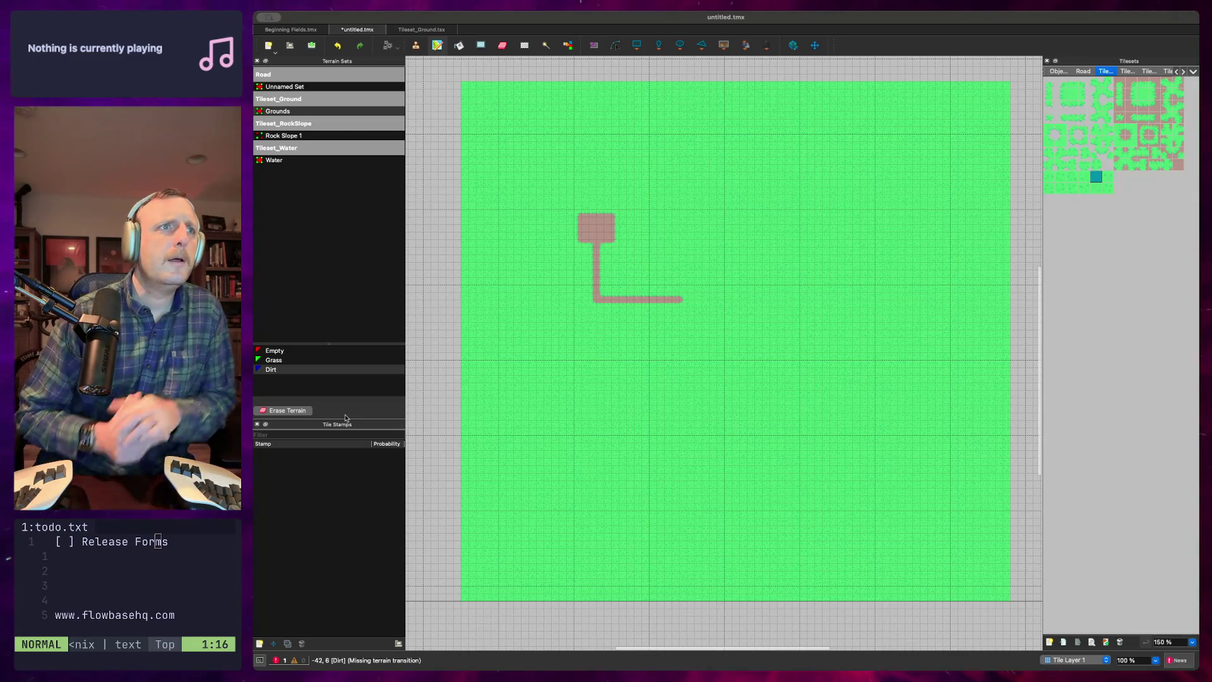
pyautogui.click(590, 242)
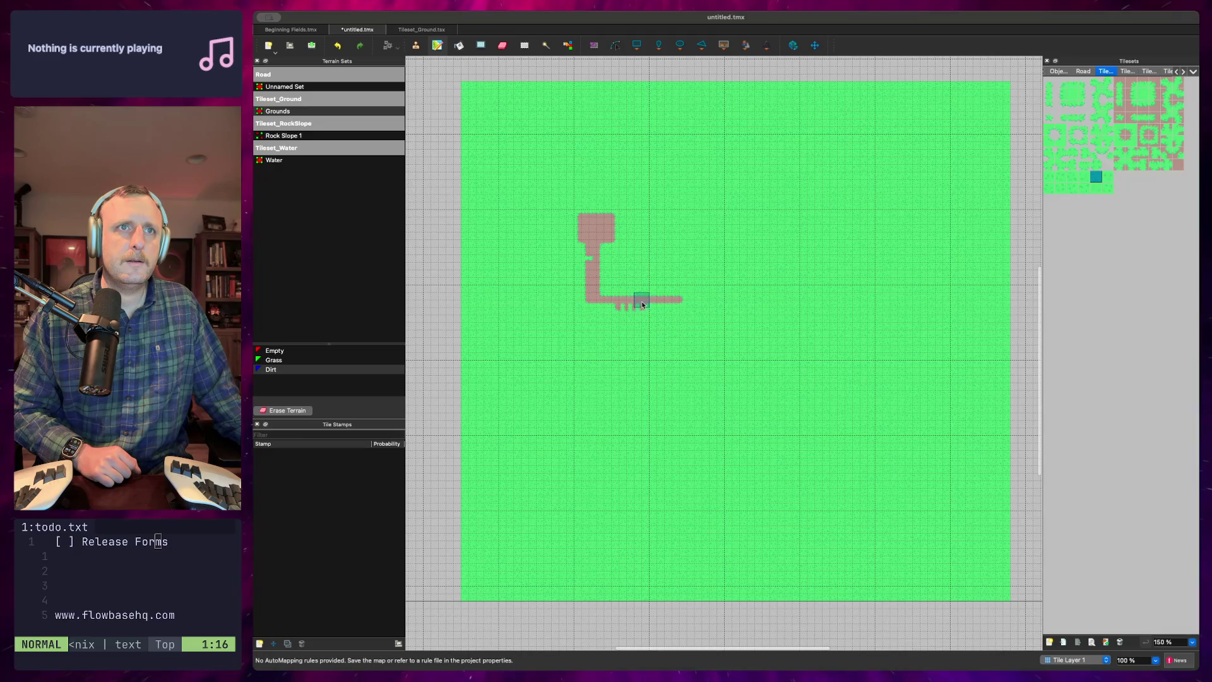
pyautogui.moveTo(643, 308); pyautogui.dragTo(616, 310)
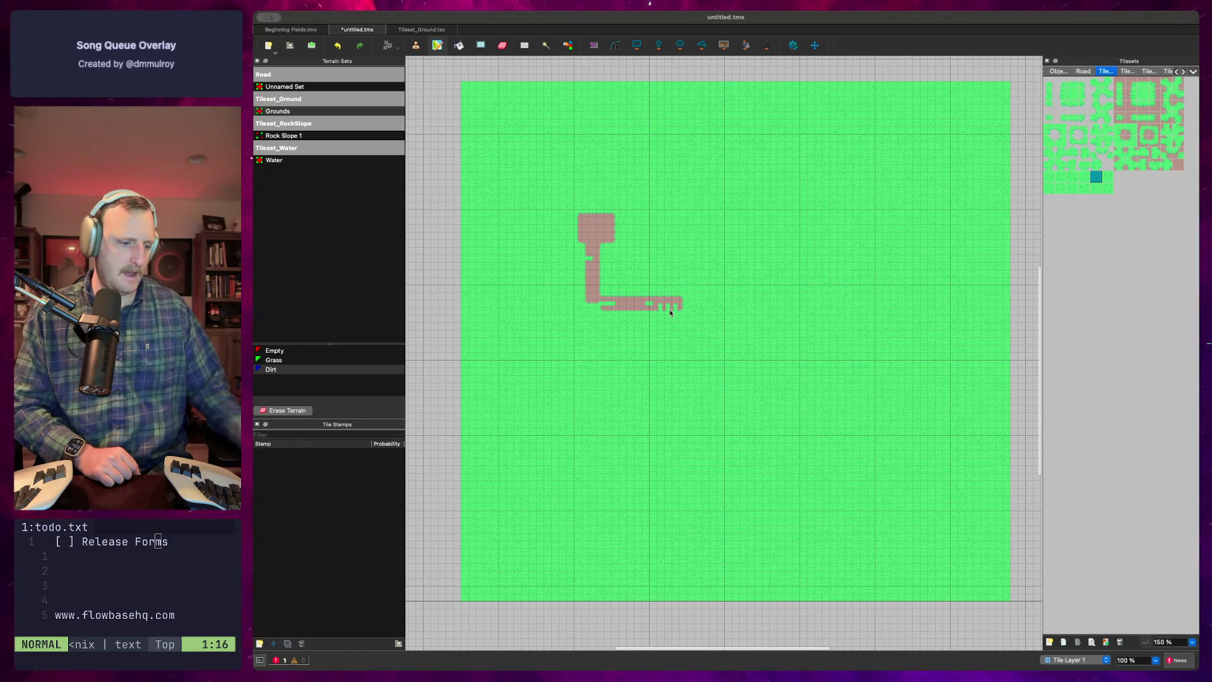
# At 300% zoom, paint extra Dirt terrain patches along the left edge of the path's top block
pyautogui.press('super+equal')
pyautogui.press('super+equal')
pyautogui.press('super+equal')
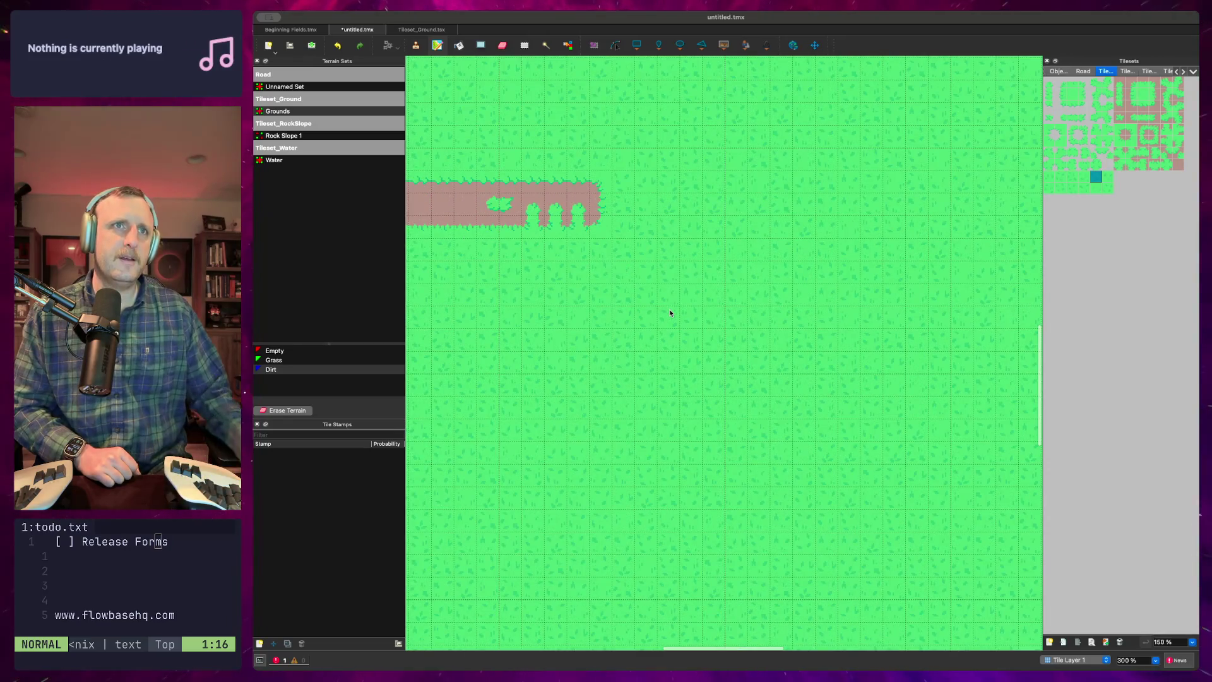
pyautogui.moveTo(520, 296); pyautogui.dragTo(752, 409)
pyautogui.scroll(5, 677, 189)
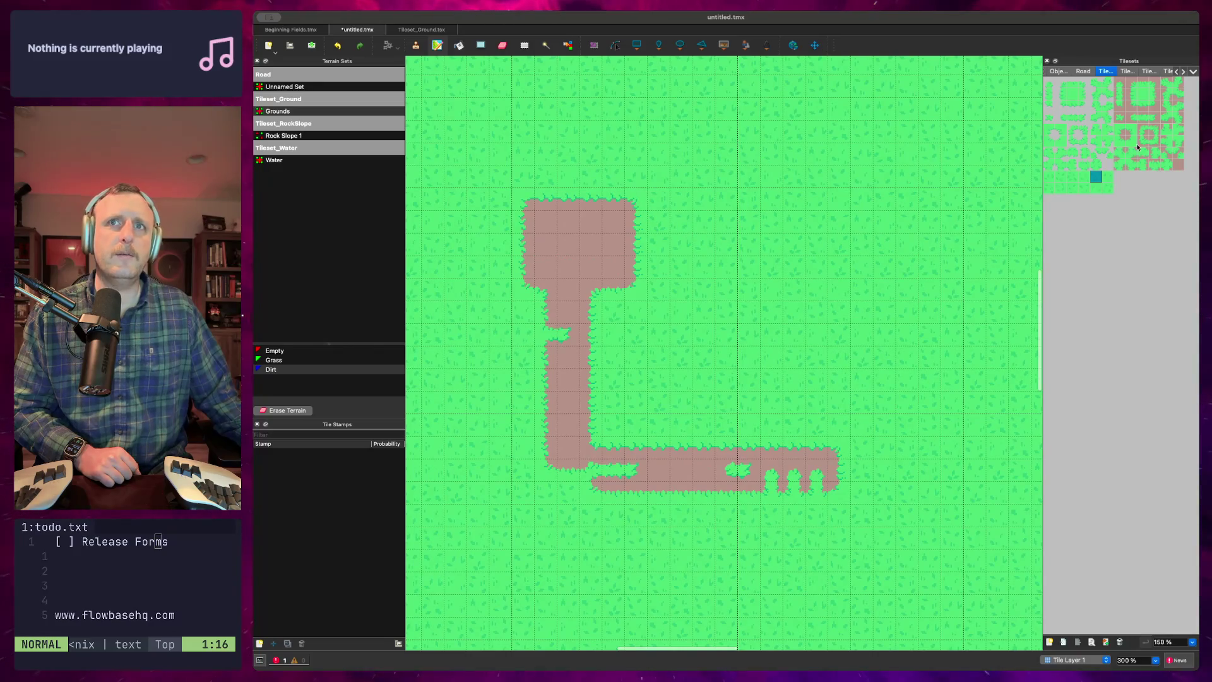
pyautogui.click(1098, 178)
pyautogui.click(272, 359)
pyautogui.click(271, 369)
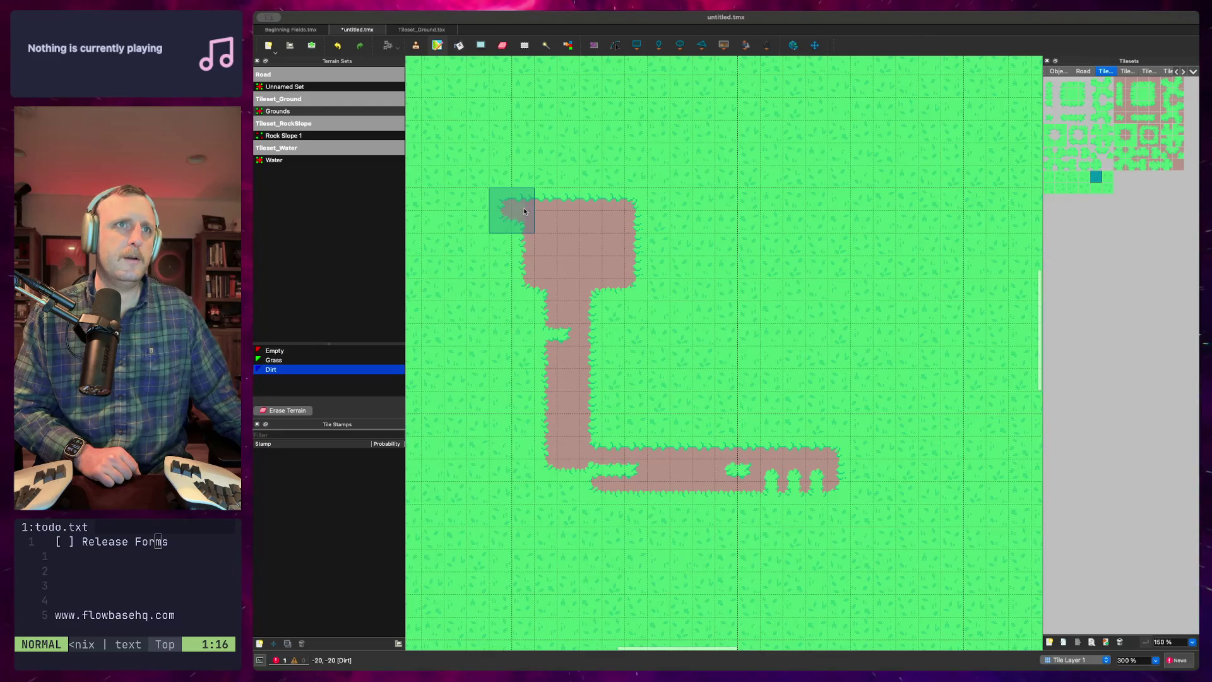
pyautogui.moveTo(523, 211)
pyautogui.mouseDown()
pyautogui.moveTo(514, 277)
pyautogui.moveTo(528, 301)
pyautogui.moveTo(624, 297)
pyautogui.moveTo(644, 240)
pyautogui.moveTo(635, 190)
pyautogui.moveTo(513, 193)
pyautogui.moveTo(638, 197)
pyautogui.moveTo(543, 186)
pyautogui.moveTo(515, 191)
pyautogui.moveTo(512, 278)
pyautogui.moveTo(552, 294)
pyautogui.moveTo(663, 281)
pyautogui.moveTo(650, 265)
pyautogui.moveTo(534, 278)
pyautogui.moveTo(562, 155)
pyautogui.mouseUp()
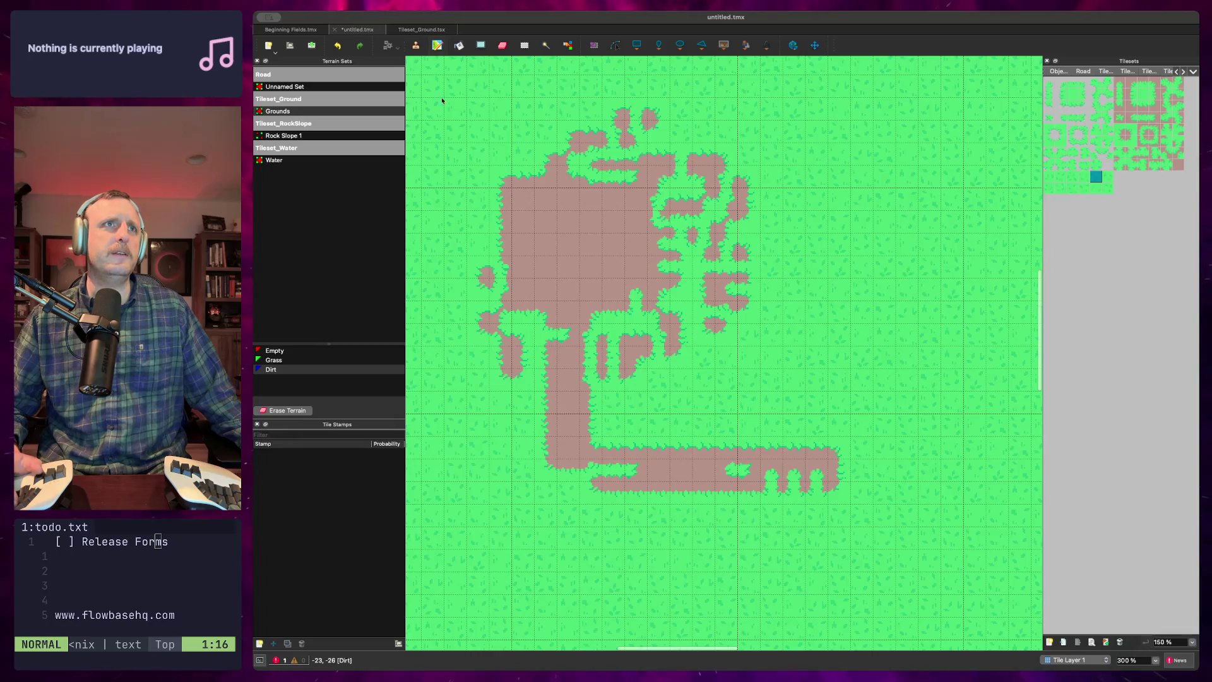
# Close the untitled.tmx, Tileset_Ground.tsx and Beginning Fields.tmx documents one after another
pyautogui.press('super+w')
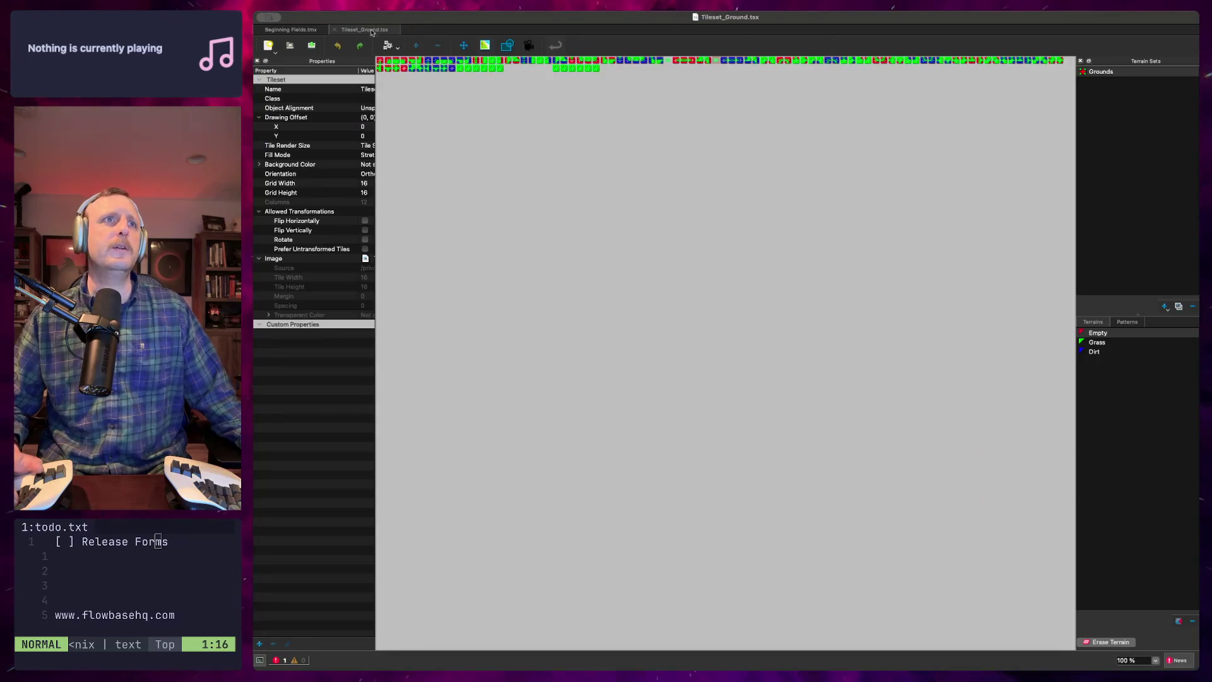
pyautogui.click(335, 30)
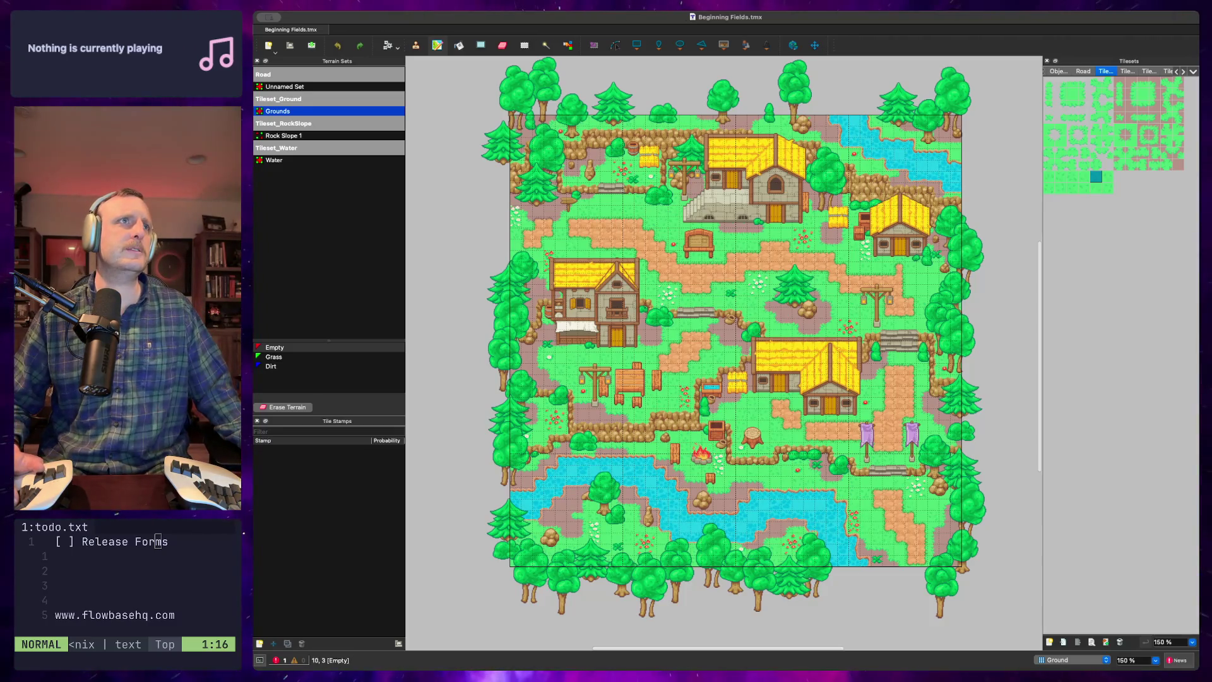
pyautogui.click(259, 30)
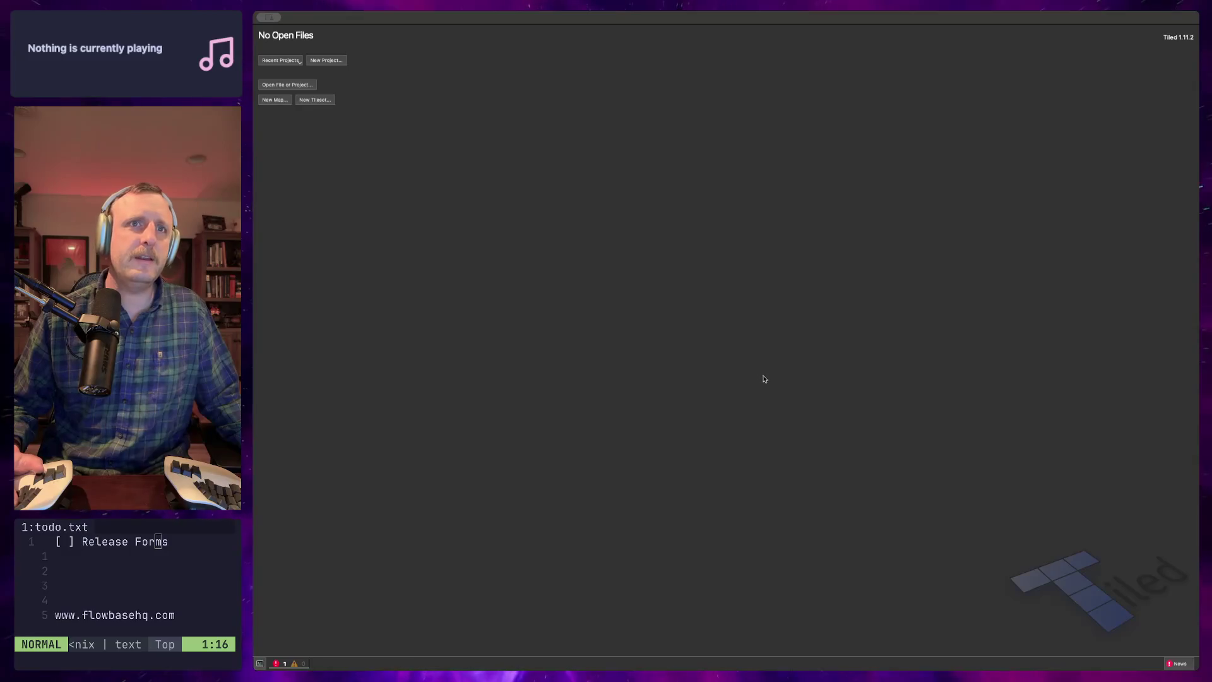
# Create and discard a new map, then drop the Tileset_Ground tileset file into Tiled
pyautogui.hotkey('ctrl', 'n')
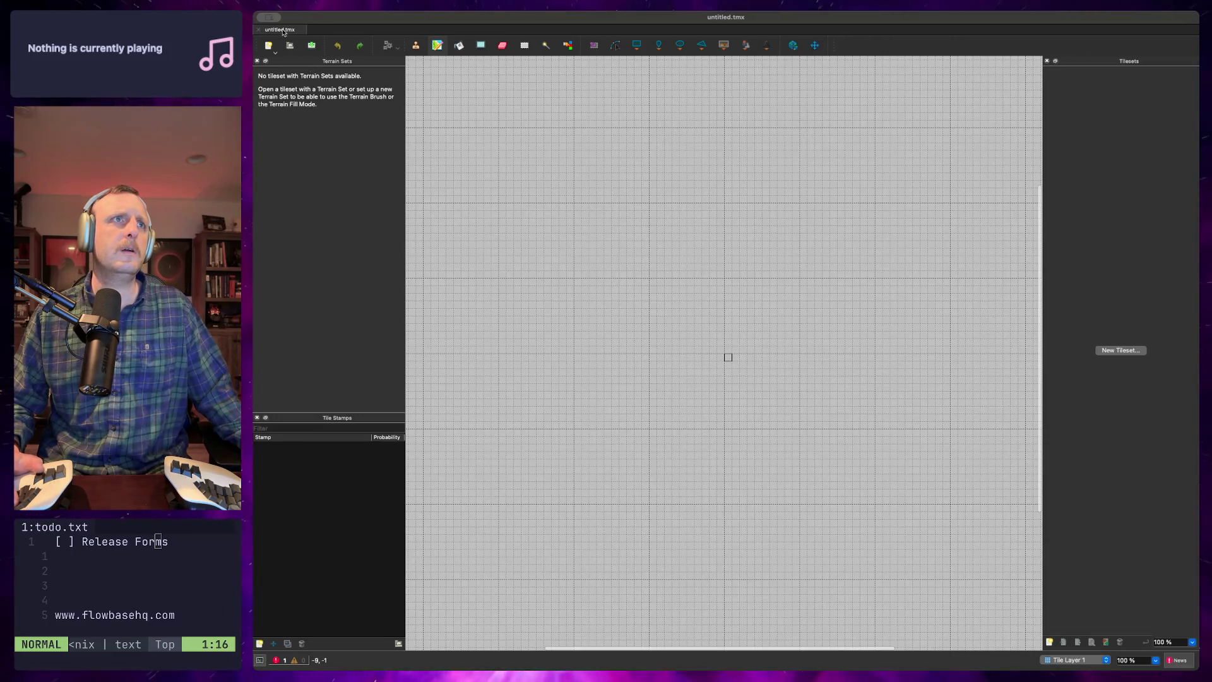
pyautogui.middleClick(283, 32)
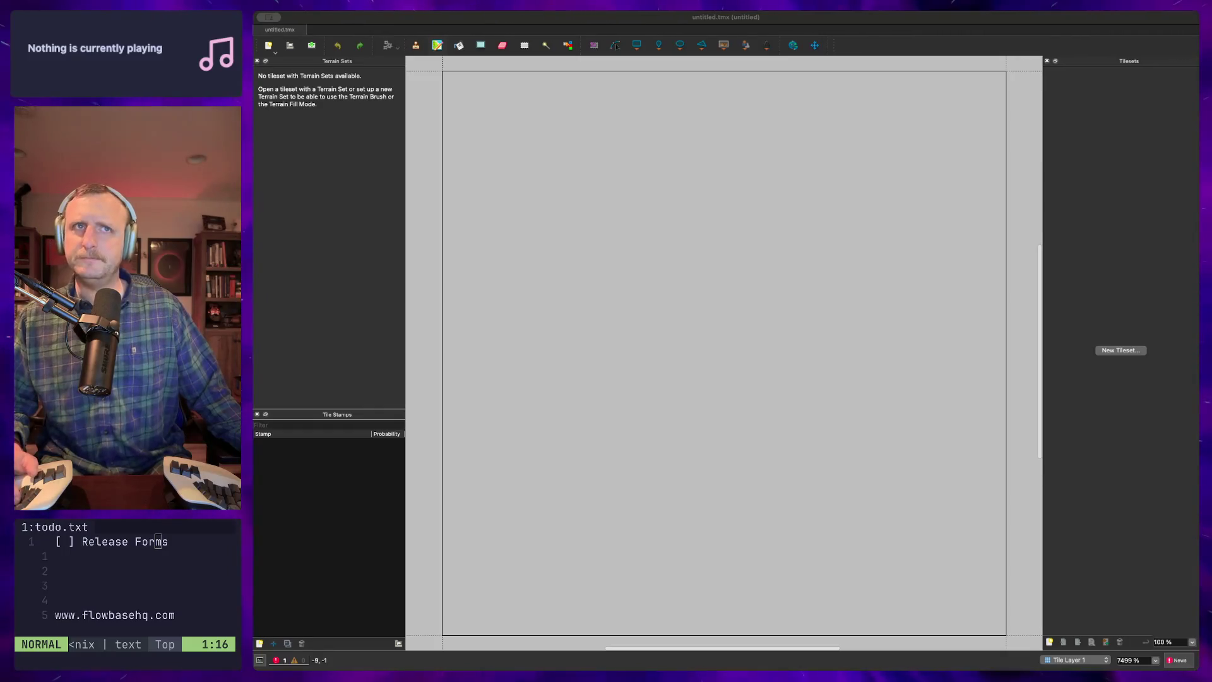
pyautogui.click(1155, 460)
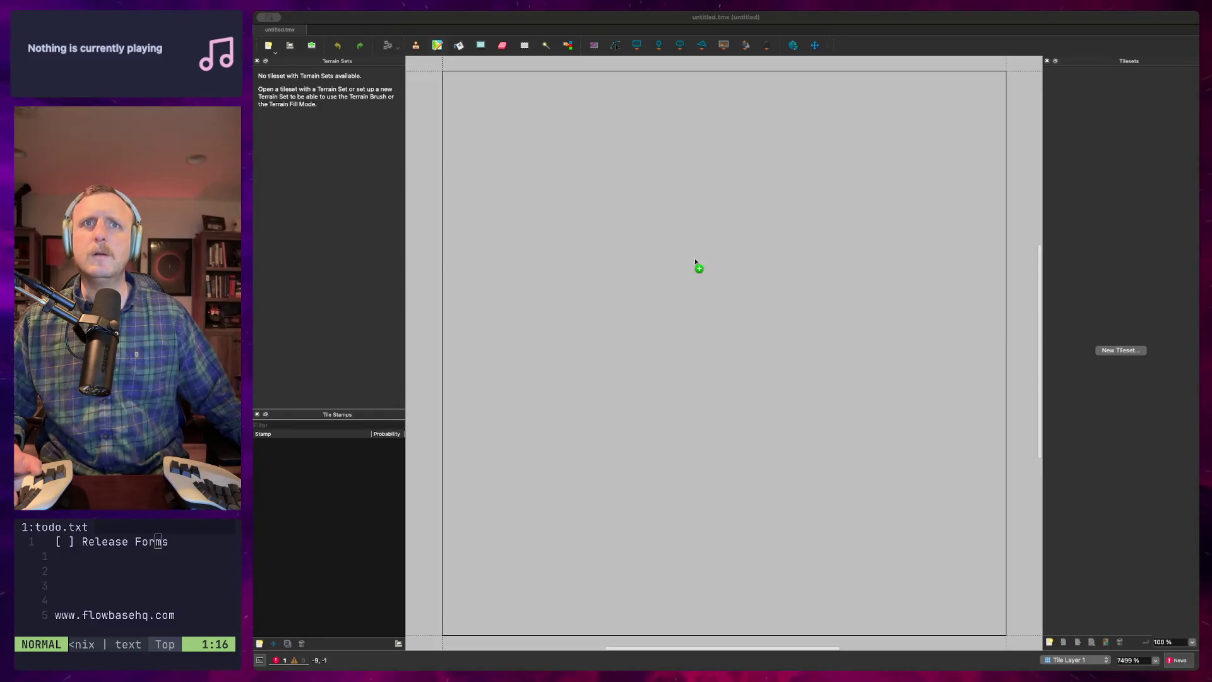
pyautogui.moveTo(691, 259); pyautogui.dragTo(689, 260)
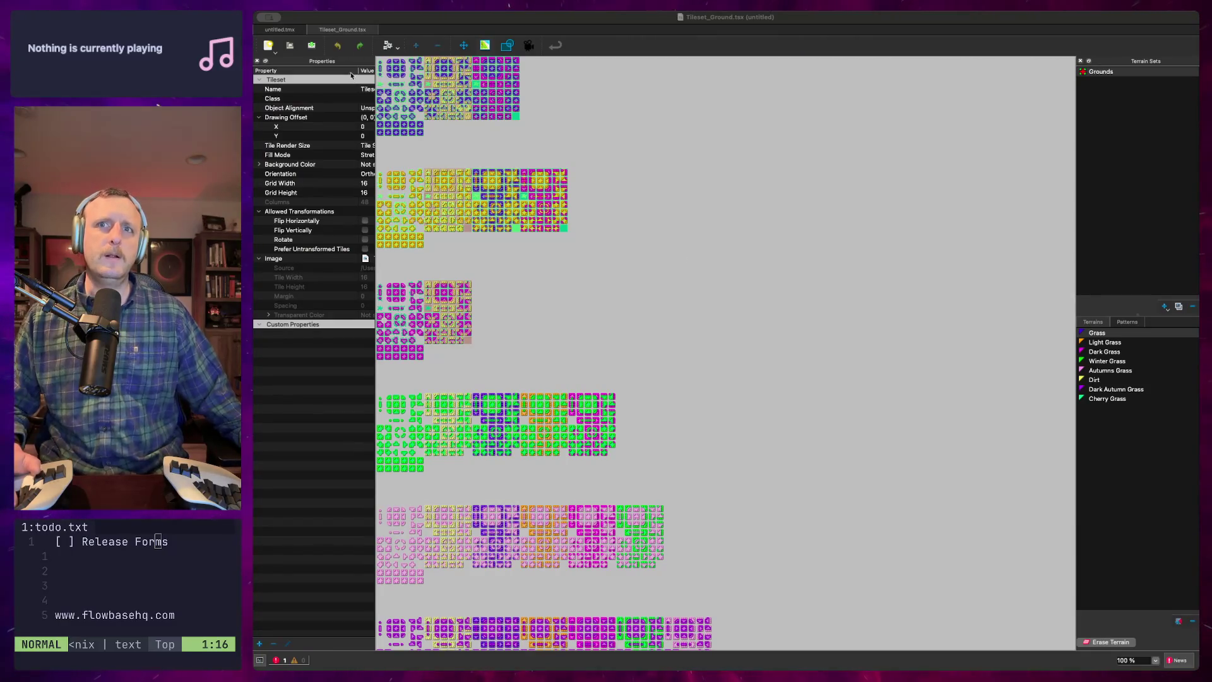
# Switch back to the untitled.tmx map and scroll the canvas to the right
pyautogui.click(269, 32)
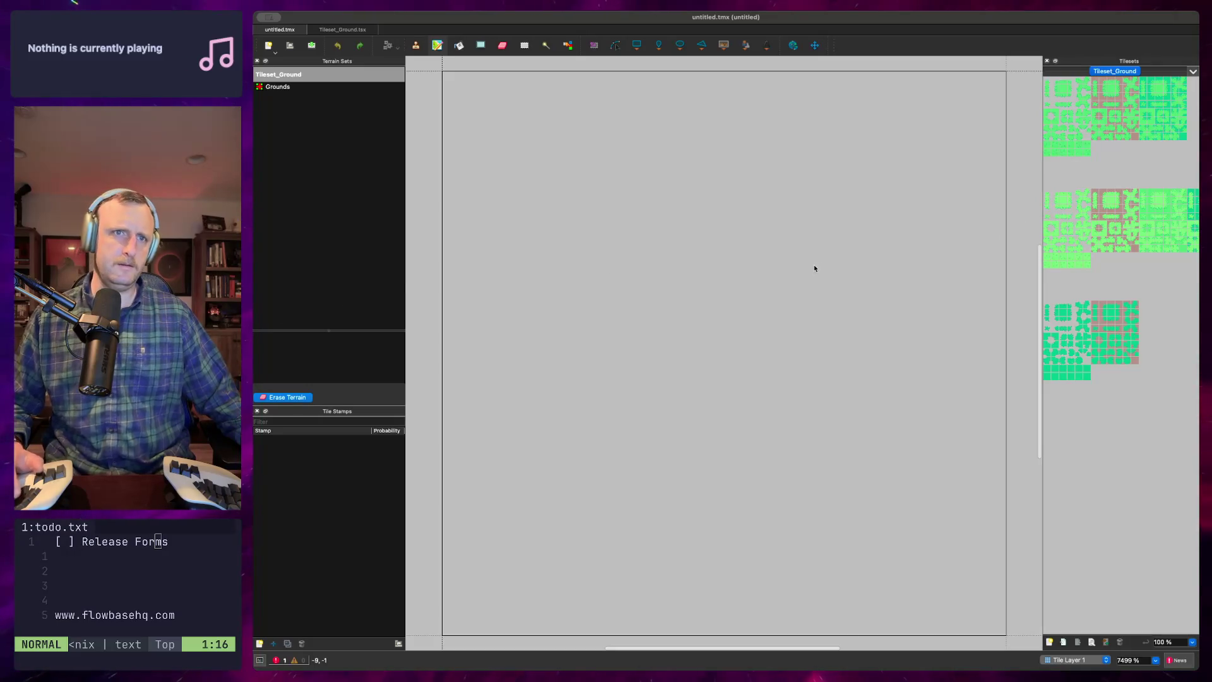
pyautogui.hscroll(5, 813, 267)
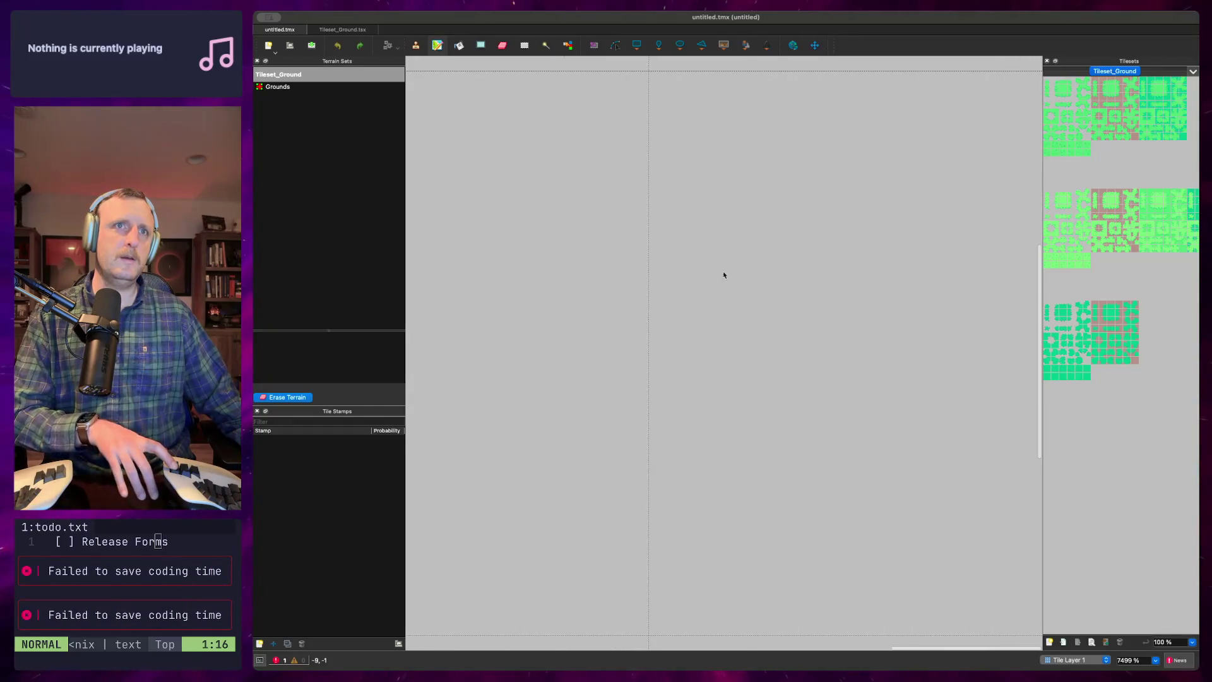
pyautogui.hscroll(3, 688, 281)
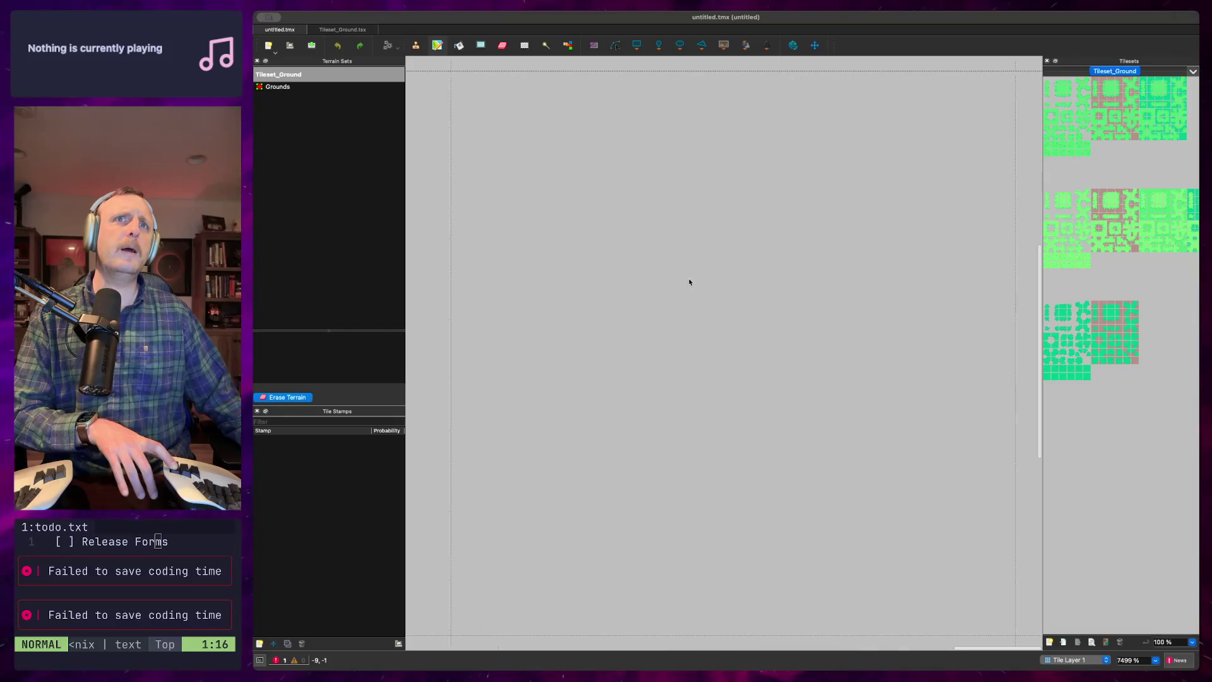
# Reset the map zoom to 100% and pick a grass tile from Tileset_Ground
pyautogui.hscroll(5, 695, 291)
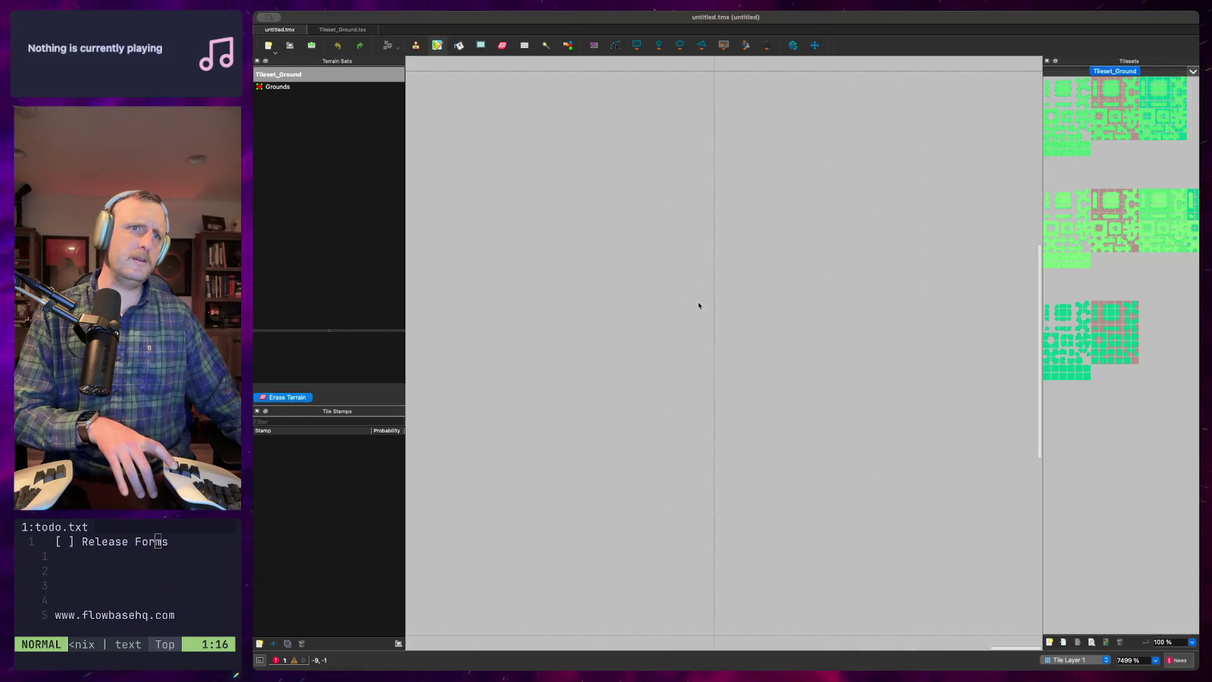
pyautogui.hscroll(5, 700, 312)
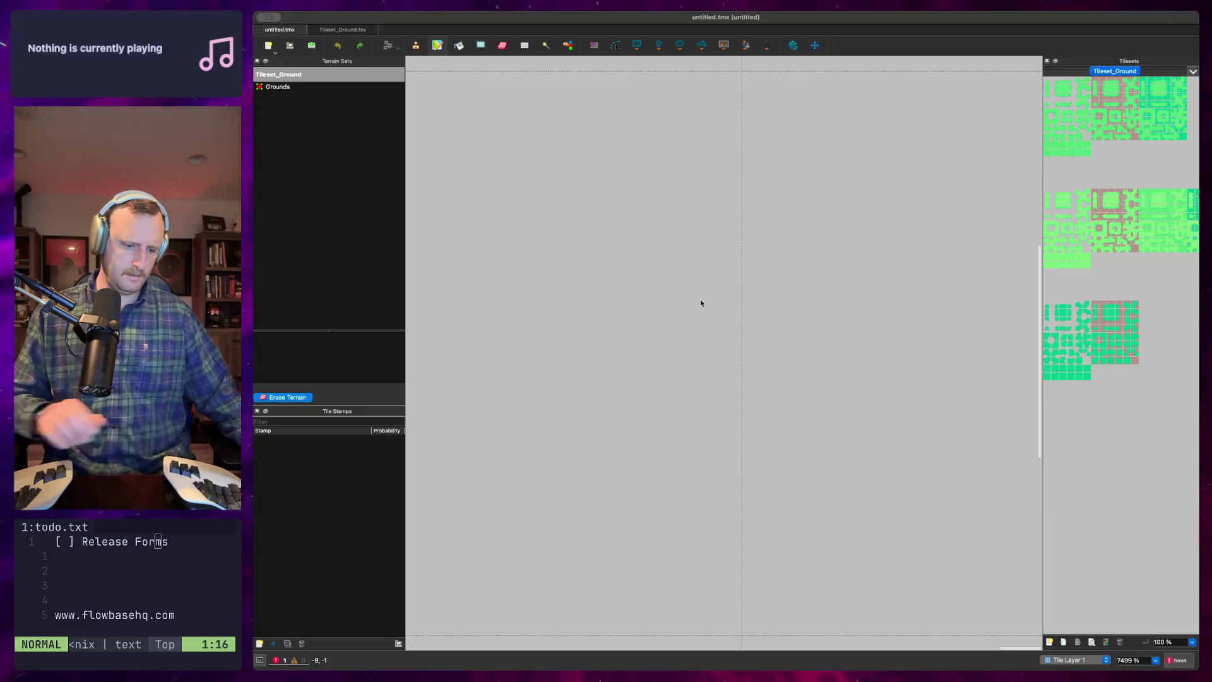
pyautogui.scroll(-10, 701, 320)
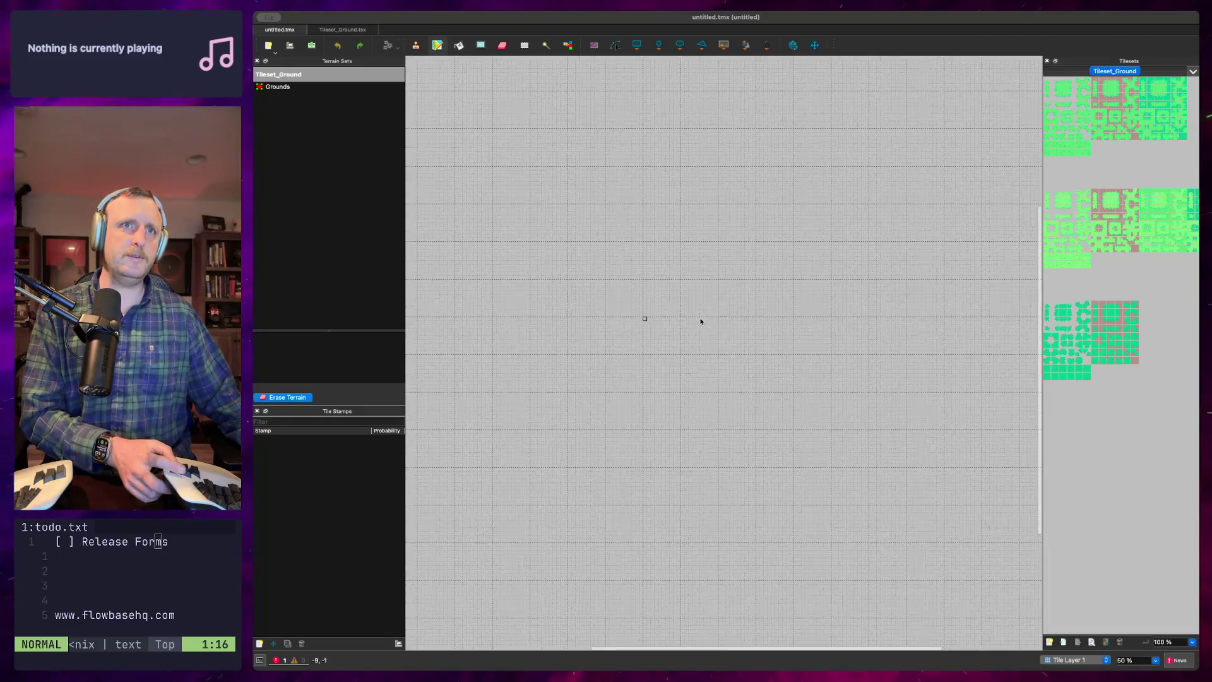
pyautogui.hotkey('ctrl', '0')
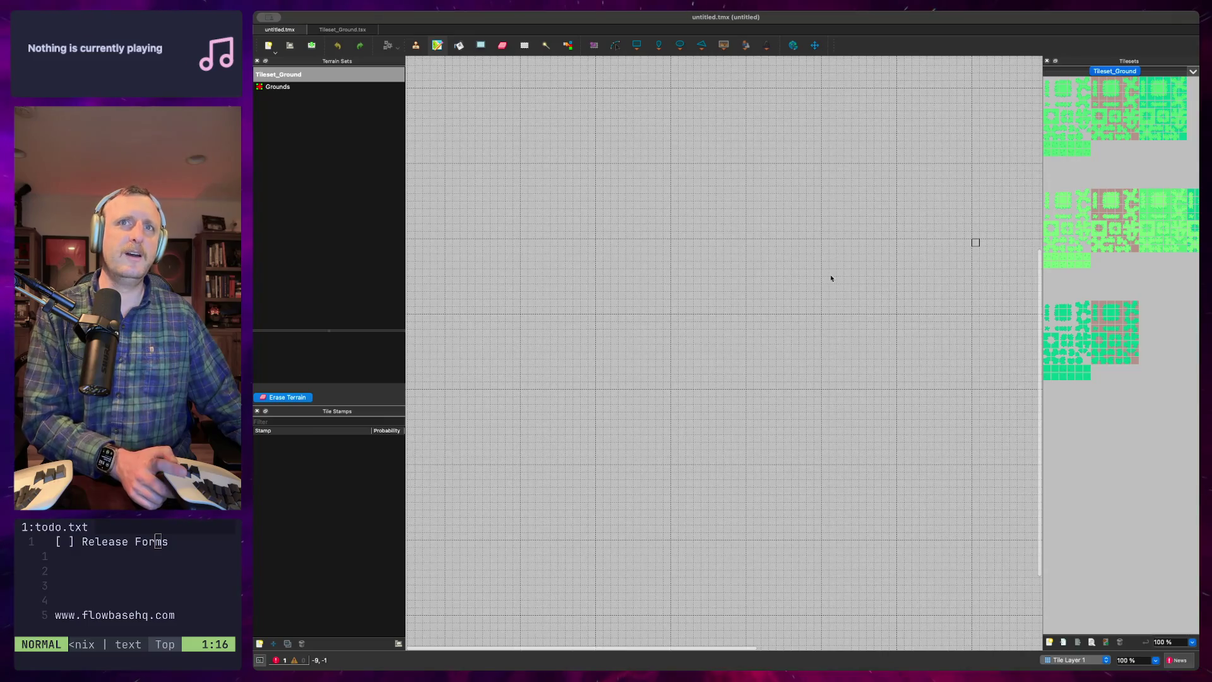
pyautogui.hscroll(5, 695, 286)
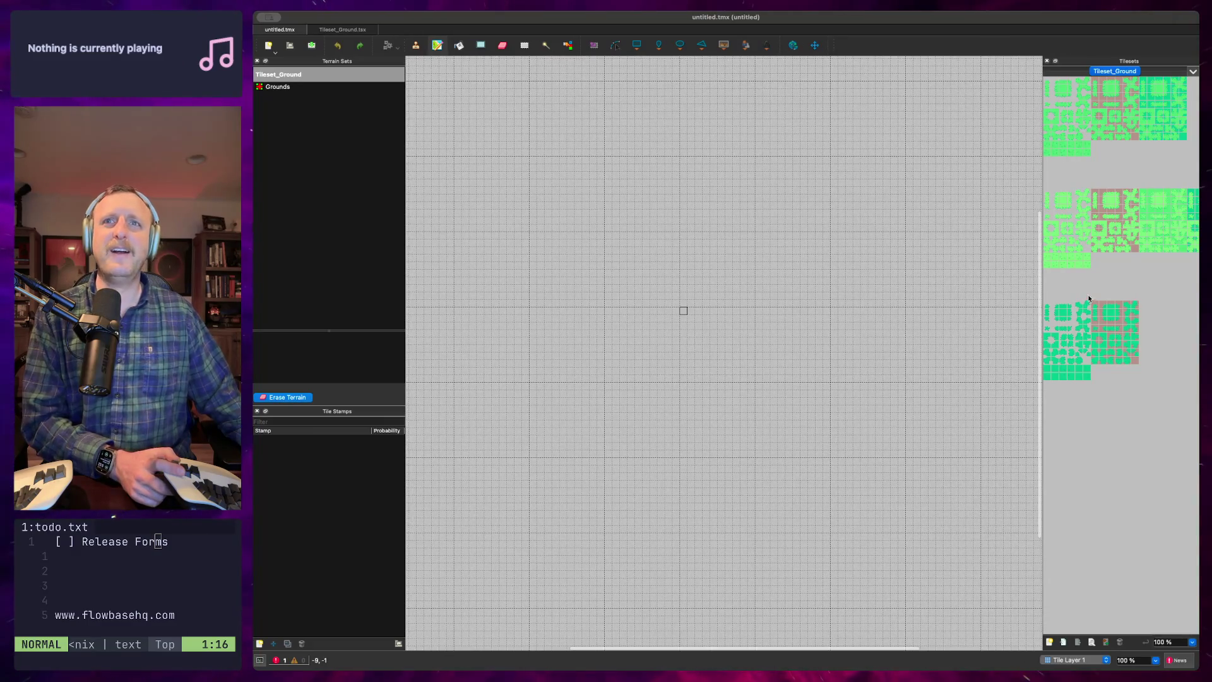
pyautogui.click(1075, 272)
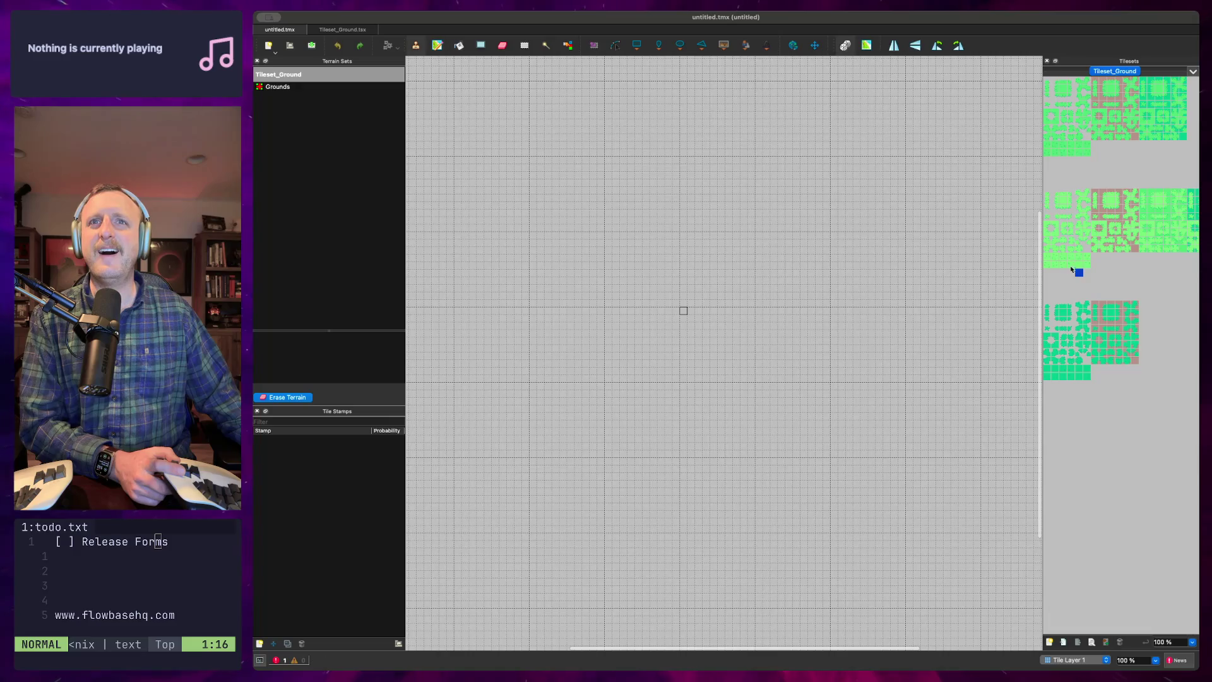
# Select a row of grass tiles, undo a stray diagonal line, and shape-fill a grass rectangle from the top-left
pyautogui.moveTo(1049, 258); pyautogui.dragTo(1088, 260)
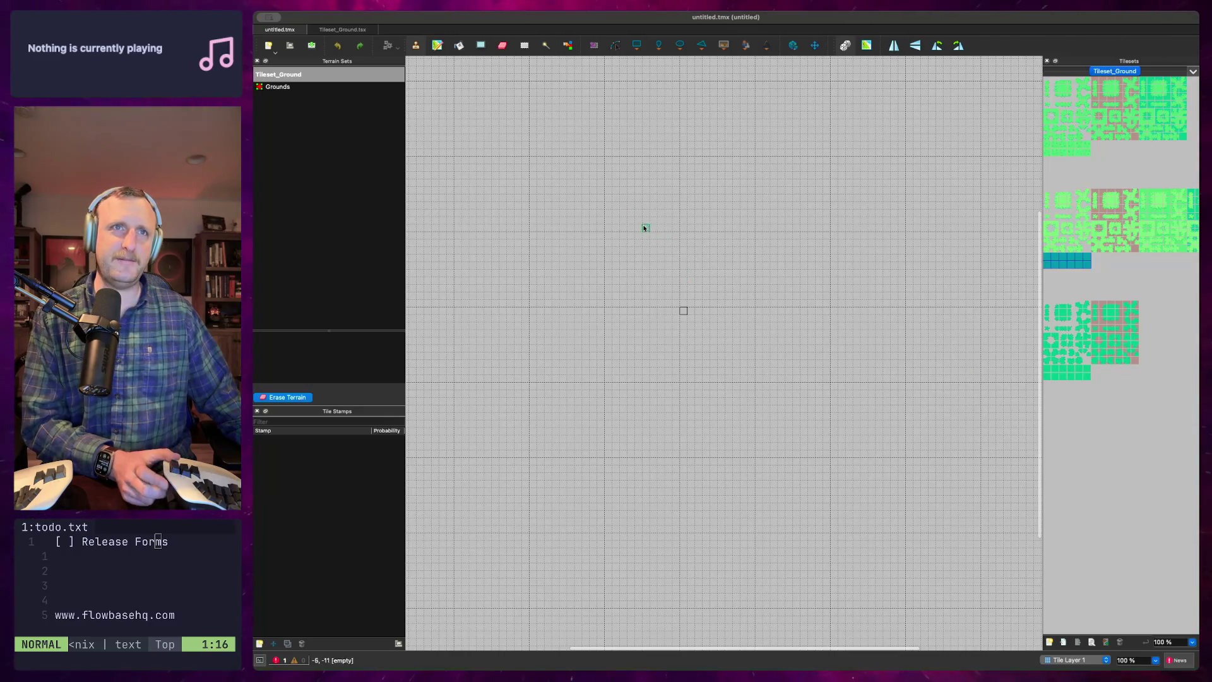
pyautogui.moveTo(533, 87)
pyautogui.mouseDown()
pyautogui.moveTo(614, 203)
pyautogui.moveTo(703, 278)
pyautogui.mouseUp()
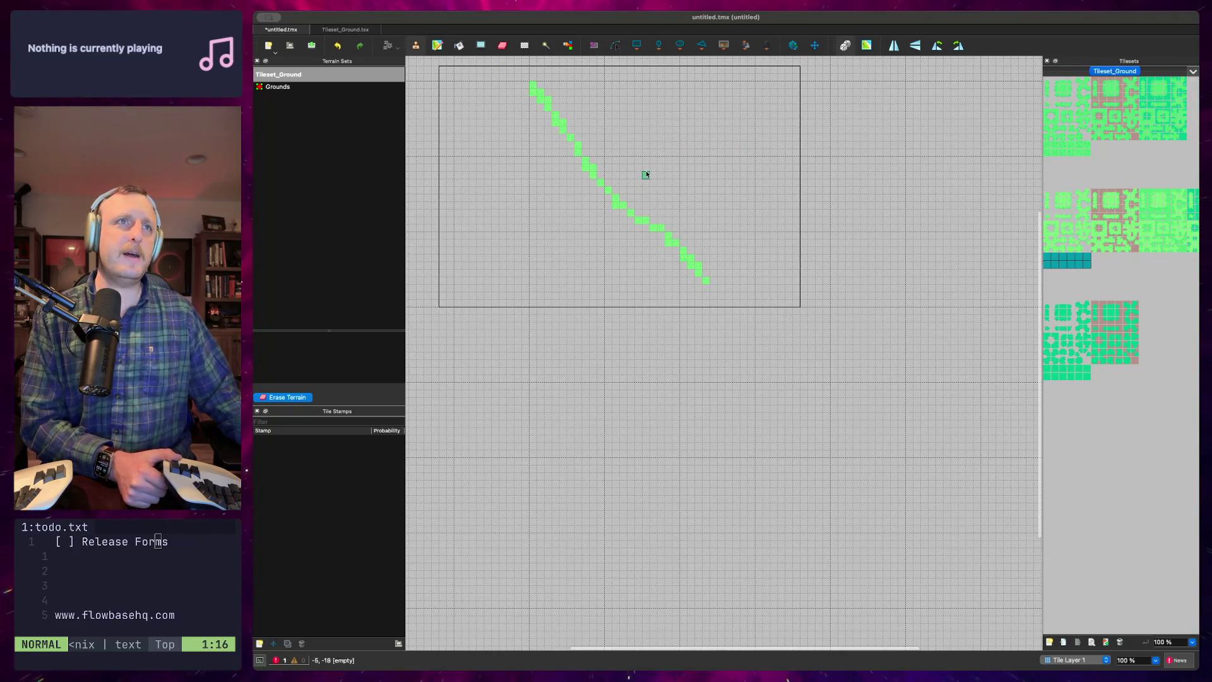
pyautogui.press('super+z')
pyautogui.click(483, 46)
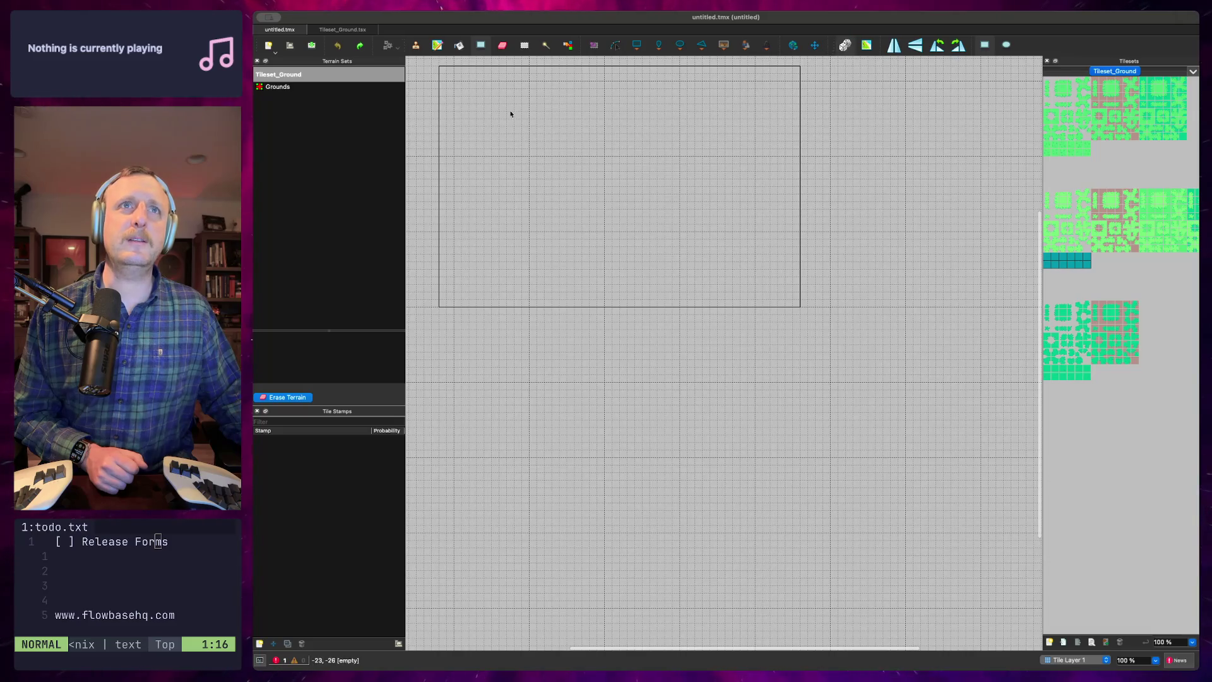
pyautogui.moveTo(442, 72)
pyautogui.mouseDown()
pyautogui.moveTo(687, 197)
pyautogui.moveTo(774, 276)
pyautogui.moveTo(827, 305)
pyautogui.mouseUp()
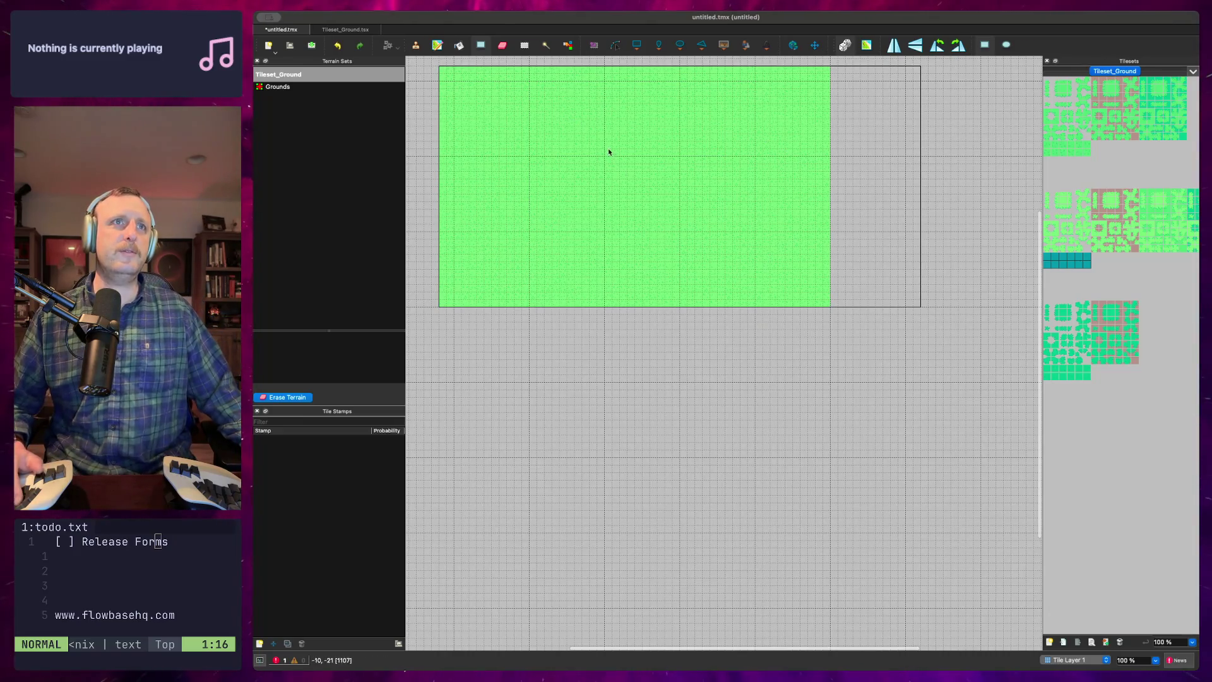
pyautogui.press('Down')
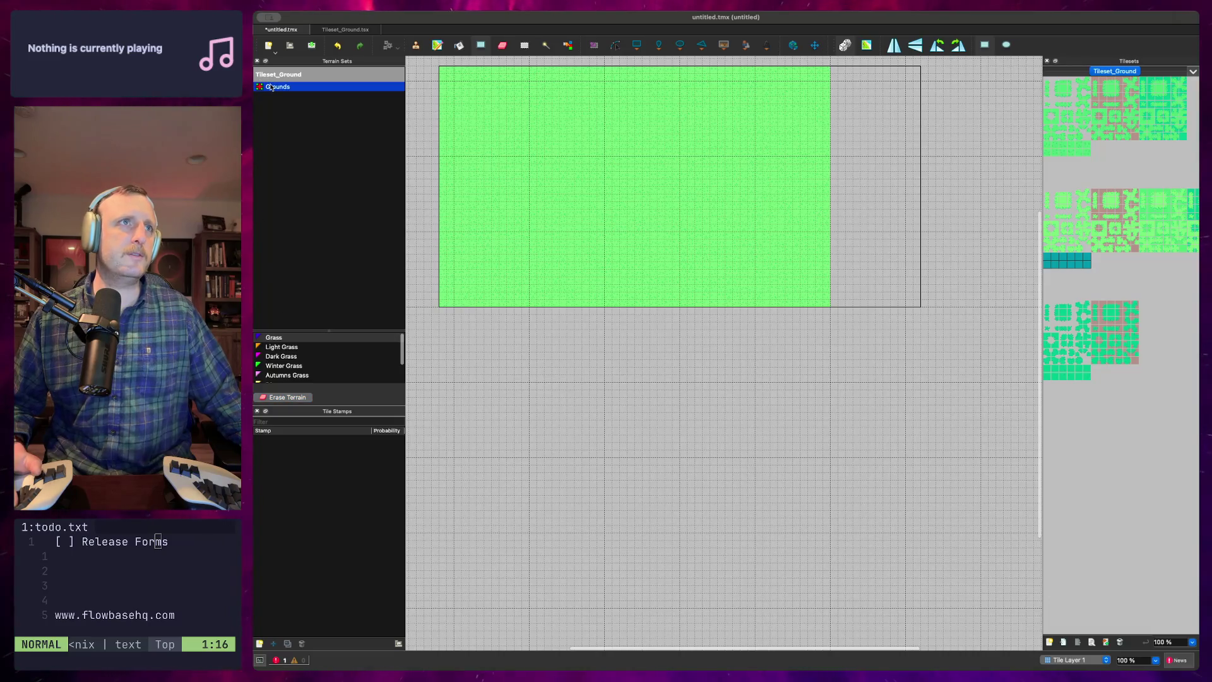
# Enlarge the Grounds terrain list, try Dark Grass and Dark Autumn Grass, settle on Dirt, then open Tileset_Ground
pyautogui.click(283, 358)
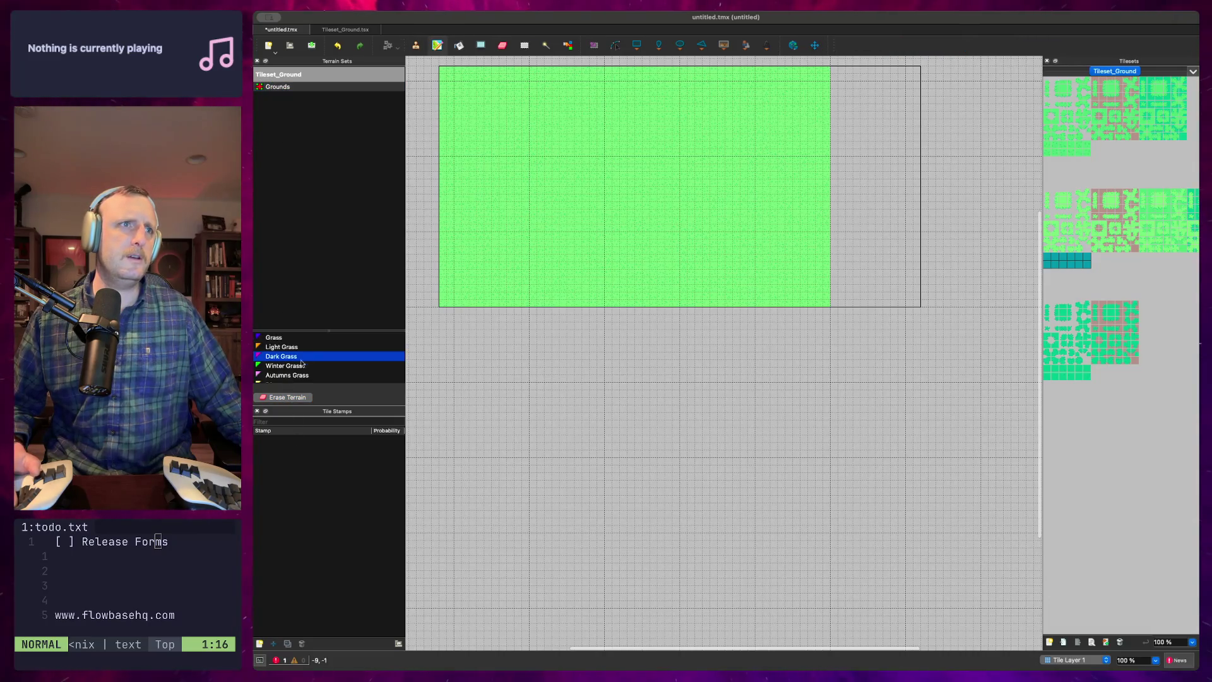
pyautogui.moveTo(308, 333); pyautogui.dragTo(328, 288)
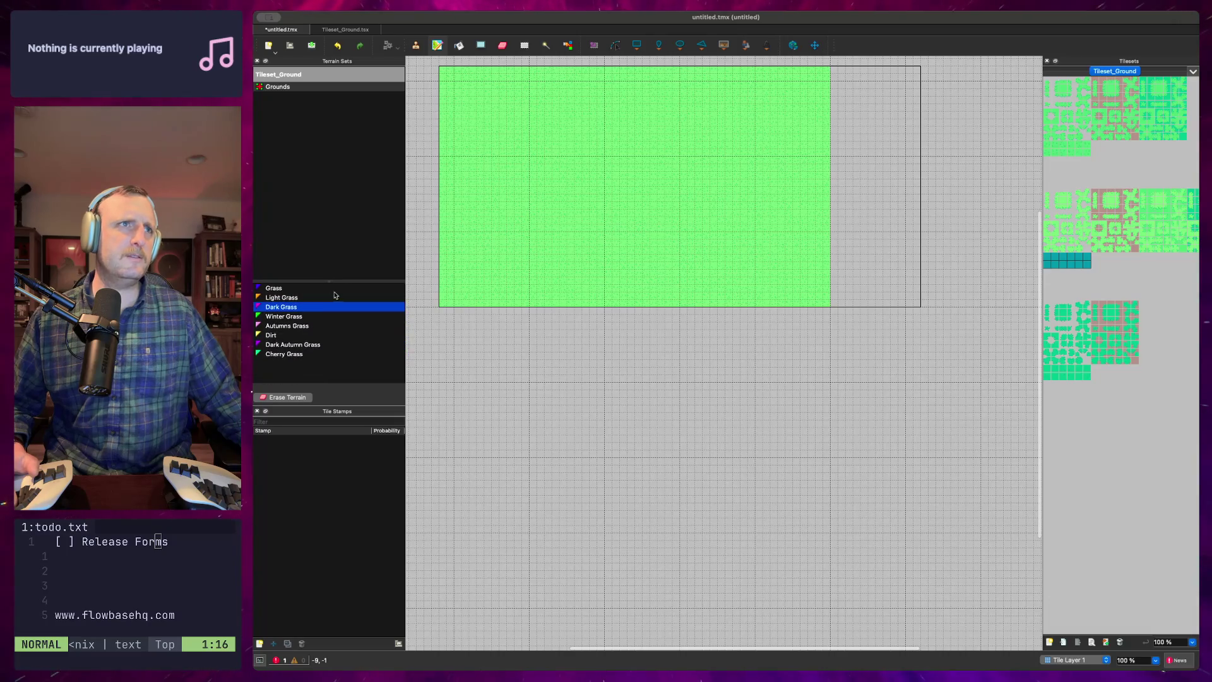
pyautogui.click(274, 75)
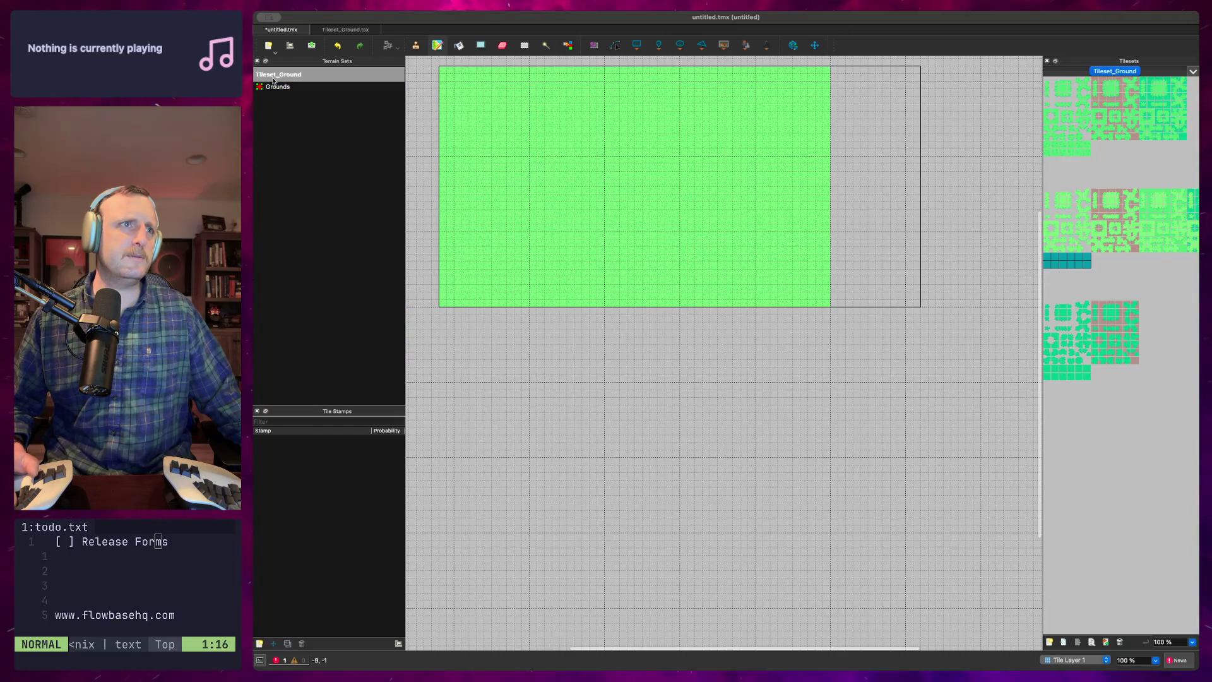
pyautogui.click(276, 88)
pyautogui.click(272, 335)
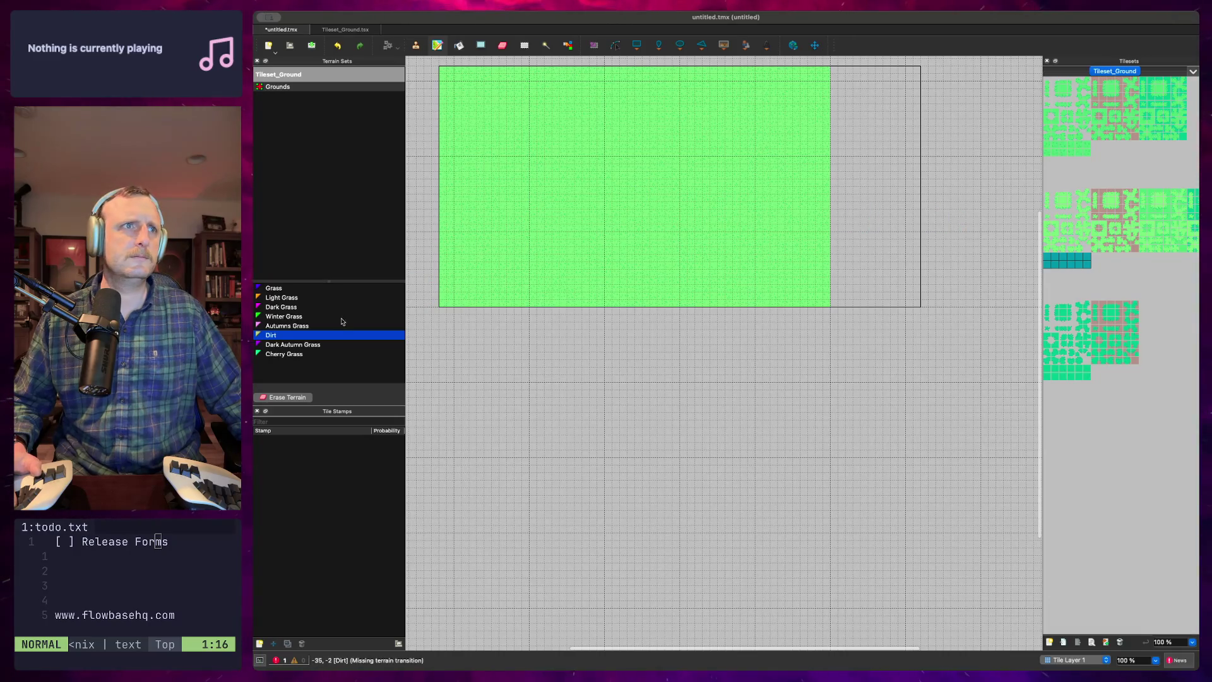
pyautogui.click(286, 344)
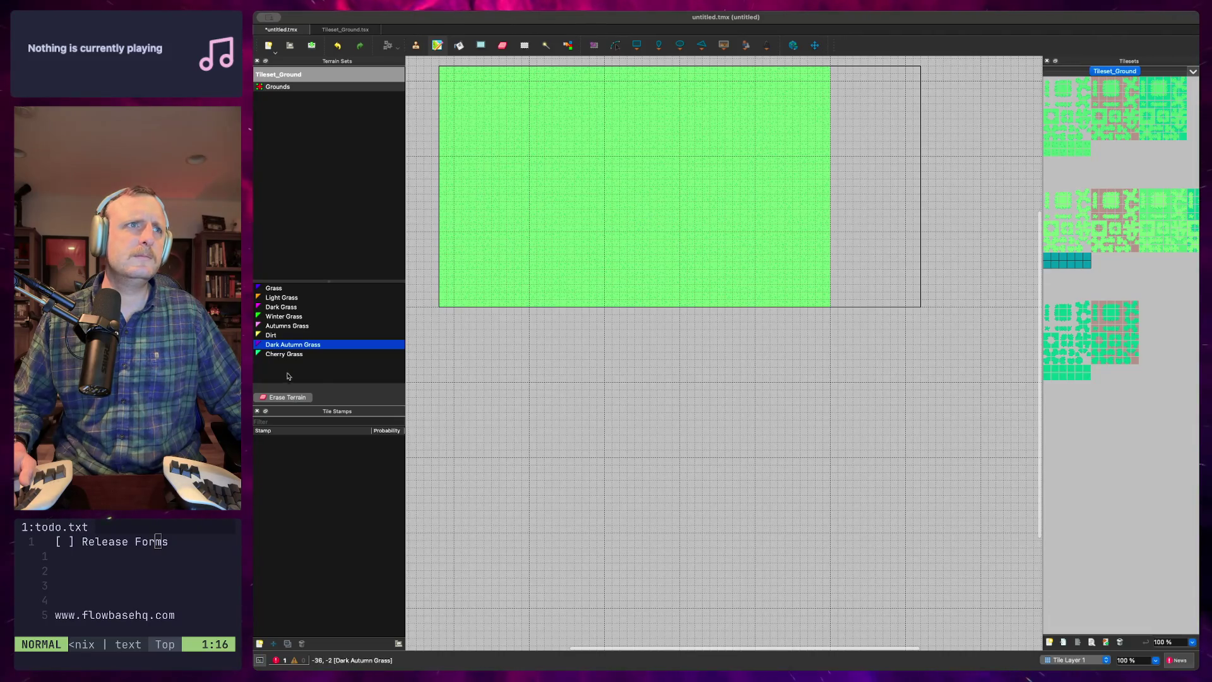
pyautogui.click(283, 335)
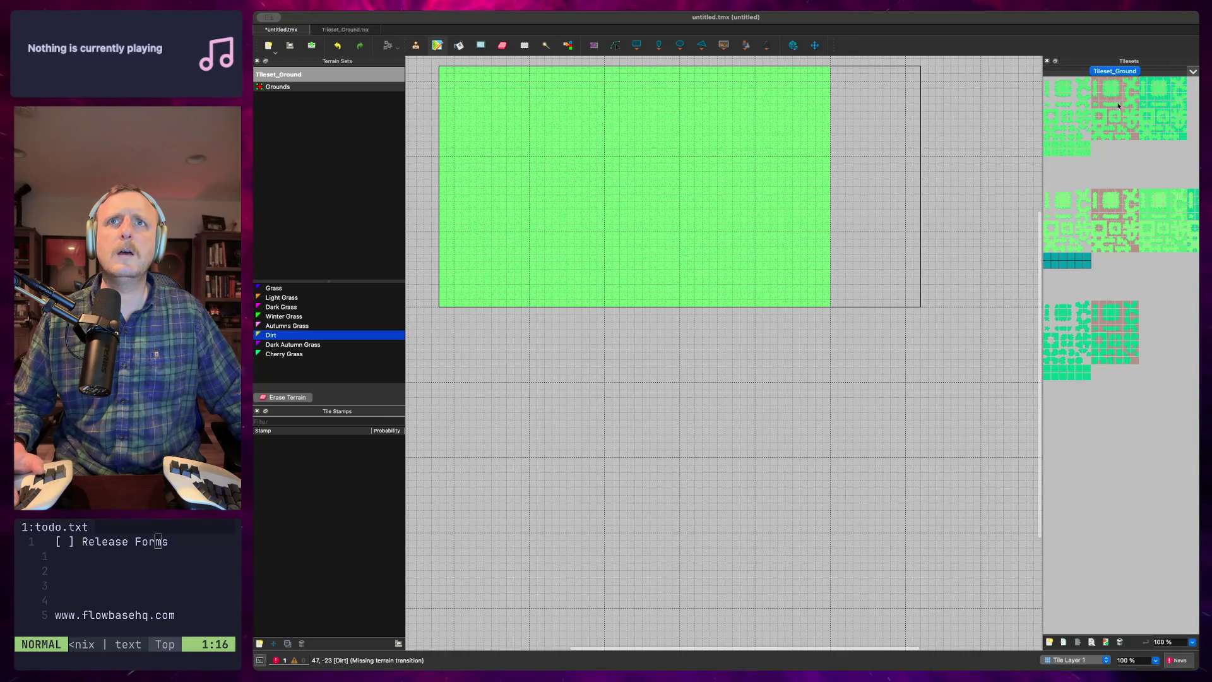
pyautogui.hotkey('ctrl', 'Tab')
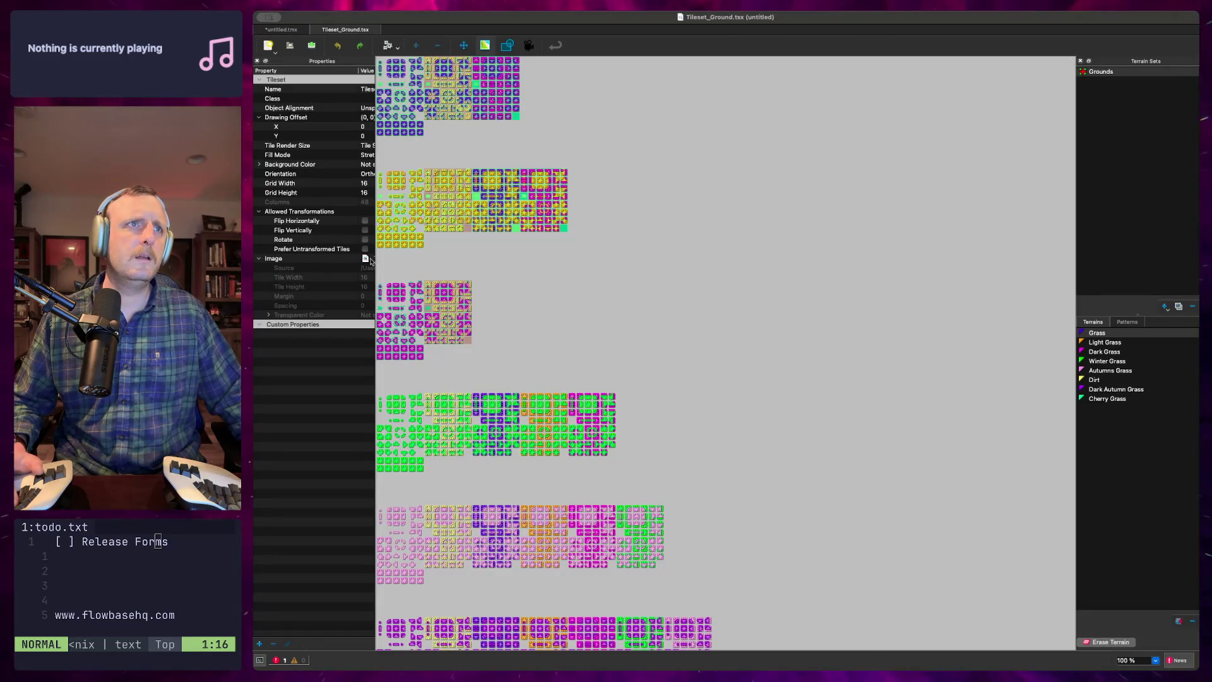
# Select the Dirt terrain in Tileset_Ground and pan around the tileset to view its tiles
pyautogui.click(1099, 379)
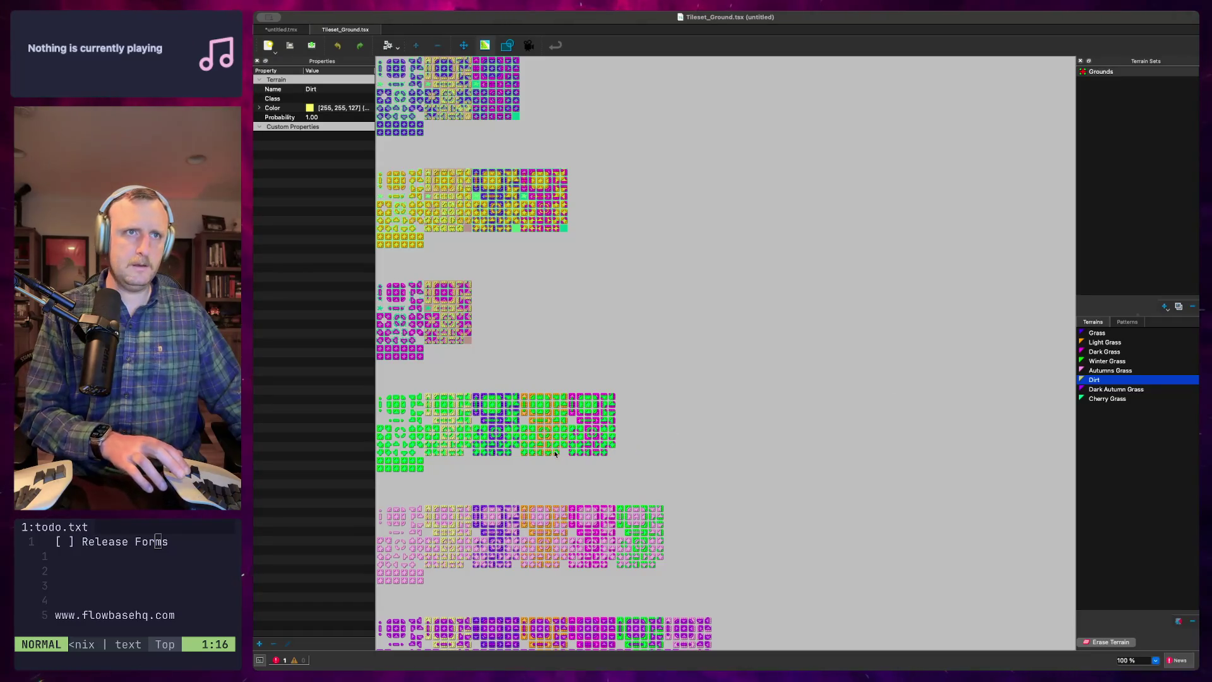
pyautogui.scroll(5, 556, 448)
pyautogui.scroll(-5, 546, 440)
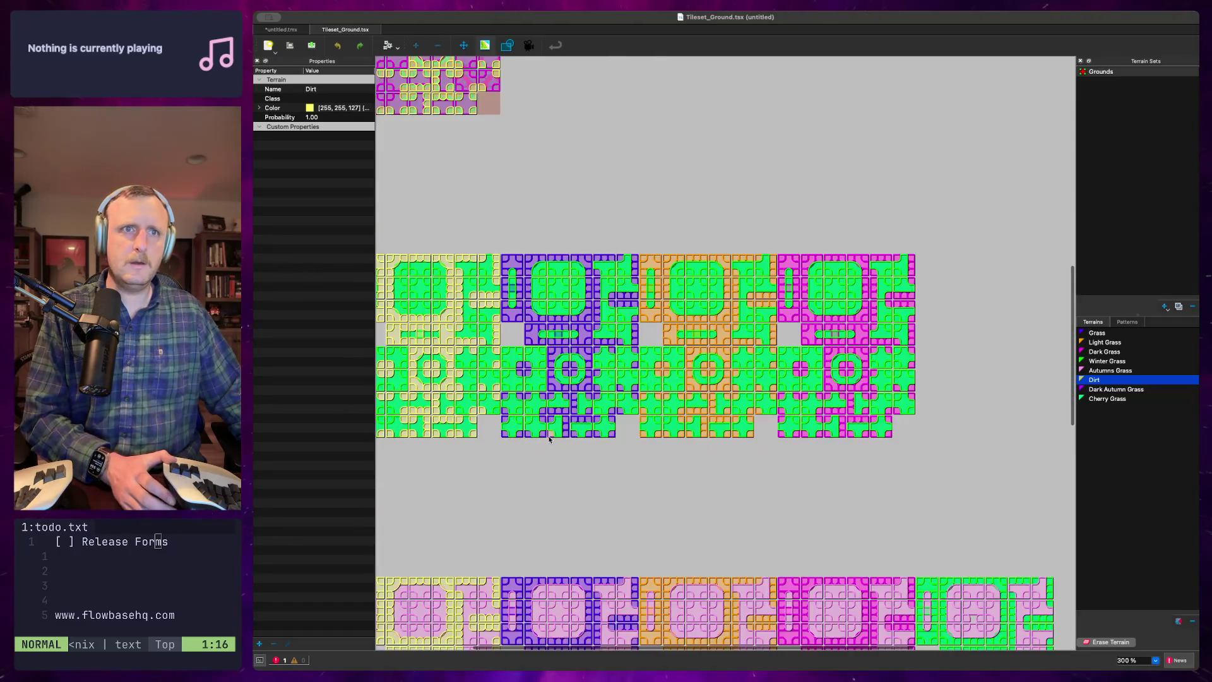
pyautogui.moveTo(548, 360); pyautogui.dragTo(504, 172)
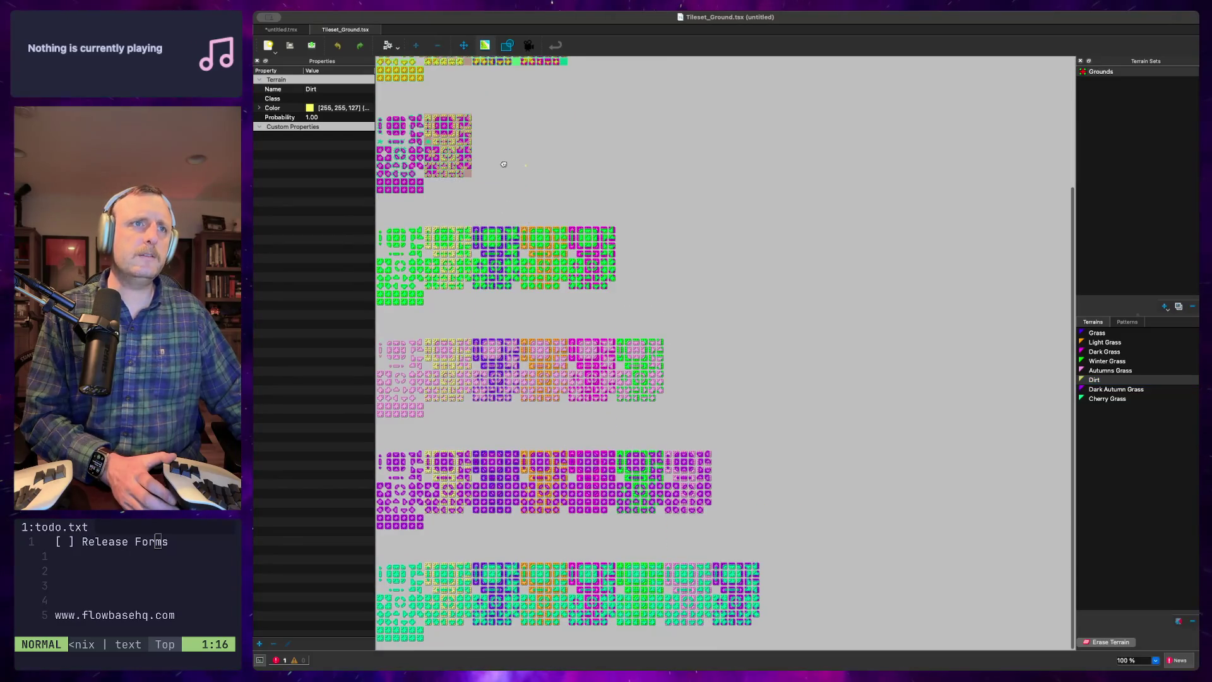
pyautogui.scroll(4, 524, 271)
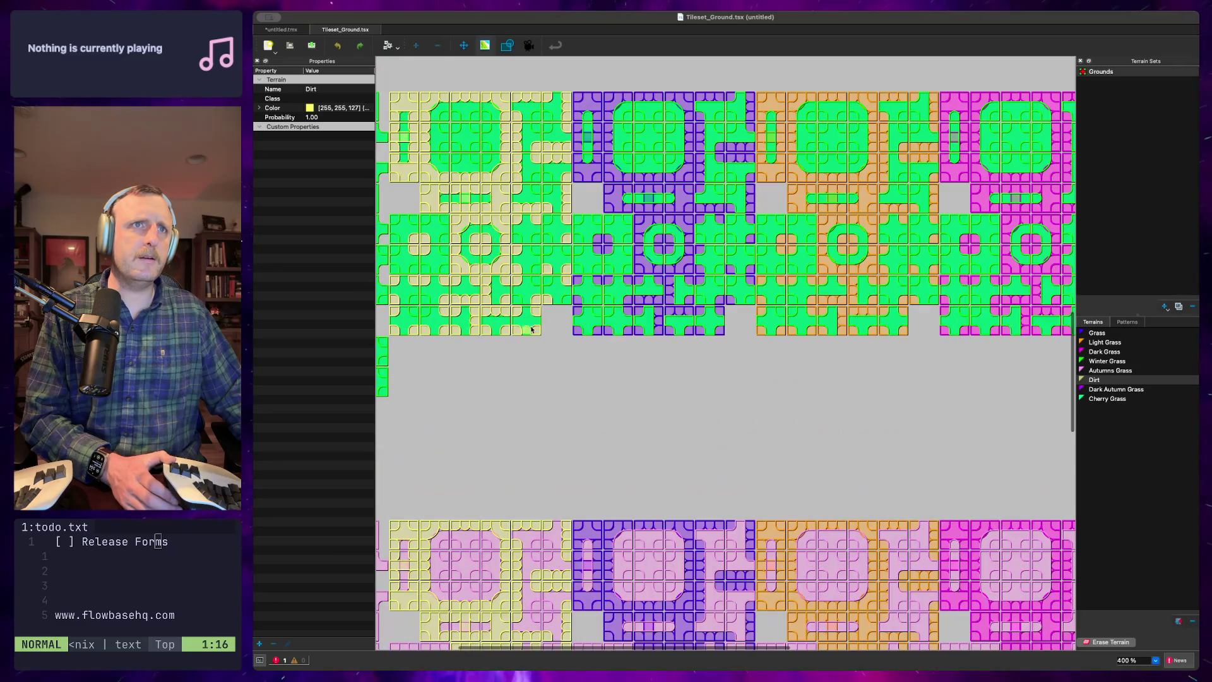
pyautogui.scroll(4, 539, 369)
pyautogui.hscroll(-3, 539, 369)
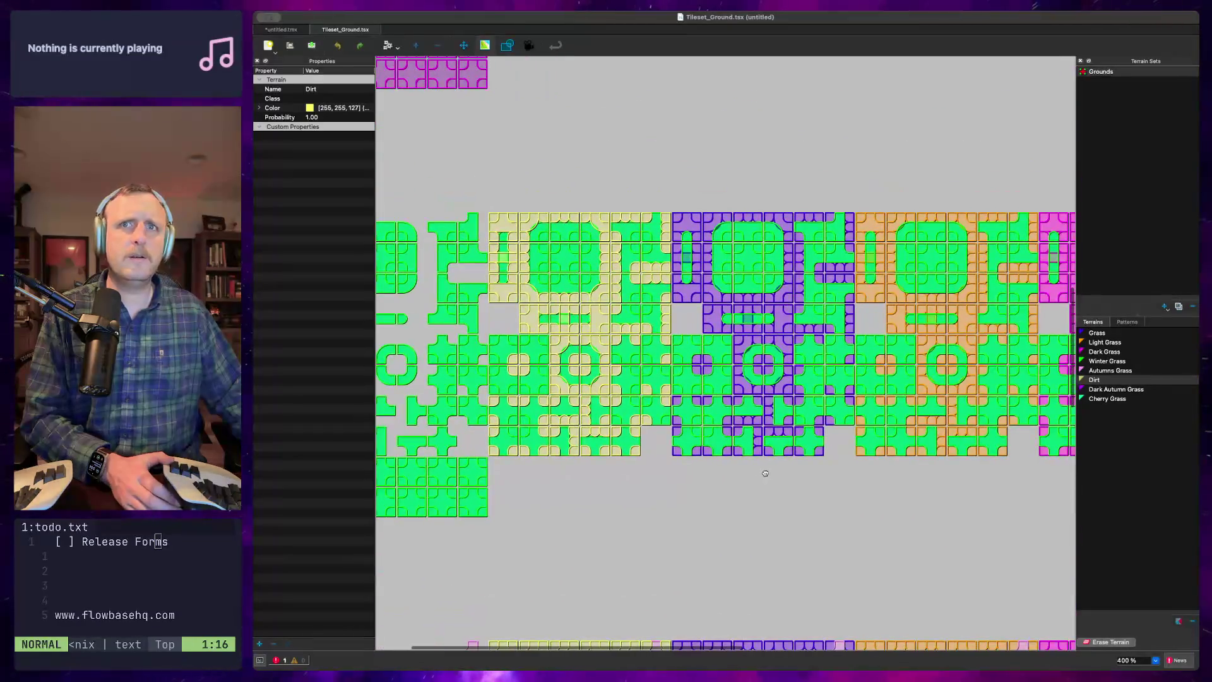
pyautogui.scroll(-5, 780, 448)
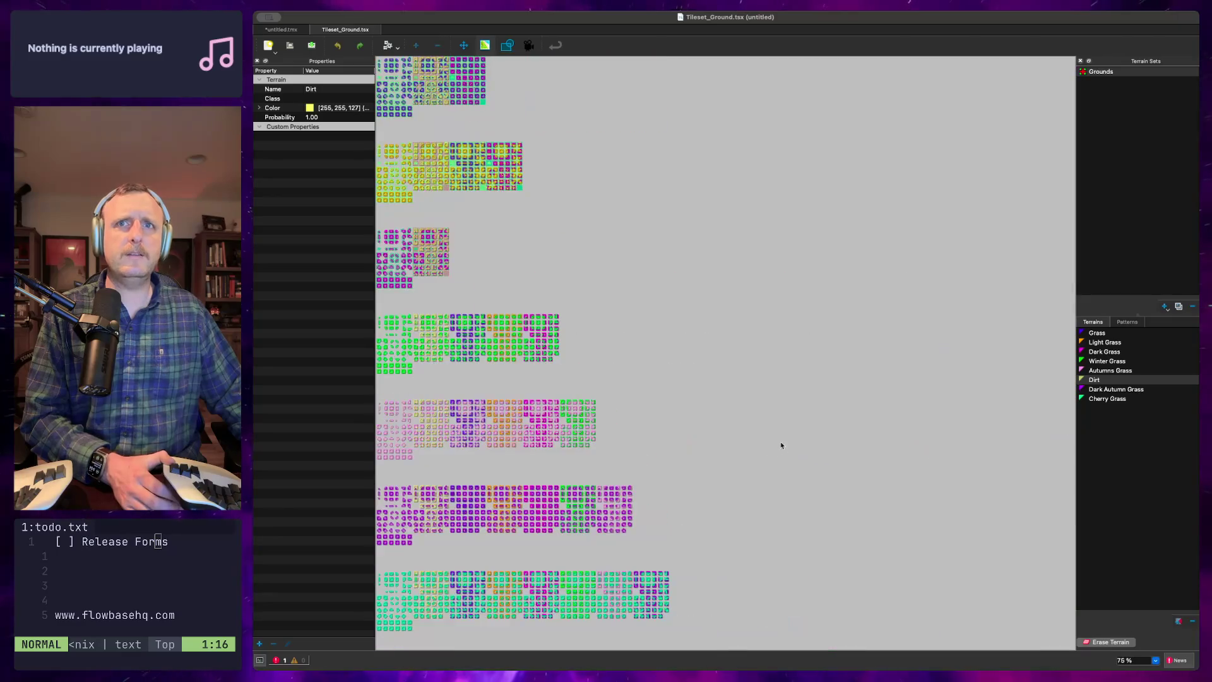
pyautogui.scroll(8, 531, 214)
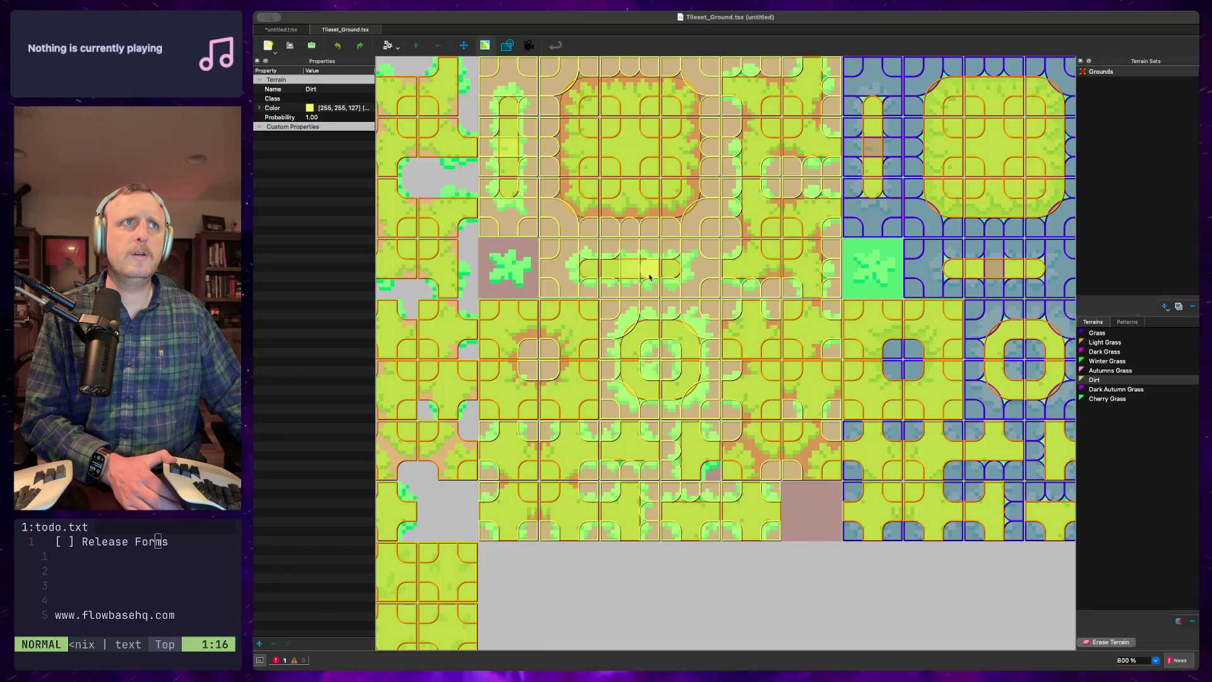
# Toggle the terrain markings, inspect a single dirt tile, then go back to the untitled map
pyautogui.click(485, 46)
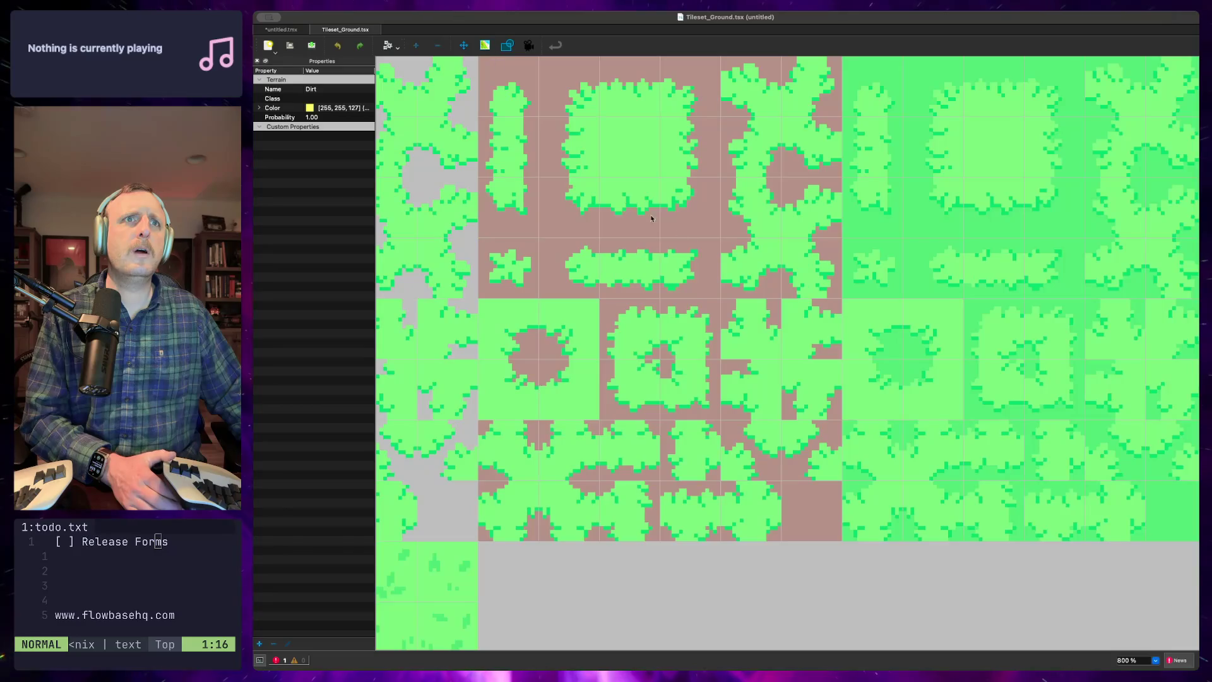
pyautogui.scroll(-3, 686, 239)
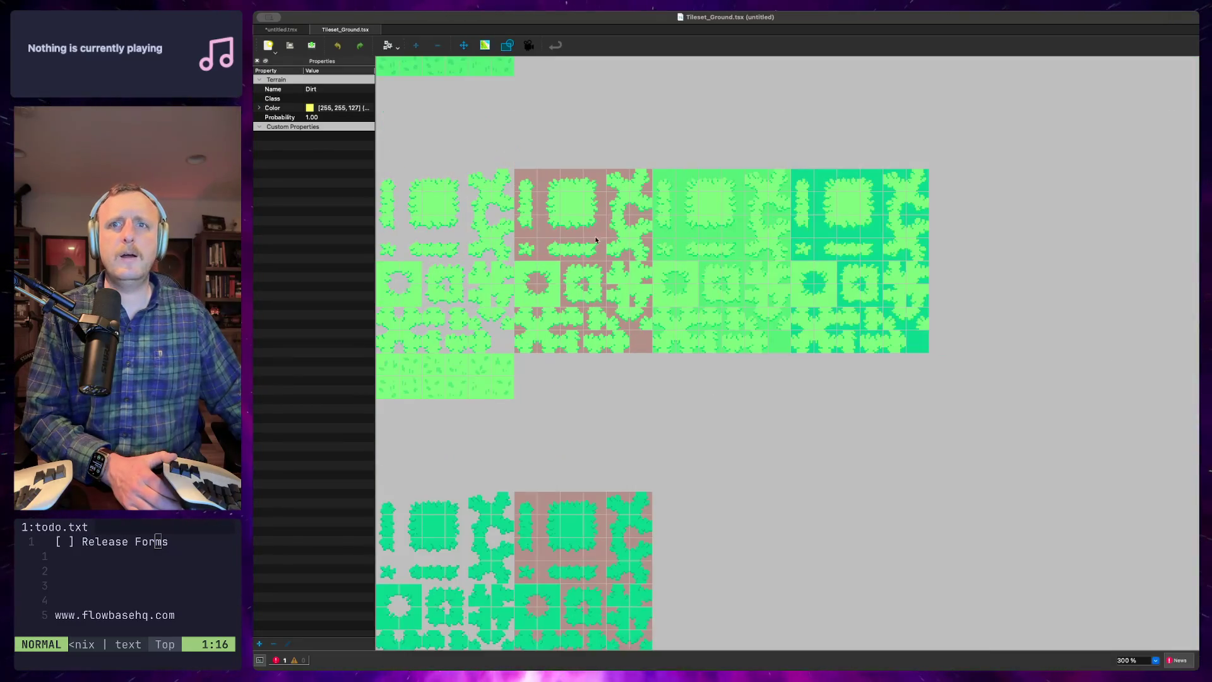
pyautogui.click(594, 226)
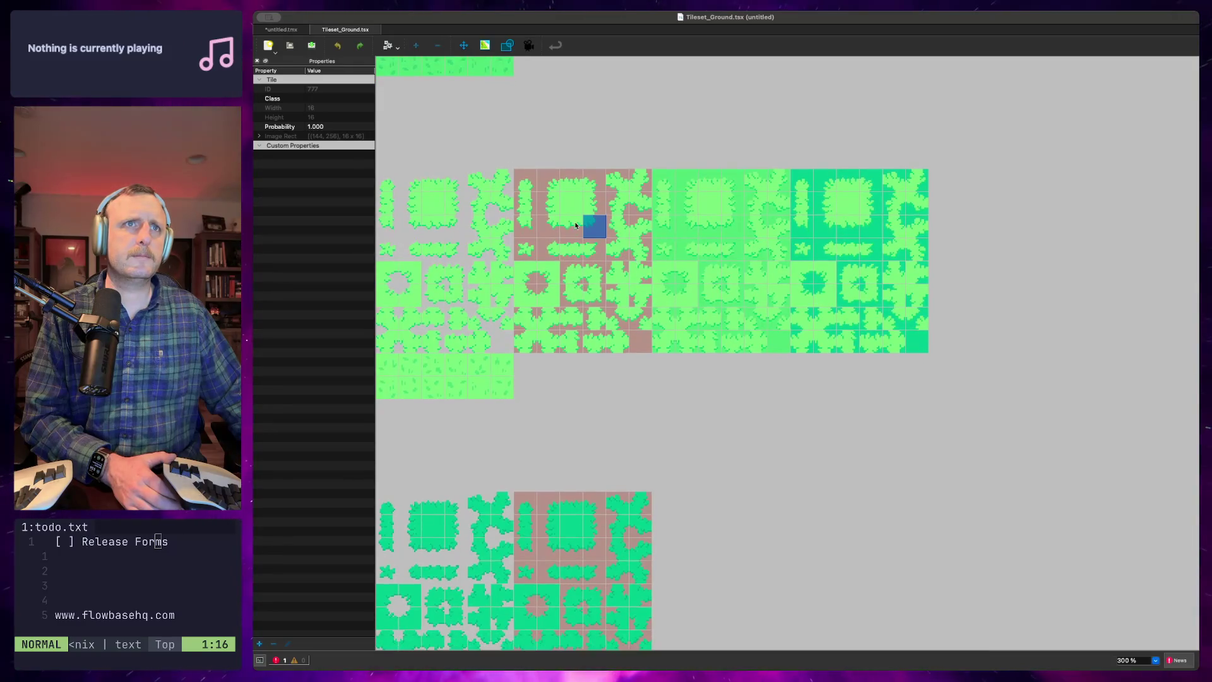
pyautogui.click(484, 45)
pyautogui.click(485, 45)
pyautogui.click(485, 45)
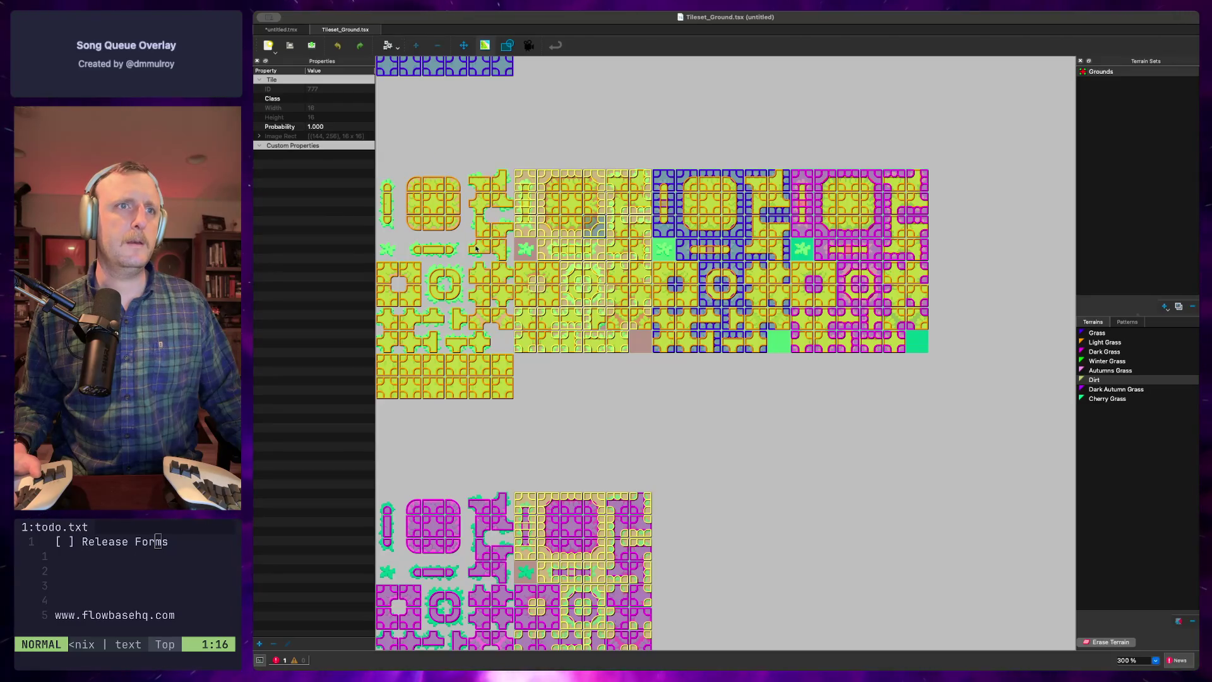
pyautogui.scroll(-5, 474, 241)
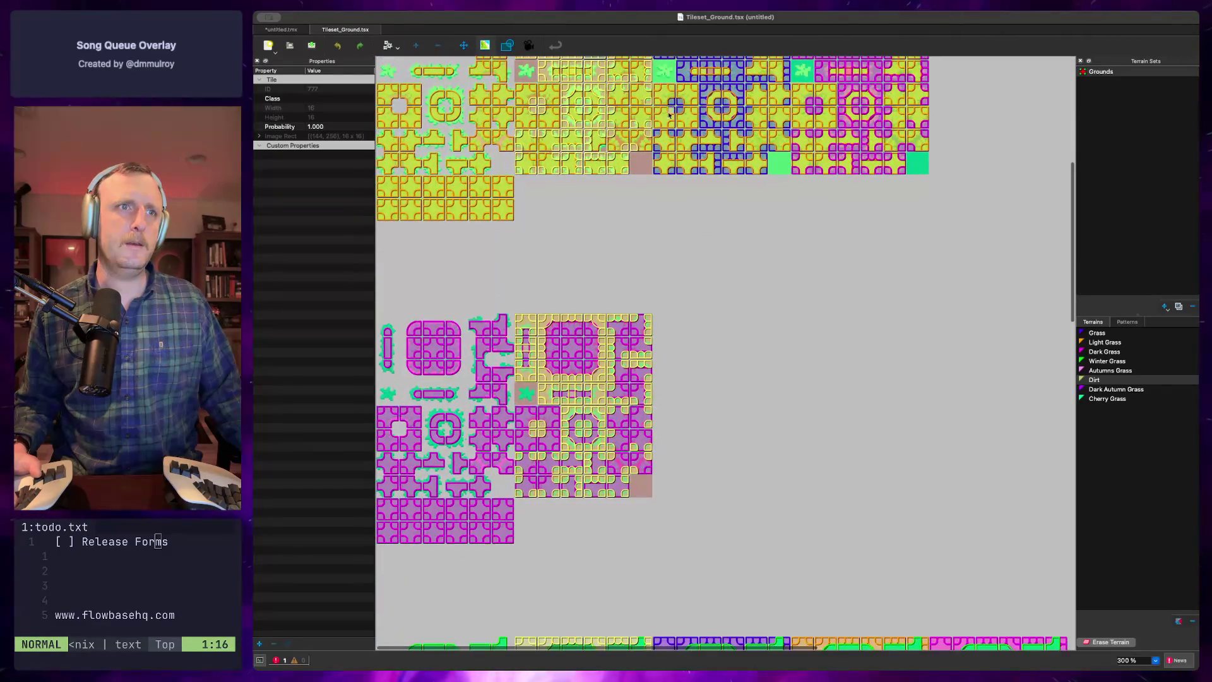
pyautogui.scroll(-7, 644, 271)
pyautogui.scroll(9, 601, 441)
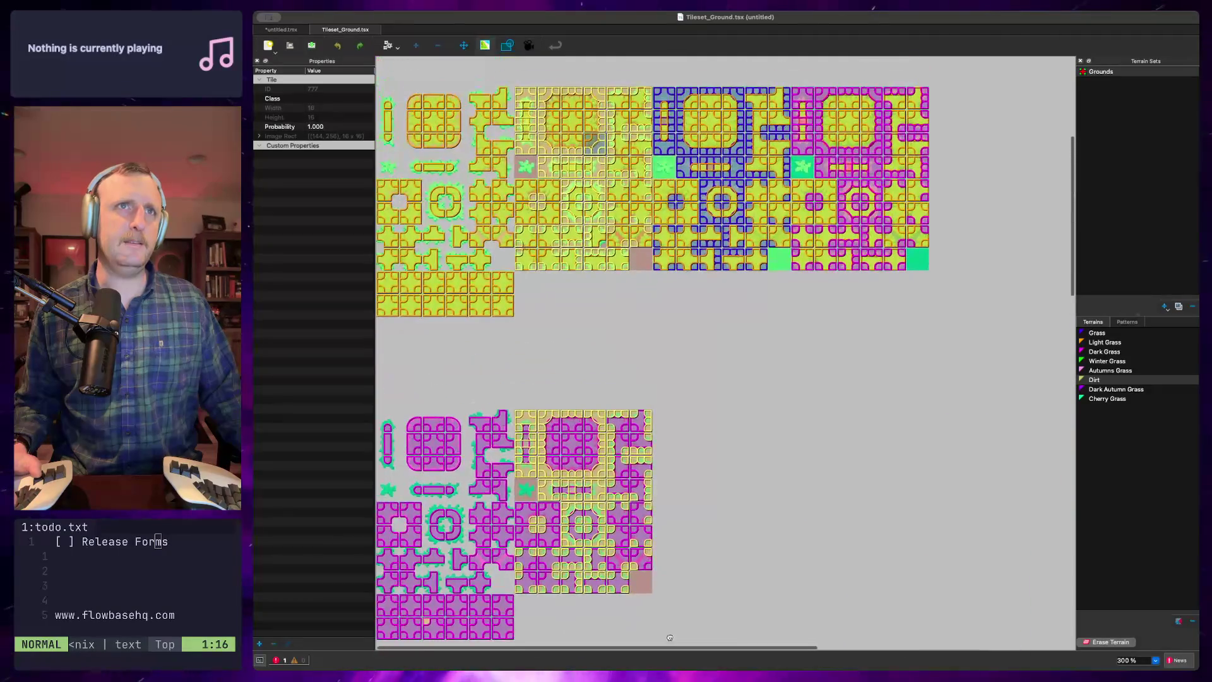
pyautogui.hotkey('ctrl', 'Tab')
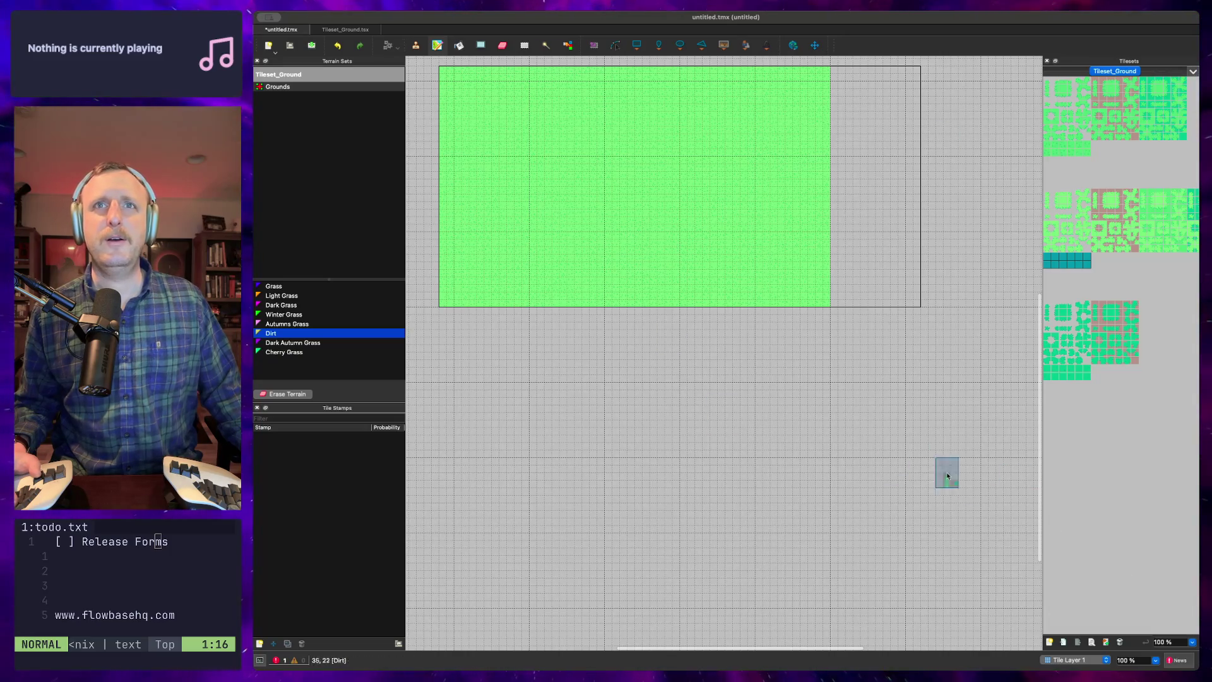
# Load Tileset_Water.tsx so it opens in its own tab with a Water terrain set
pyautogui.click(250, 393)
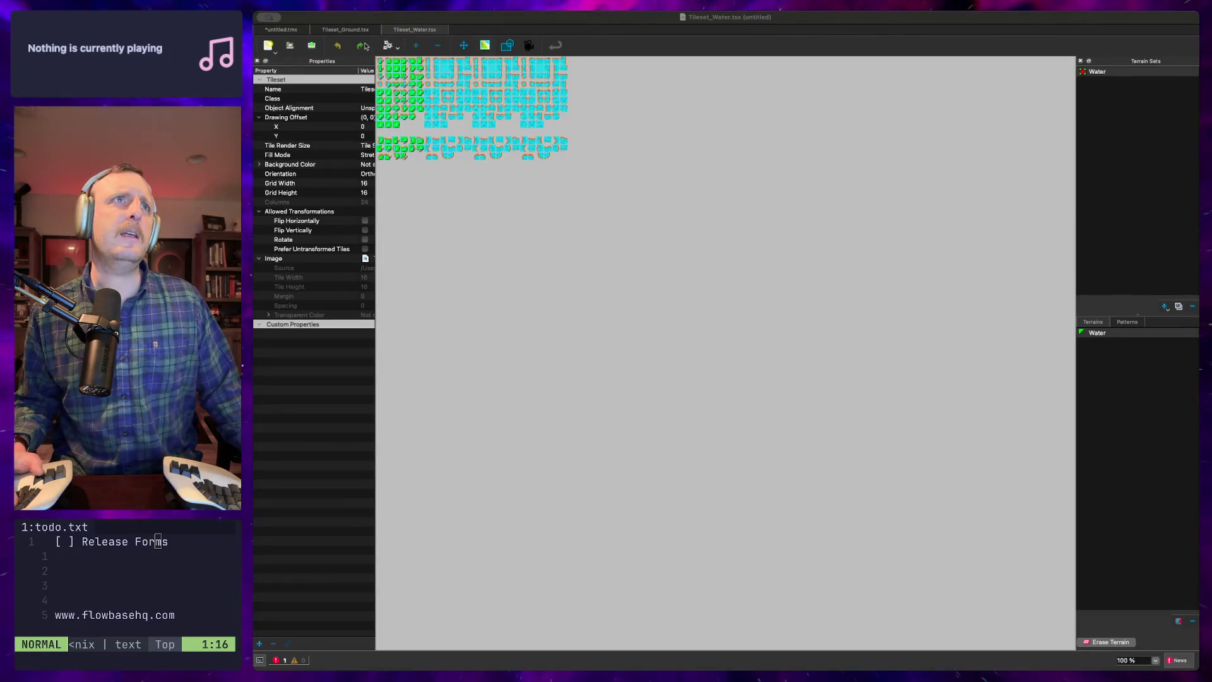
# Close the Tileset_Water editing tab, return to the untitled map, and show the Water tileset's cyan tiles
pyautogui.click(345, 29)
pyautogui.click(290, 29)
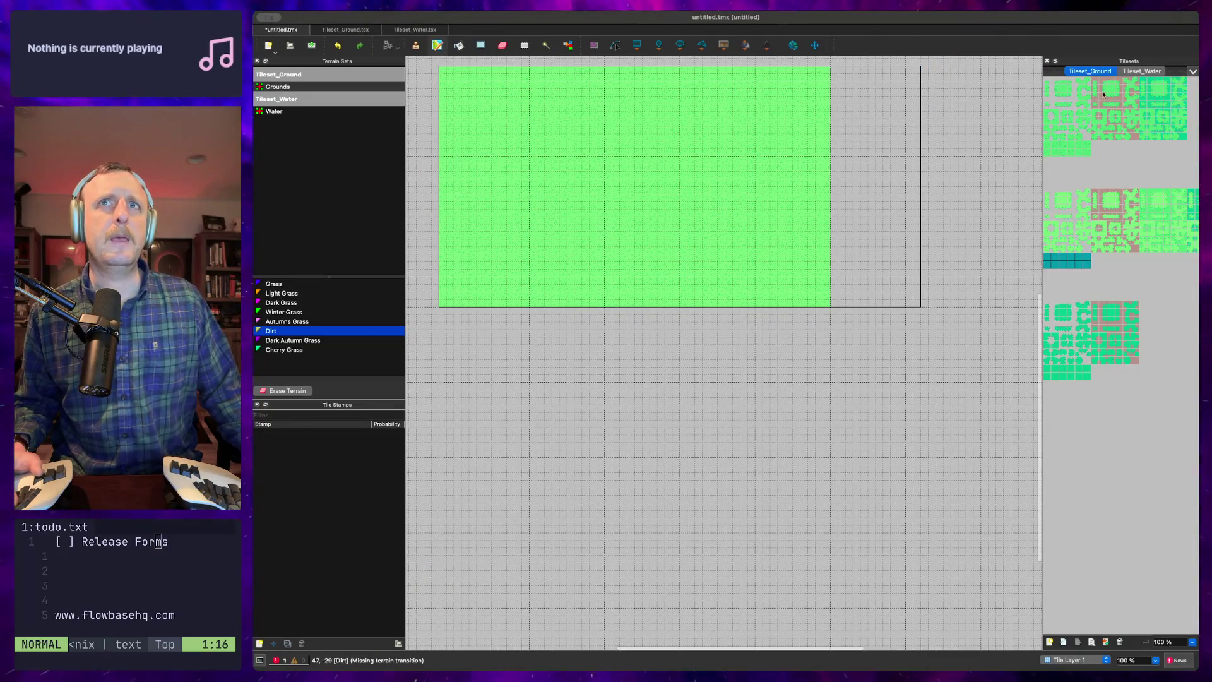
pyautogui.click(1130, 71)
pyautogui.click(1090, 71)
pyautogui.click(1142, 71)
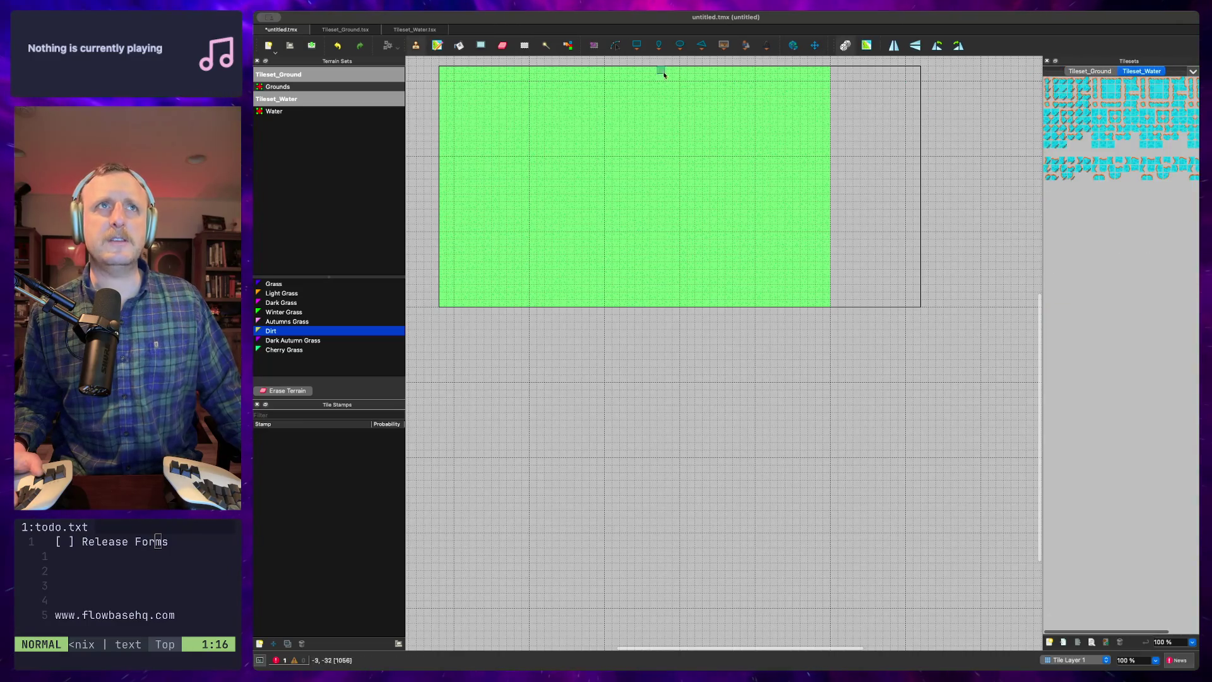
pyautogui.middleClick(428, 31)
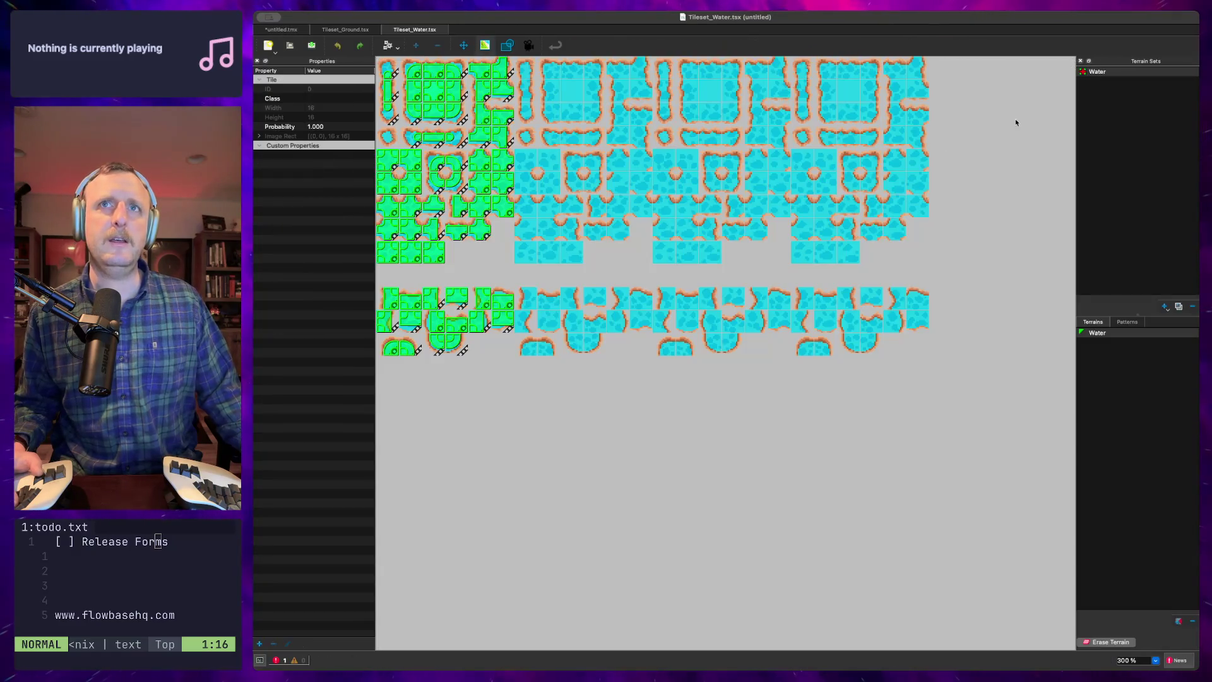
pyautogui.click(281, 30)
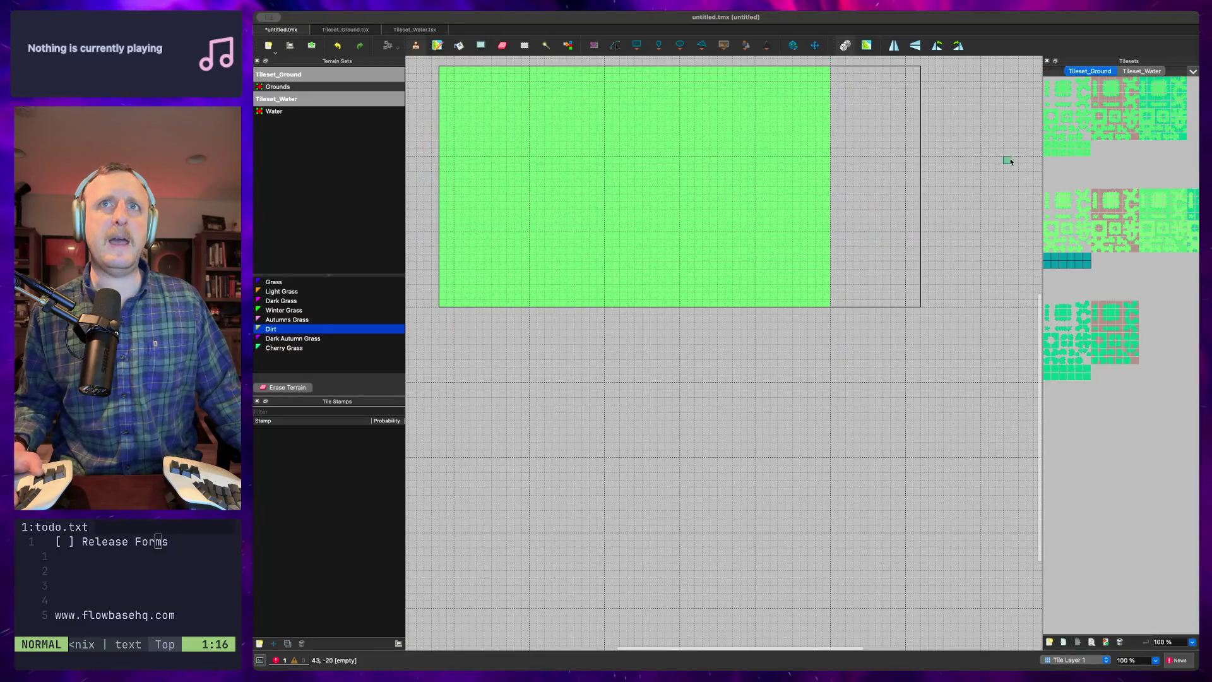
pyautogui.click(1137, 73)
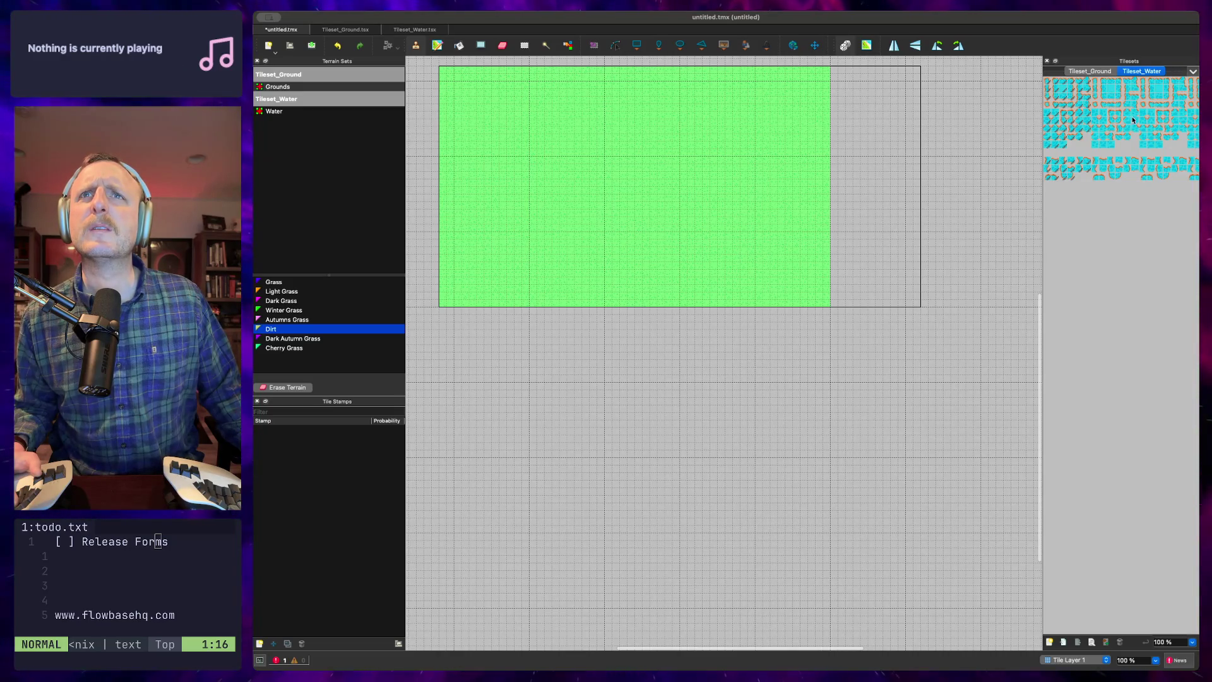
# Pick a three-tile water edge strip from Tileset_Water, test it above the grass, then undo
pyautogui.scroll(3, 727, 213)
pyautogui.moveTo(614, 243)
pyautogui.mouseDown()
pyautogui.moveTo(617, 281)
pyautogui.moveTo(679, 354)
pyautogui.mouseUp()
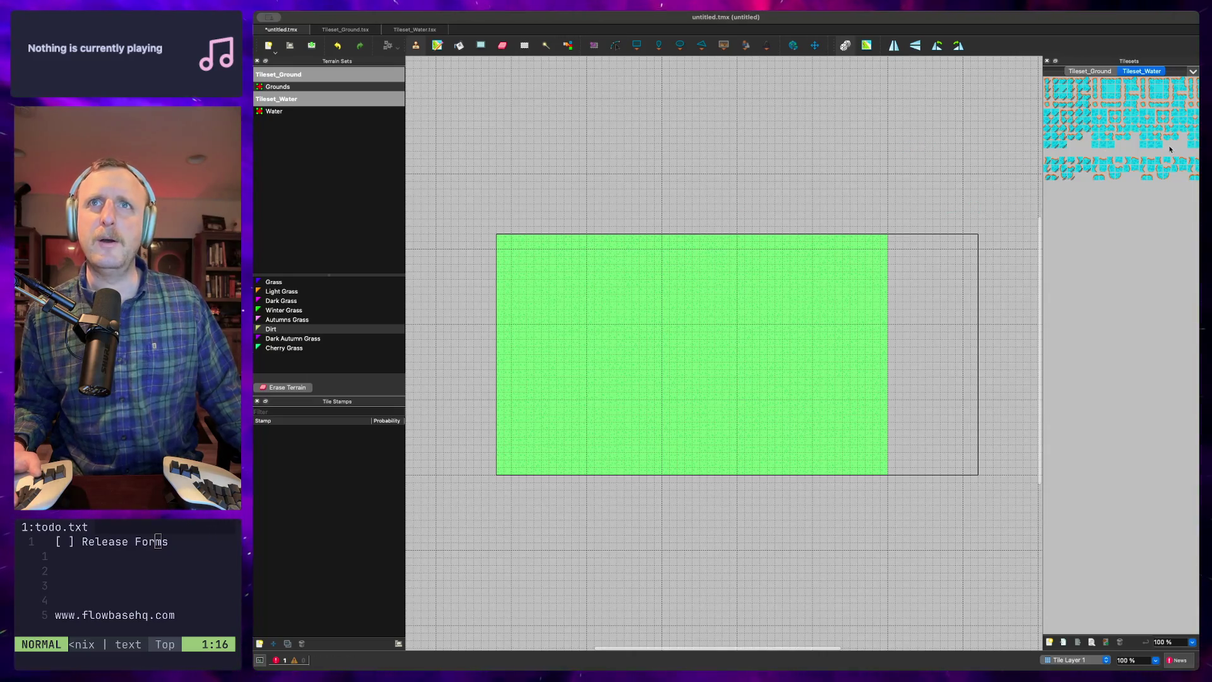
pyautogui.moveTo(1113, 144)
pyautogui.mouseDown()
pyautogui.moveTo(1094, 144)
pyautogui.moveTo(1149, 148)
pyautogui.mouseUp()
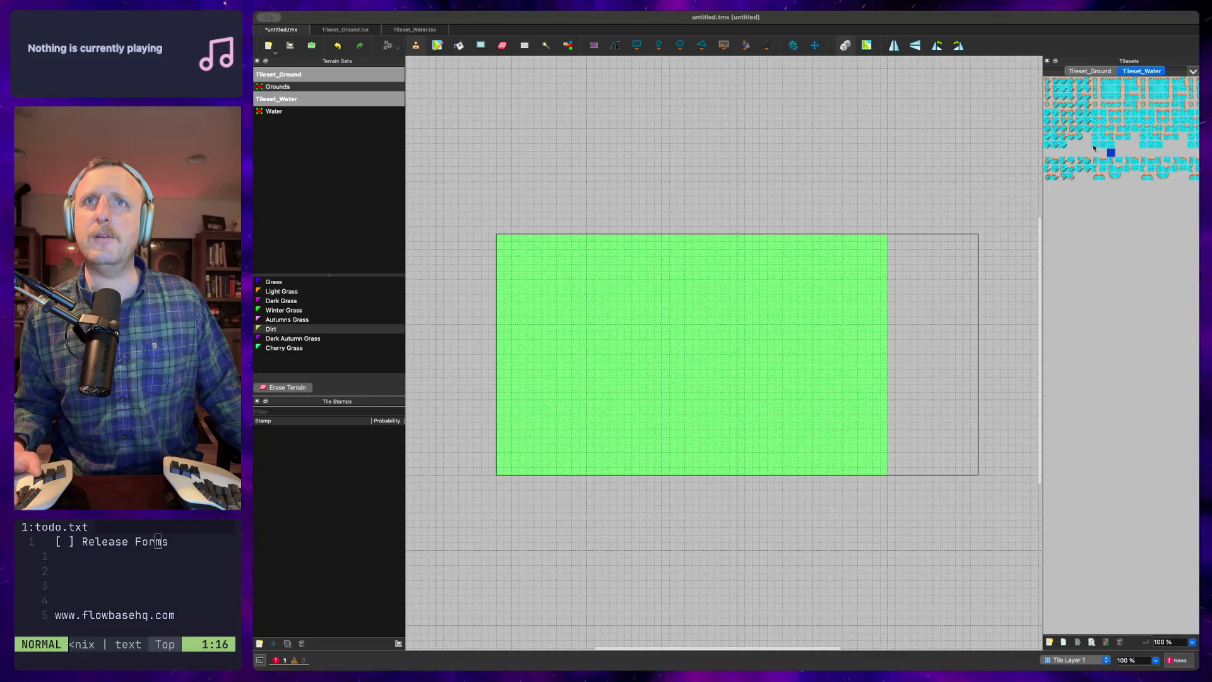
pyautogui.moveTo(1105, 150); pyautogui.dragTo(1157, 149)
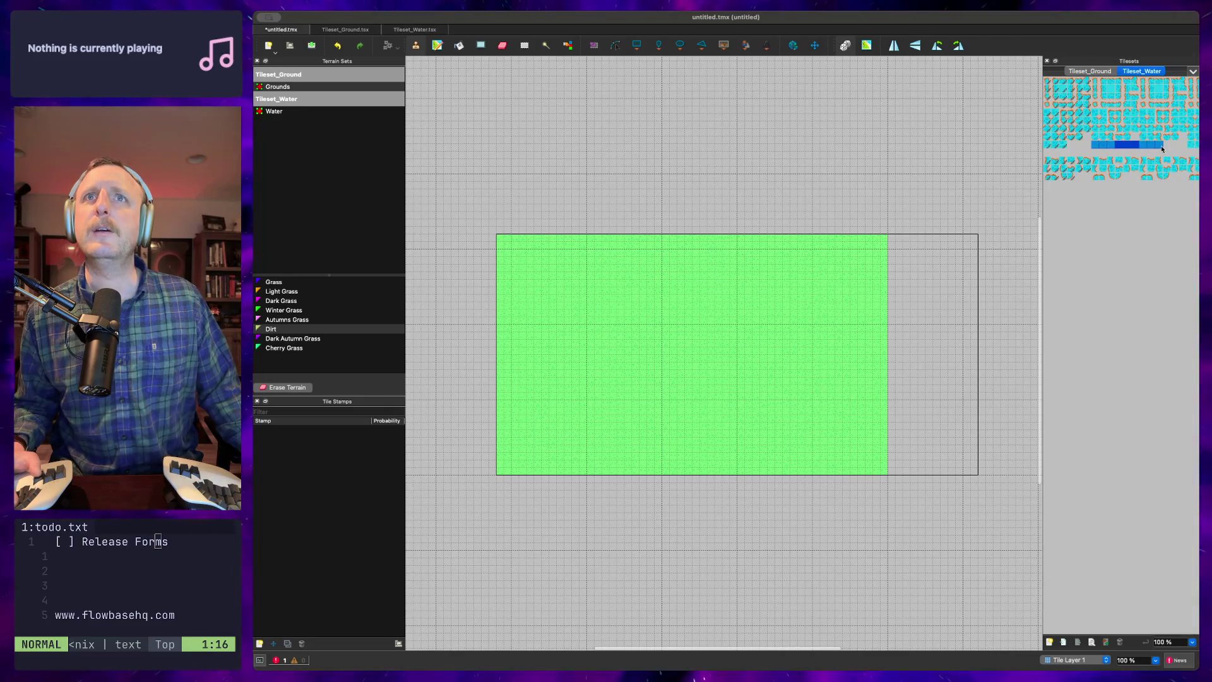
pyautogui.moveTo(1162, 149); pyautogui.dragTo(1109, 149)
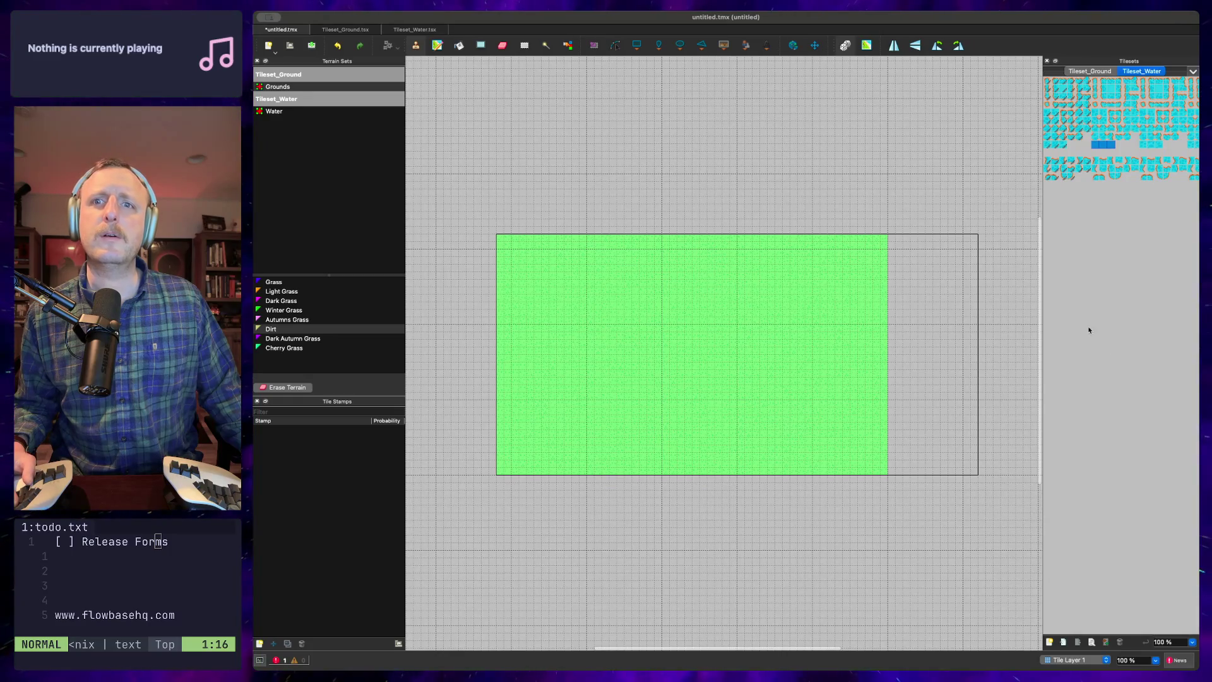
pyautogui.click(885, 231)
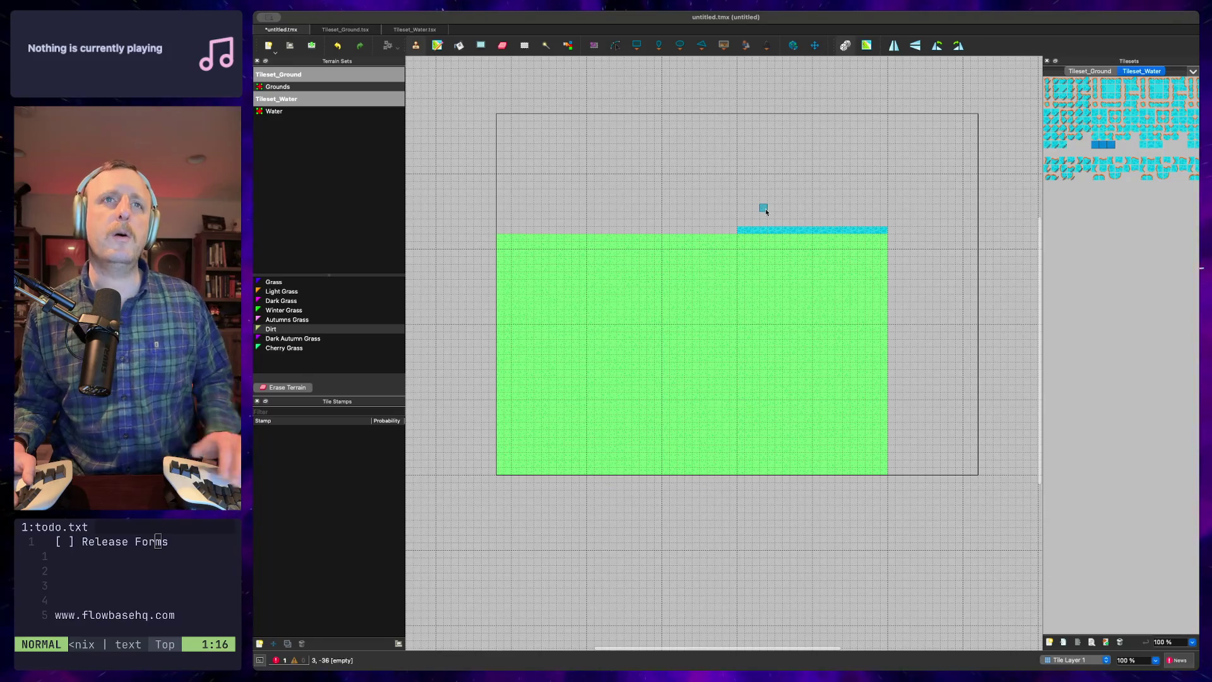
pyautogui.hotkey('ctrl', 'z')
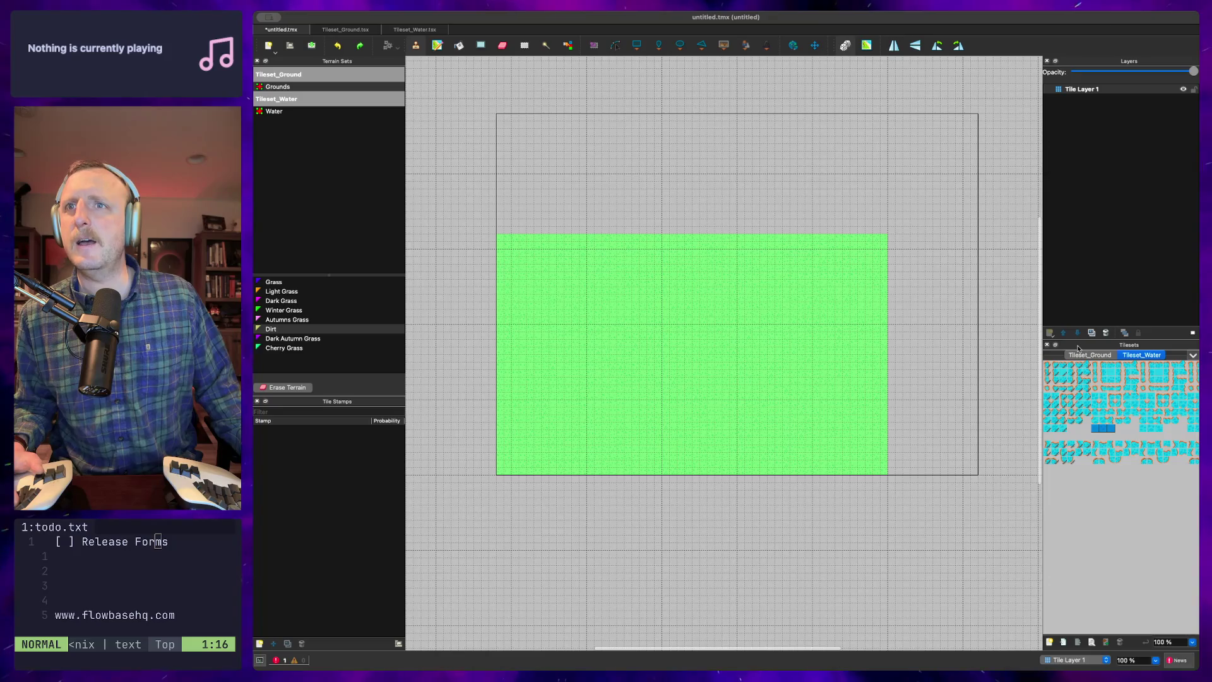
# Add a new tile layer named Water
pyautogui.hotkey('ctrl', 'shift', 'n')
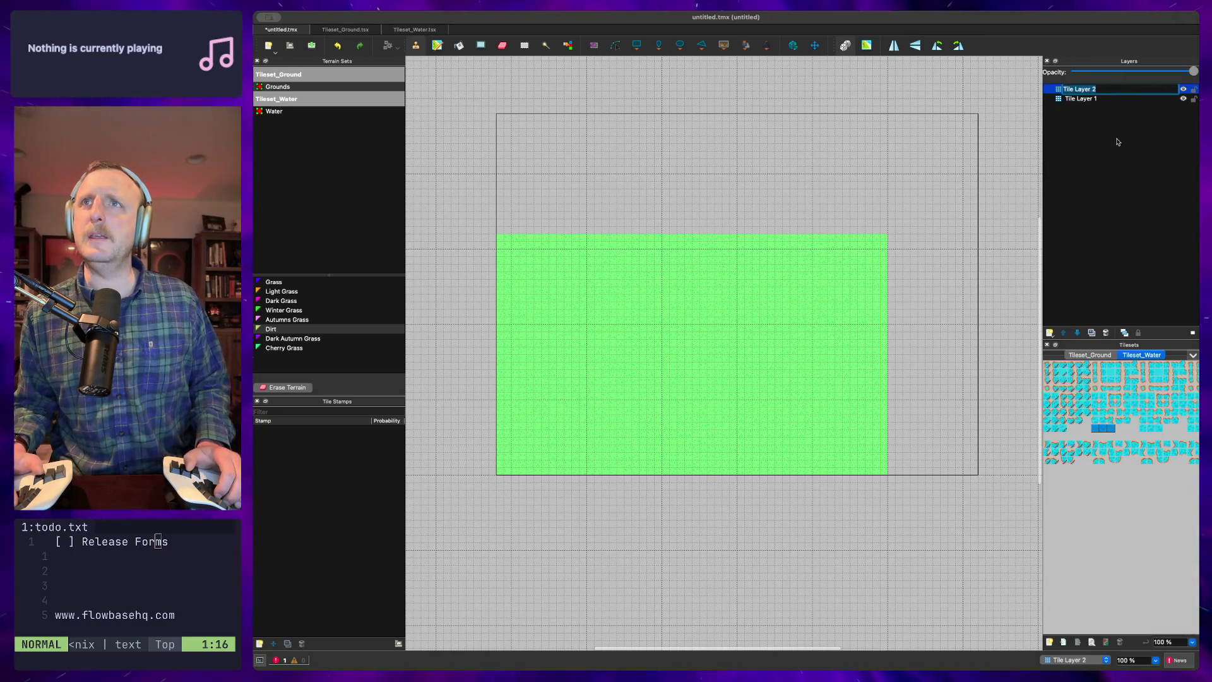
pyautogui.write('Water')
pyautogui.press('Return')
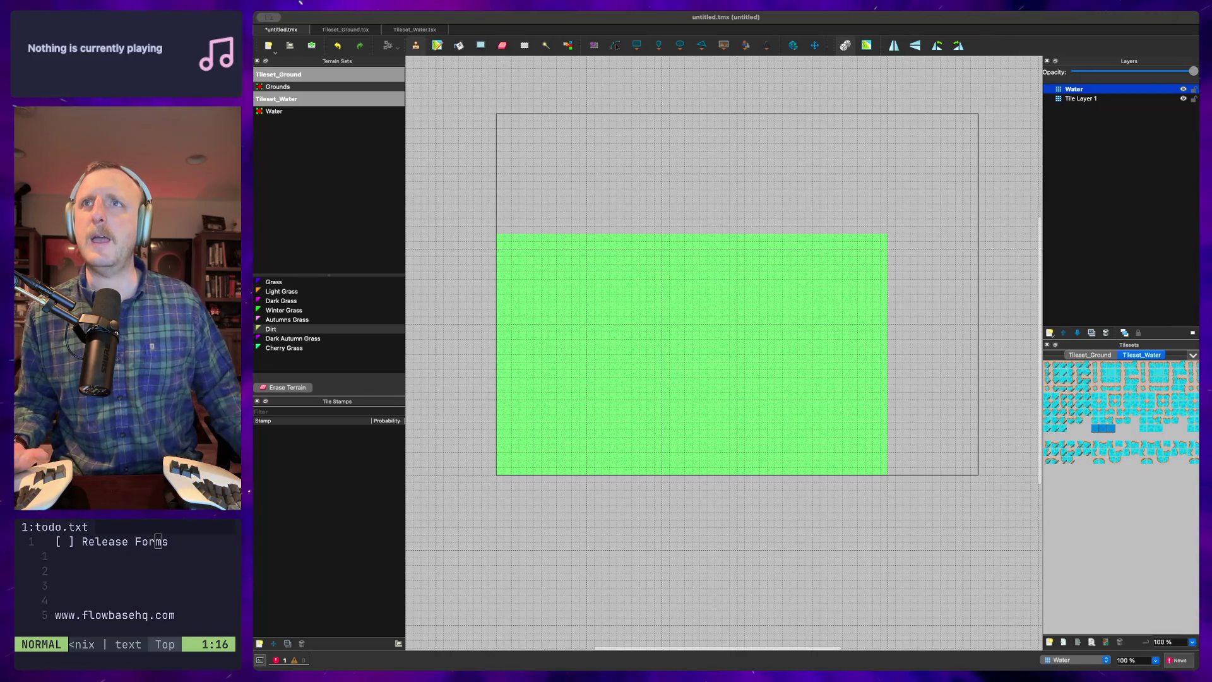
# Rename Tile Layer 1 to Ground and make the Water layer active
pyautogui.click(1084, 98)
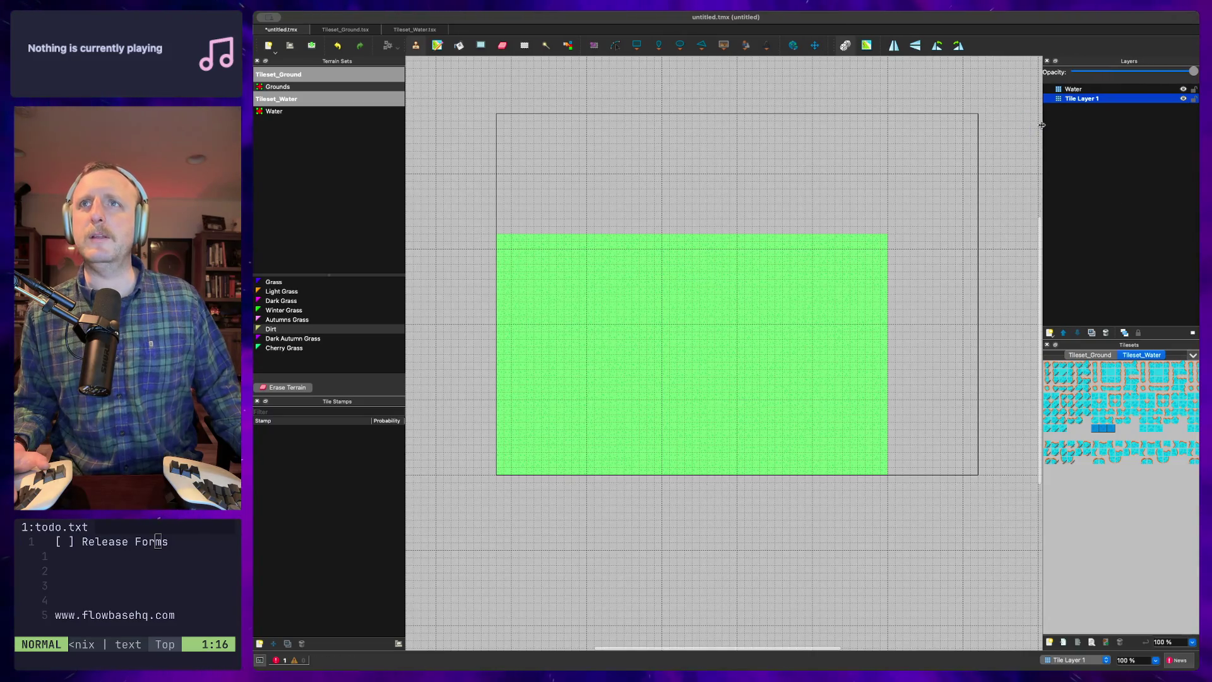
pyautogui.doubleClick(1066, 99)
pyautogui.write('G')
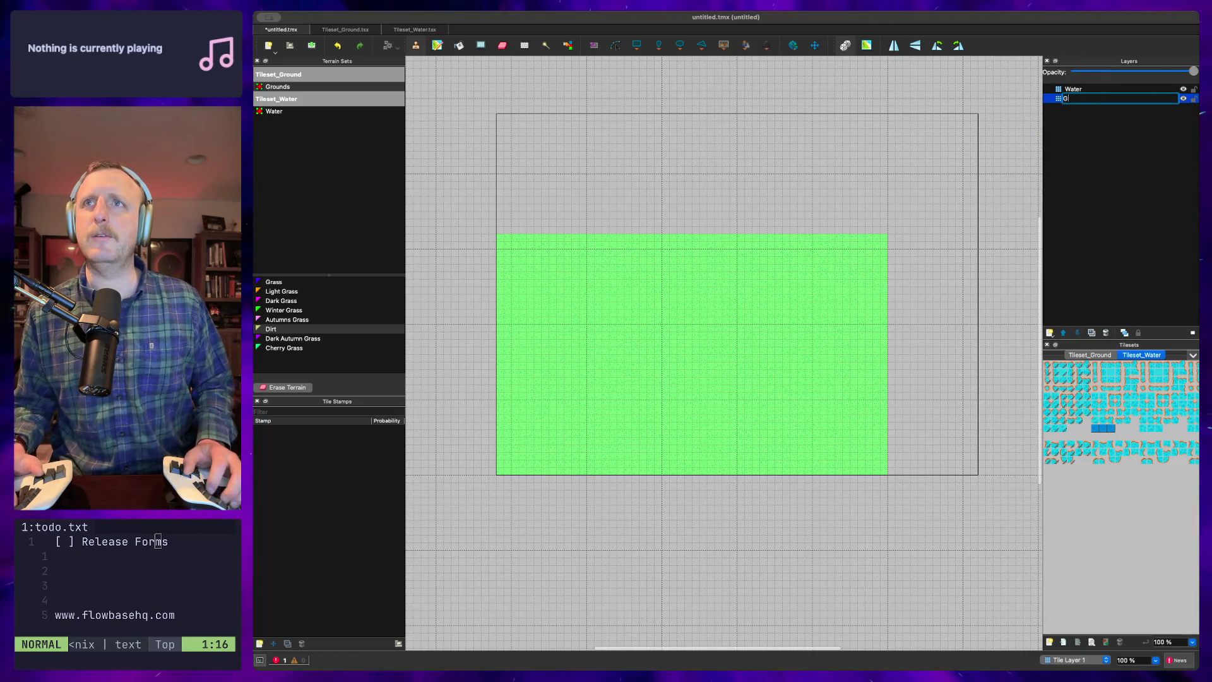
pyautogui.write('round')
pyautogui.press('Return')
pyautogui.click(1074, 89)
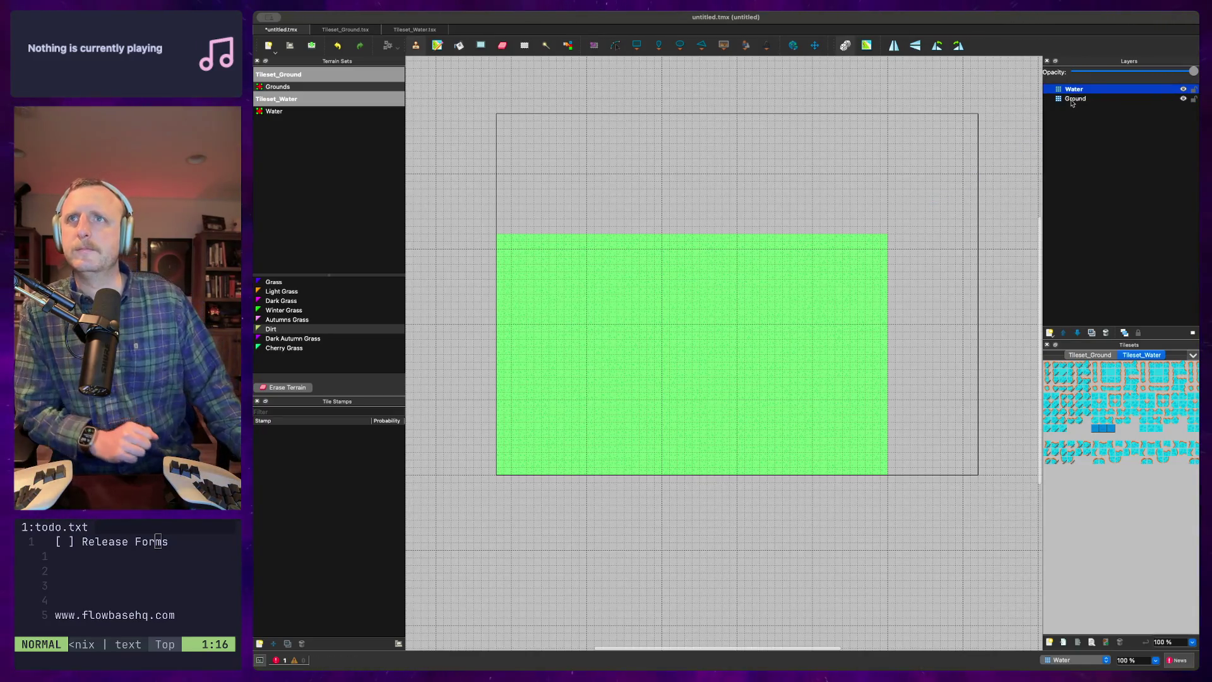
pyautogui.click(1075, 99)
pyautogui.hotkey('ctrl', 'pageup')
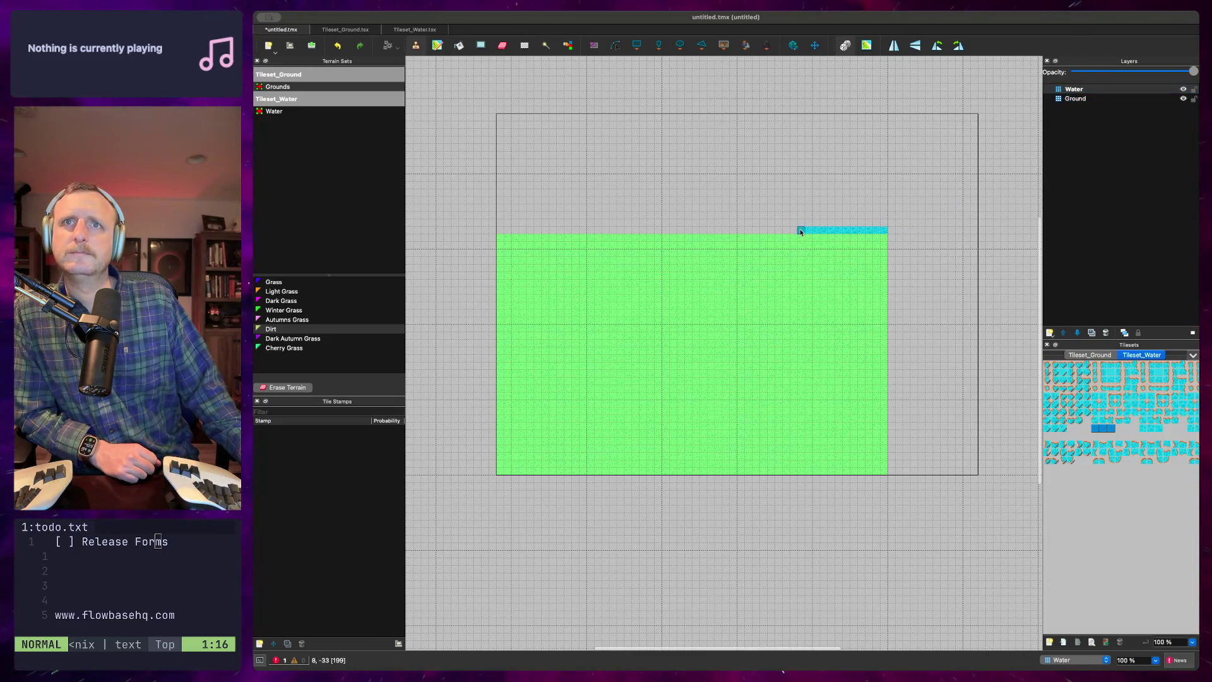
# Brush a row of water tiles along the top of the grass to the map's left edge
pyautogui.moveTo(640, 236); pyautogui.dragTo(558, 235)
pyautogui.moveTo(524, 233); pyautogui.dragTo(505, 227)
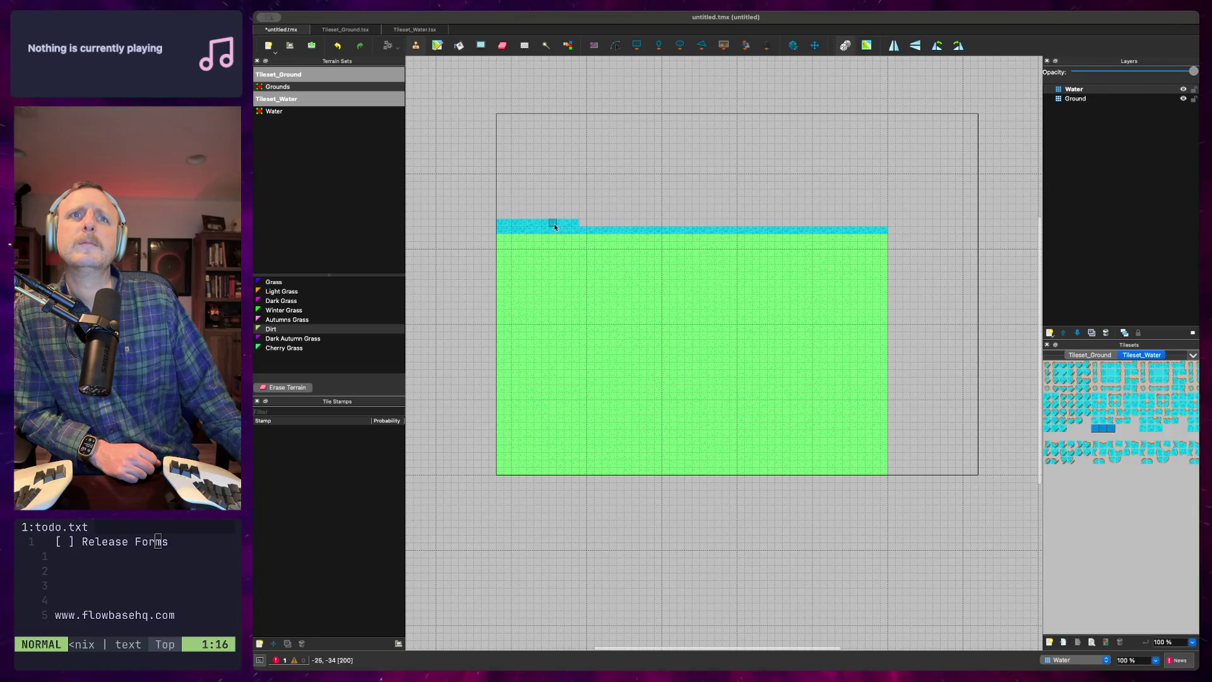
pyautogui.moveTo(741, 230)
pyautogui.mouseDown()
pyautogui.moveTo(663, 222)
pyautogui.moveTo(719, 226)
pyautogui.mouseUp()
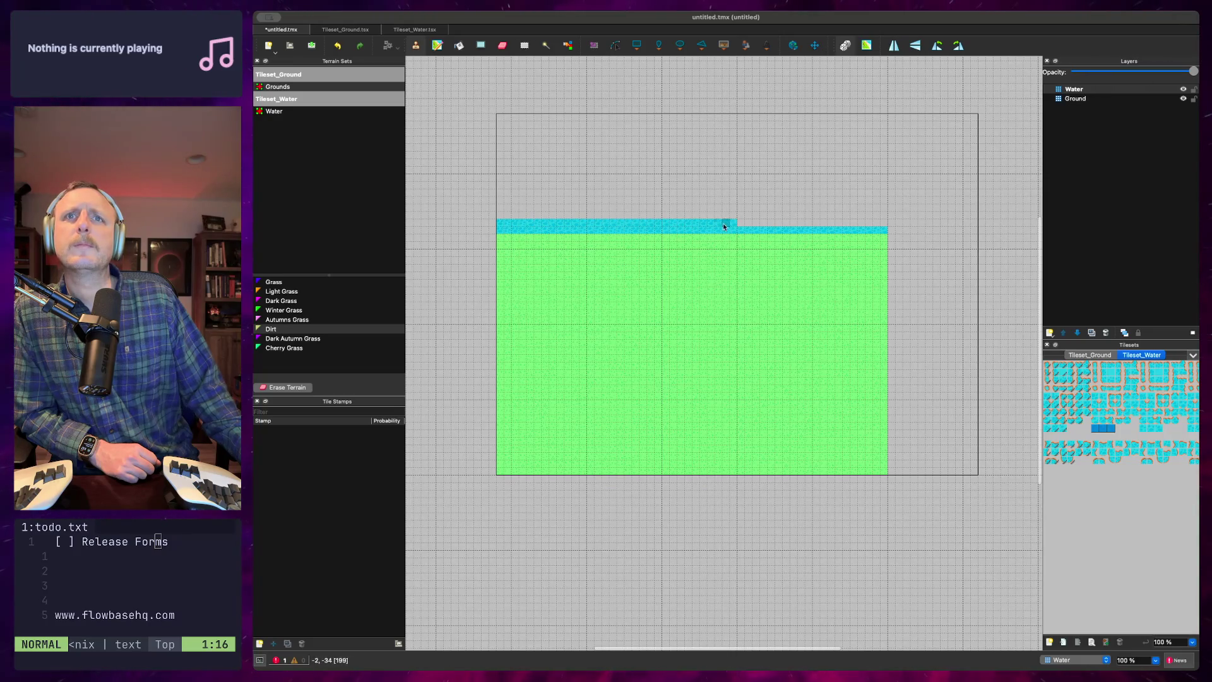
pyautogui.moveTo(890, 225); pyautogui.dragTo(771, 224)
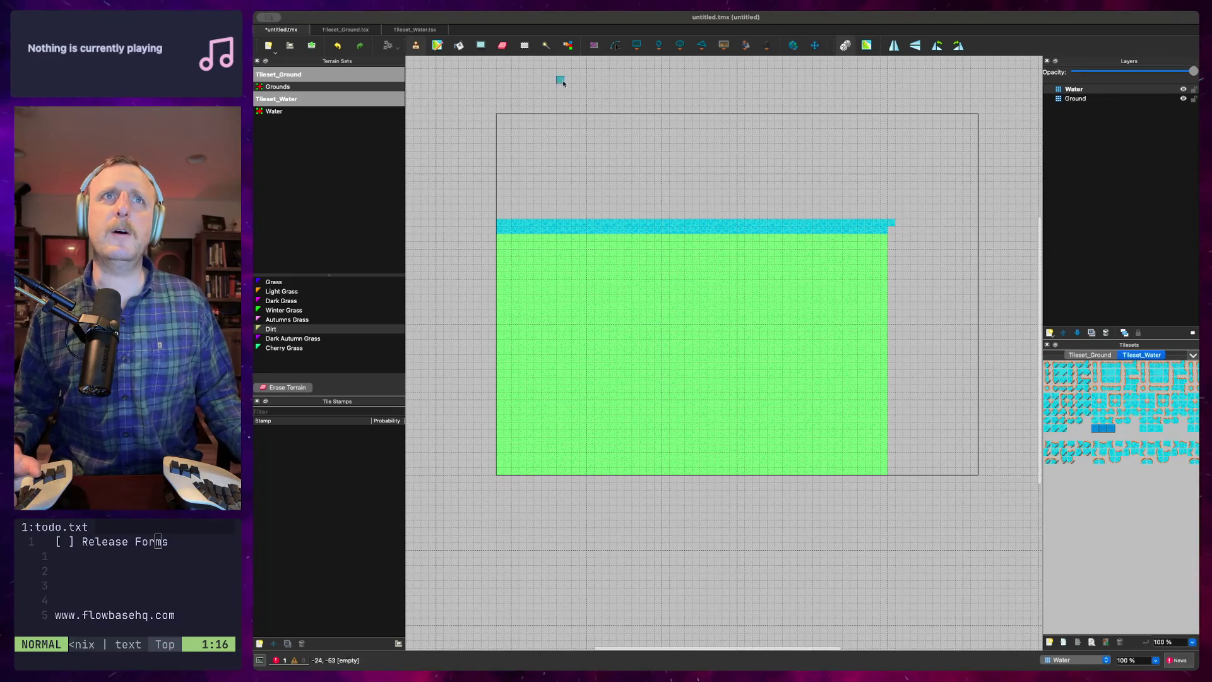
# Shape-fill water bands above, right, below and left of the grass, then choose the Water terrain
pyautogui.click(480, 45)
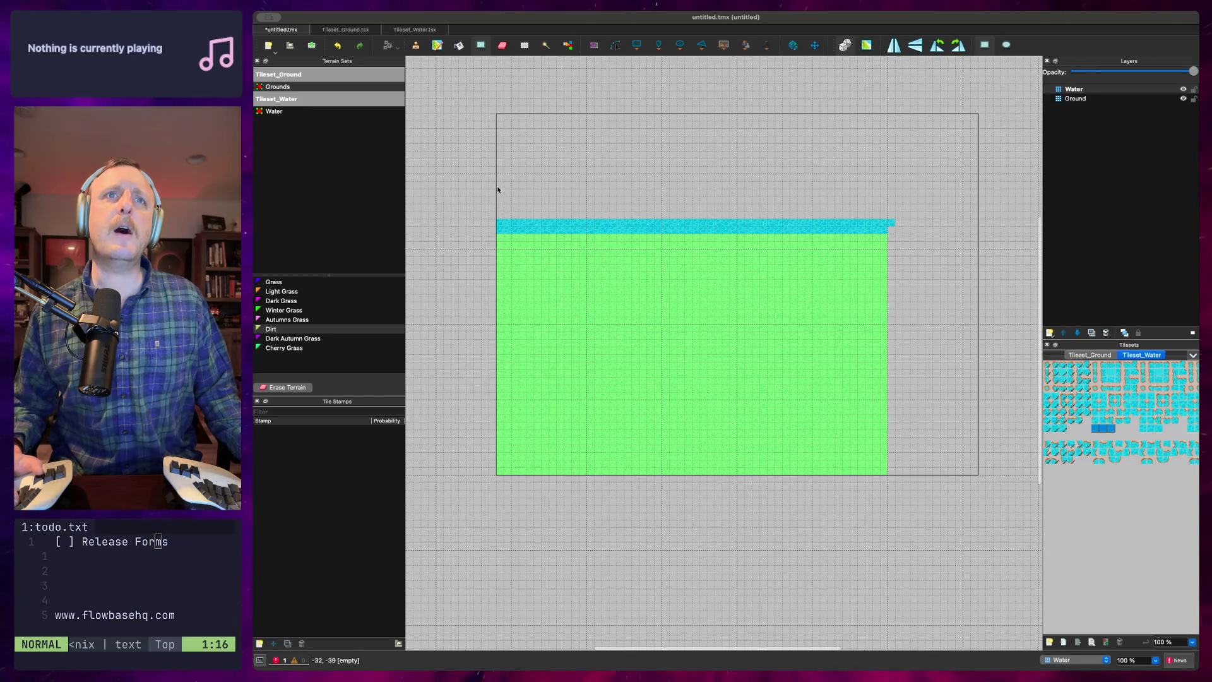
pyautogui.moveTo(500, 180)
pyautogui.mouseDown()
pyautogui.moveTo(646, 221)
pyautogui.moveTo(975, 234)
pyautogui.mouseUp()
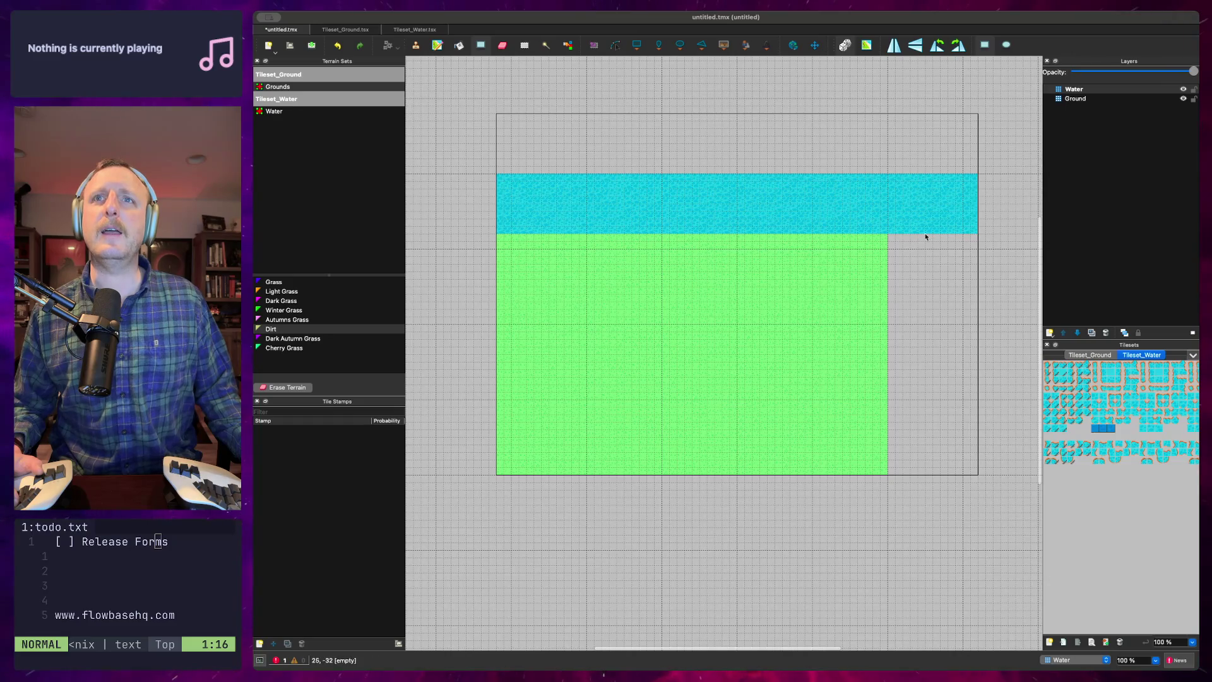
pyautogui.moveTo(893, 237)
pyautogui.mouseDown()
pyautogui.moveTo(933, 380)
pyautogui.moveTo(1008, 512)
pyautogui.moveTo(976, 545)
pyautogui.mouseUp()
pyautogui.moveTo(886, 483); pyautogui.dragTo(440, 548)
pyautogui.moveTo(438, 474)
pyautogui.mouseDown()
pyautogui.moveTo(473, 206)
pyautogui.moveTo(497, 175)
pyautogui.mouseUp()
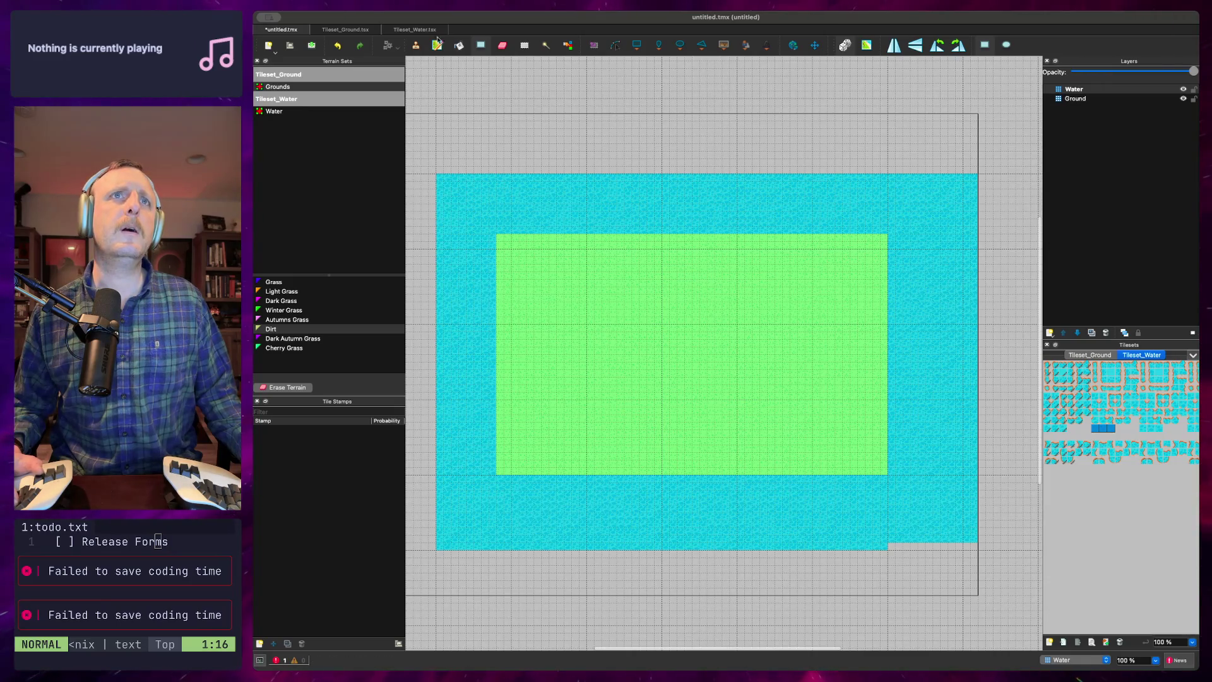
pyautogui.click(265, 110)
pyautogui.click(275, 284)
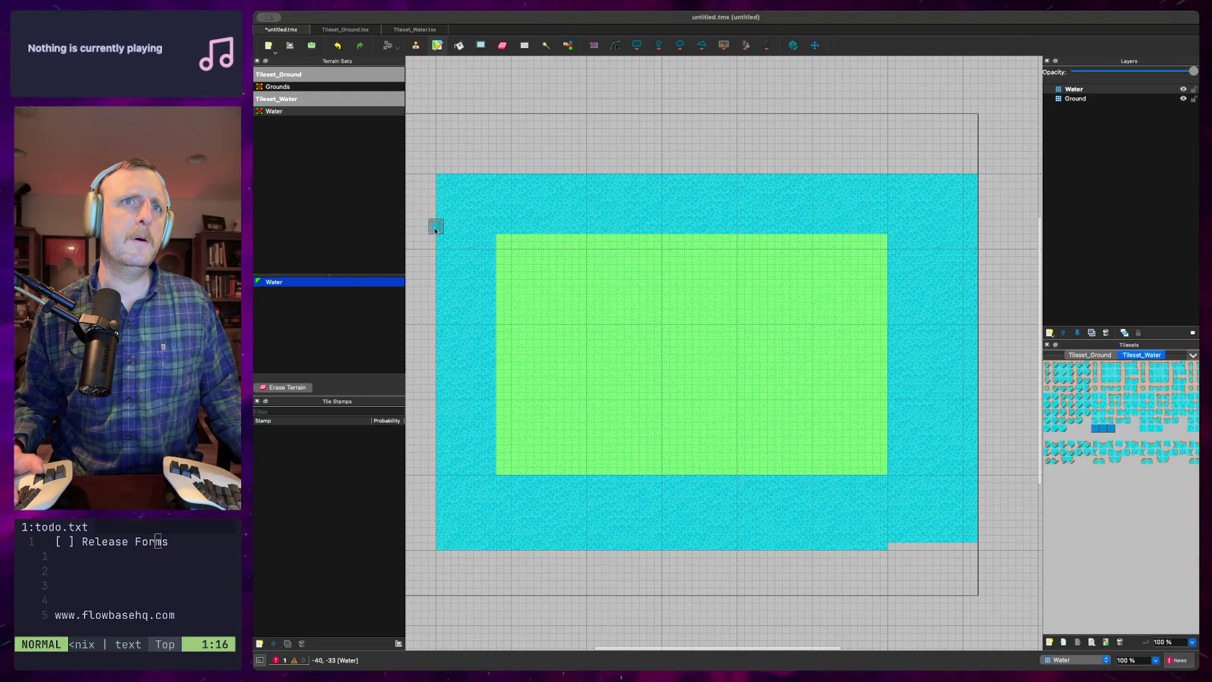
pyautogui.moveTo(439, 182); pyautogui.dragTo(467, 308)
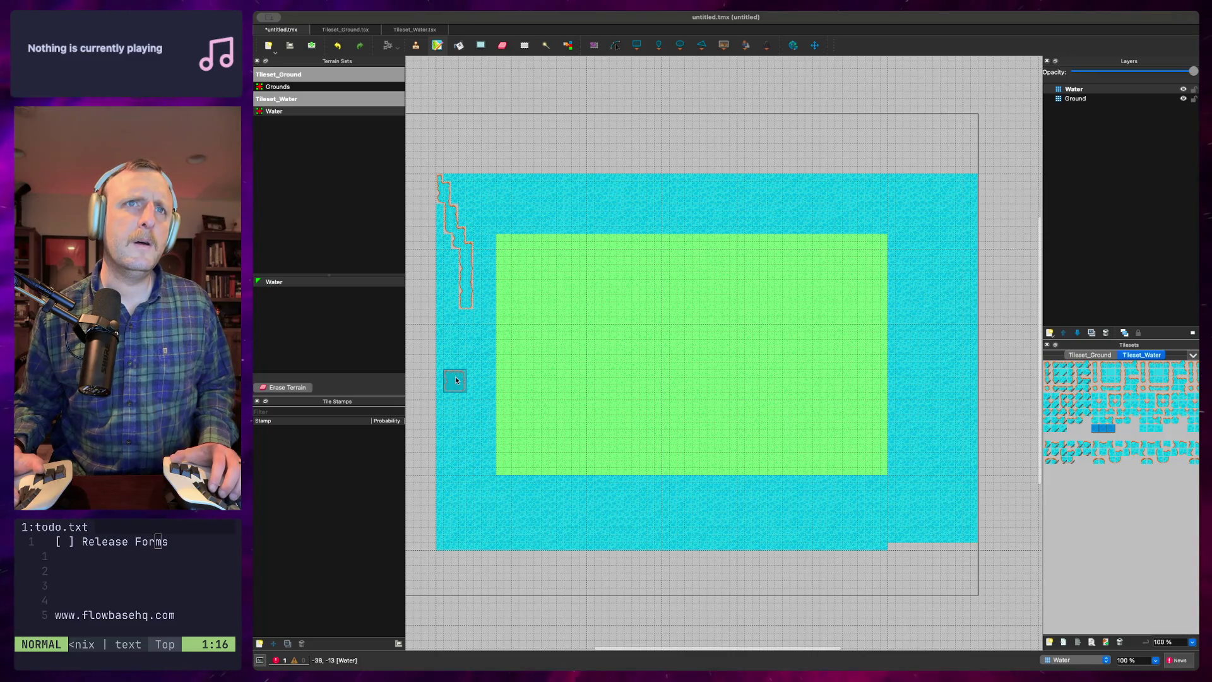
pyautogui.press('super+z')
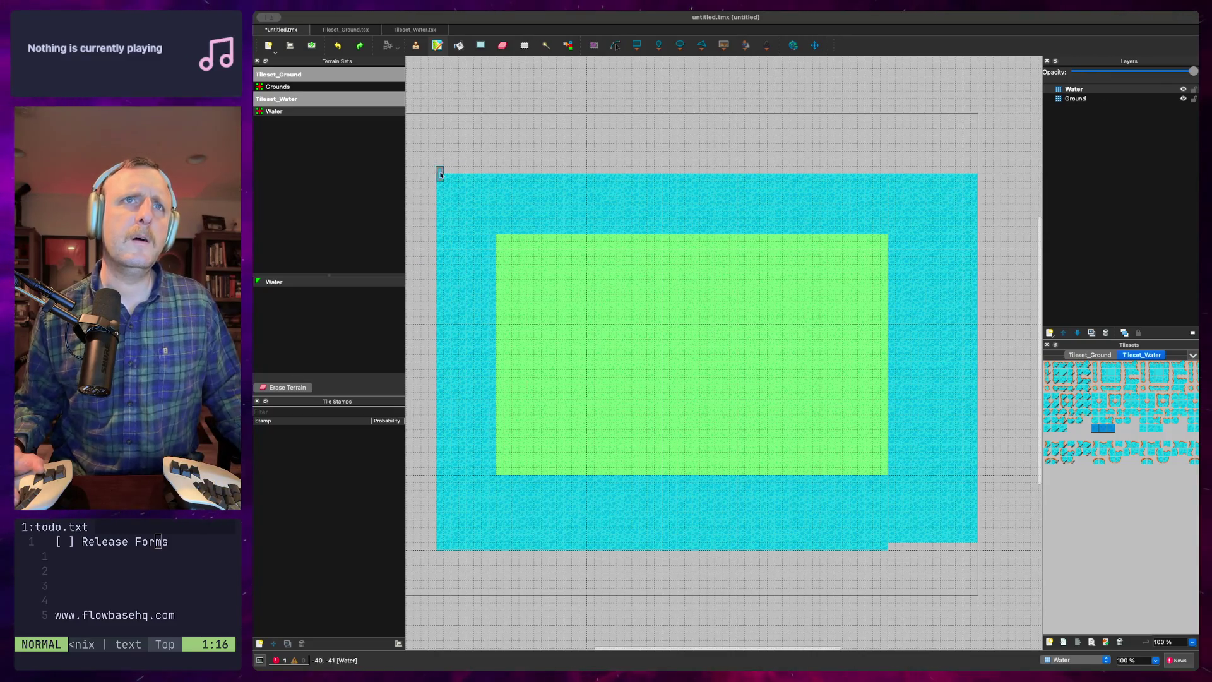
pyautogui.moveTo(440, 177); pyautogui.dragTo(436, 537)
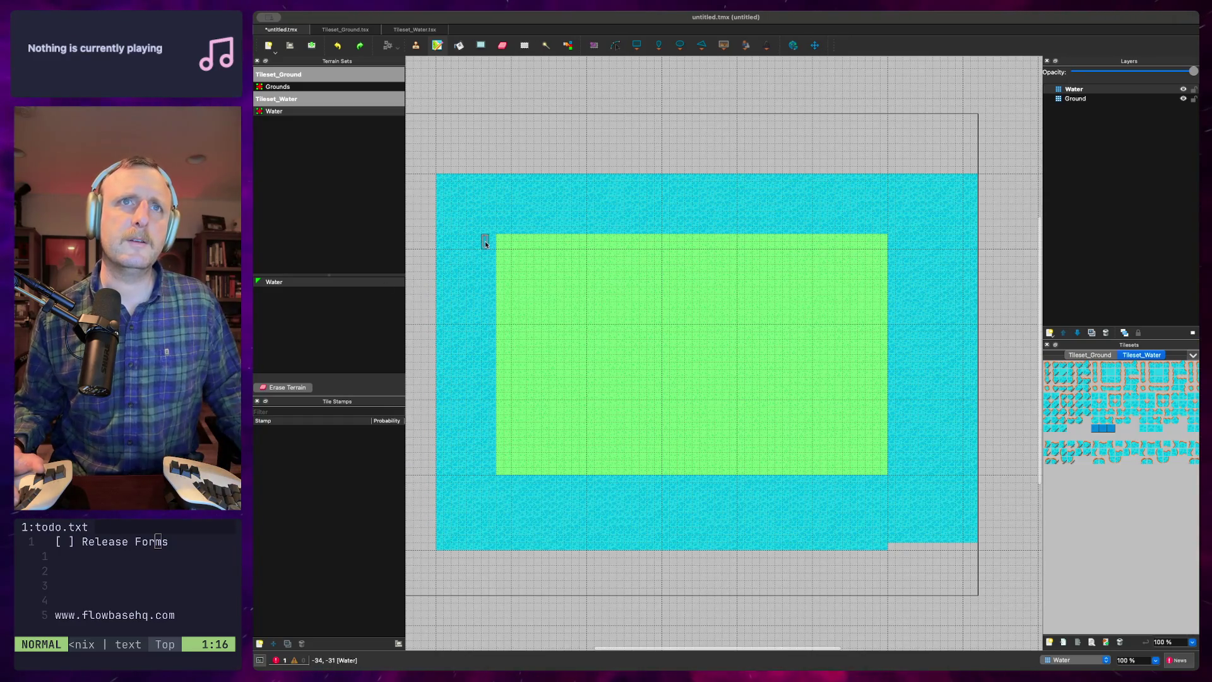
pyautogui.moveTo(490, 254)
pyautogui.mouseDown()
pyautogui.moveTo(487, 306)
pyautogui.moveTo(502, 251)
pyautogui.moveTo(491, 356)
pyautogui.moveTo(443, 355)
pyautogui.mouseUp()
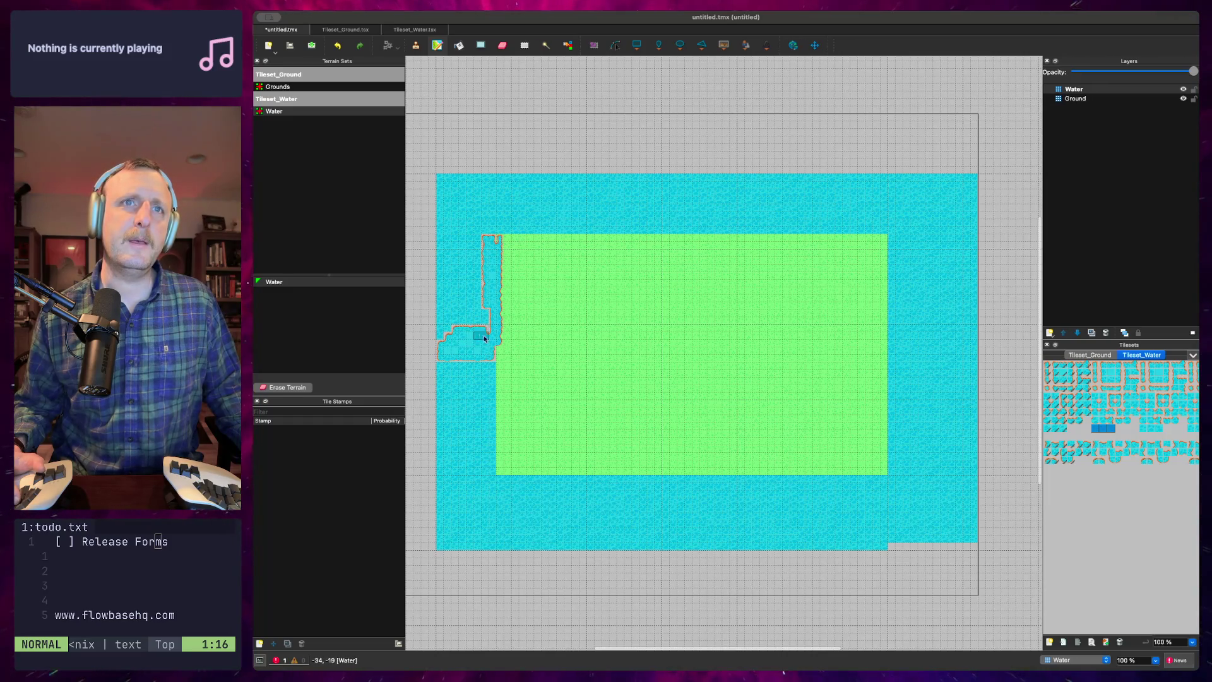
pyautogui.moveTo(478, 327)
pyautogui.mouseDown()
pyautogui.moveTo(459, 282)
pyautogui.moveTo(472, 242)
pyautogui.moveTo(435, 236)
pyautogui.moveTo(456, 261)
pyautogui.moveTo(422, 257)
pyautogui.moveTo(461, 279)
pyautogui.moveTo(448, 284)
pyautogui.moveTo(438, 336)
pyautogui.moveTo(437, 304)
pyautogui.moveTo(458, 289)
pyautogui.mouseUp()
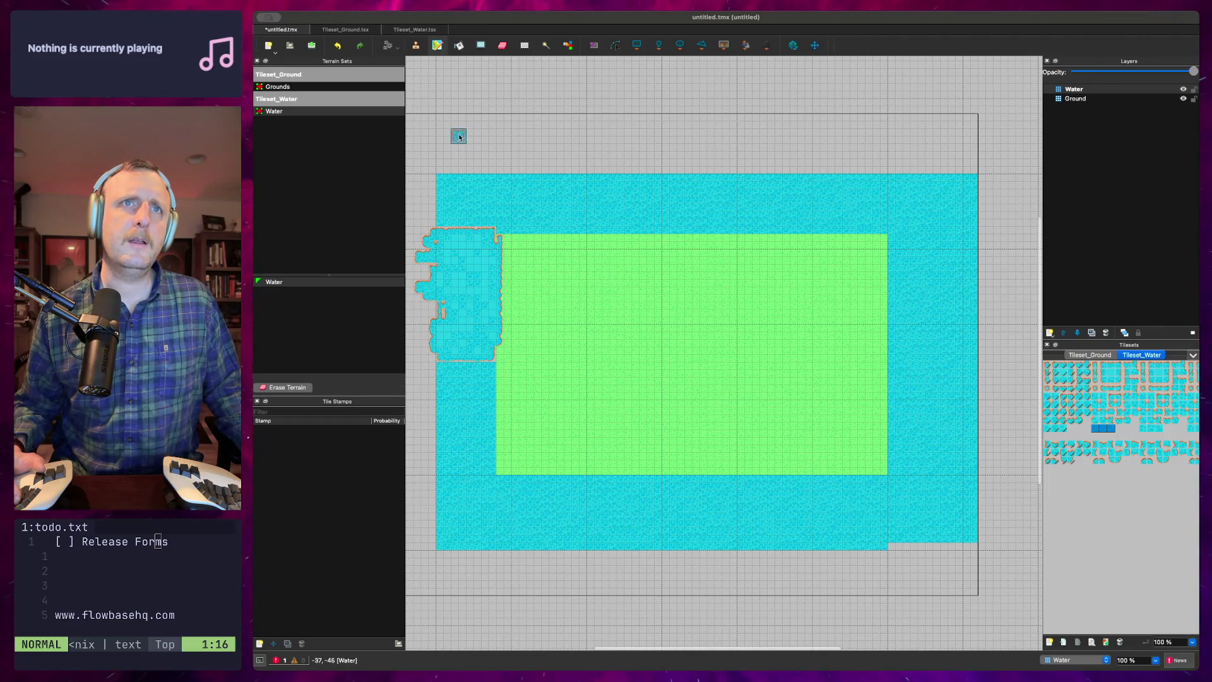
pyautogui.press('p')
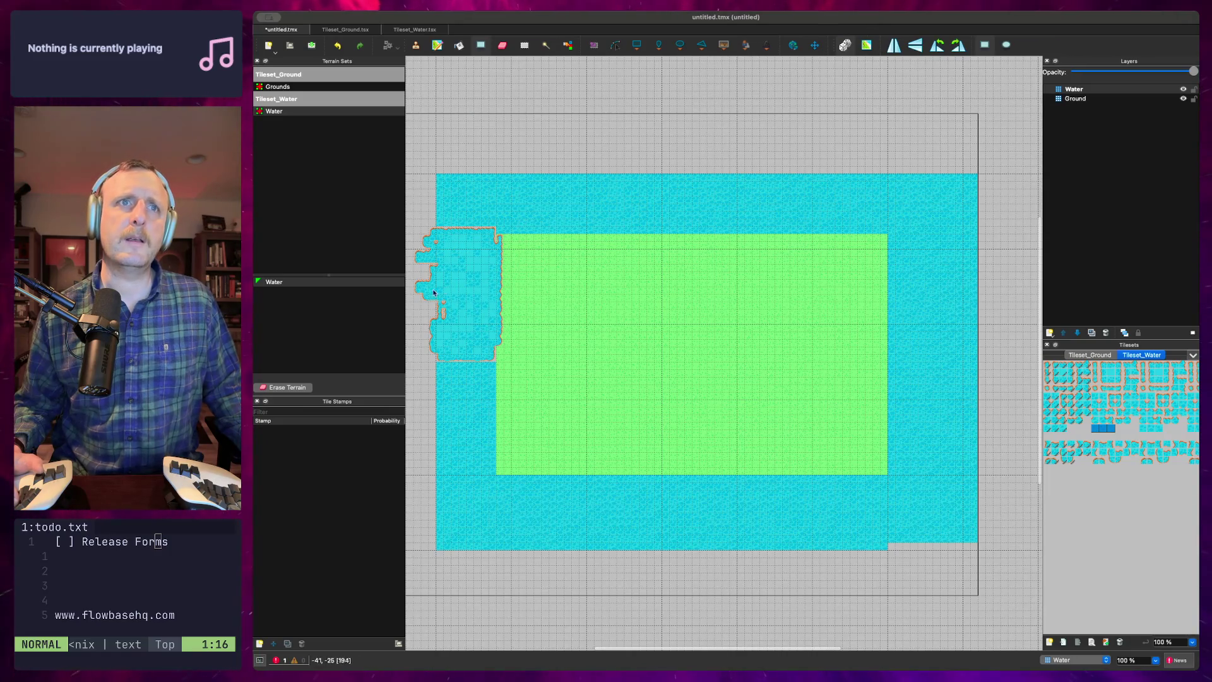
pyautogui.click(281, 282)
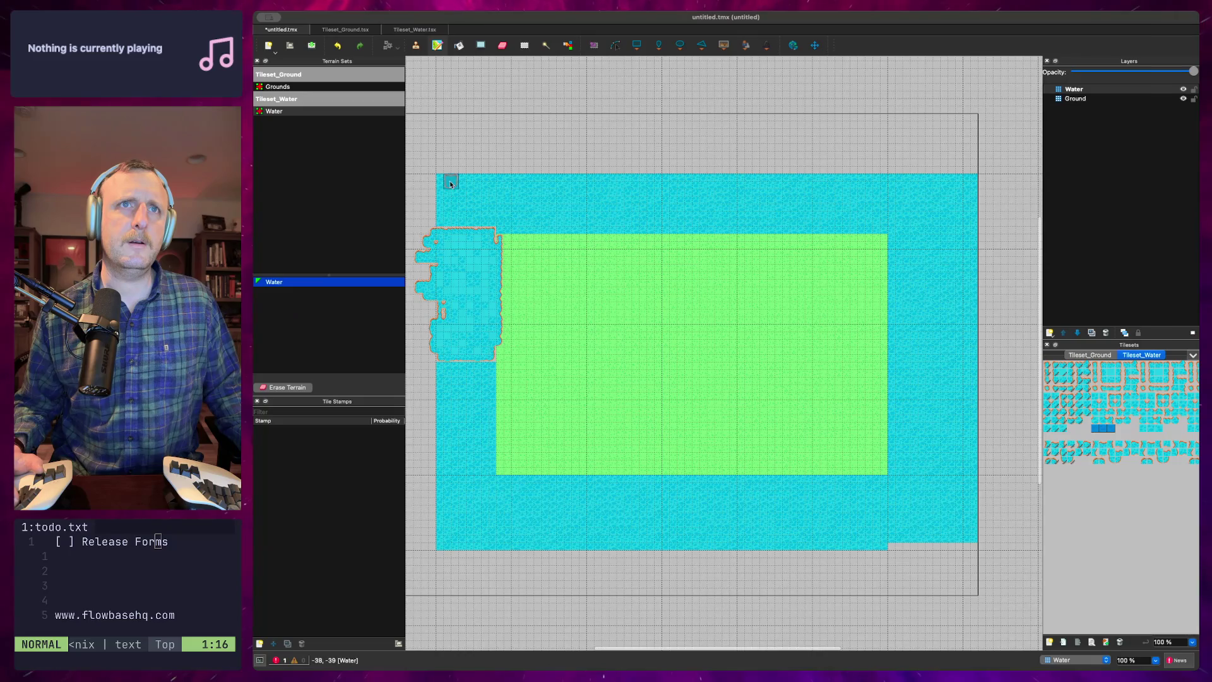
pyautogui.press('e')
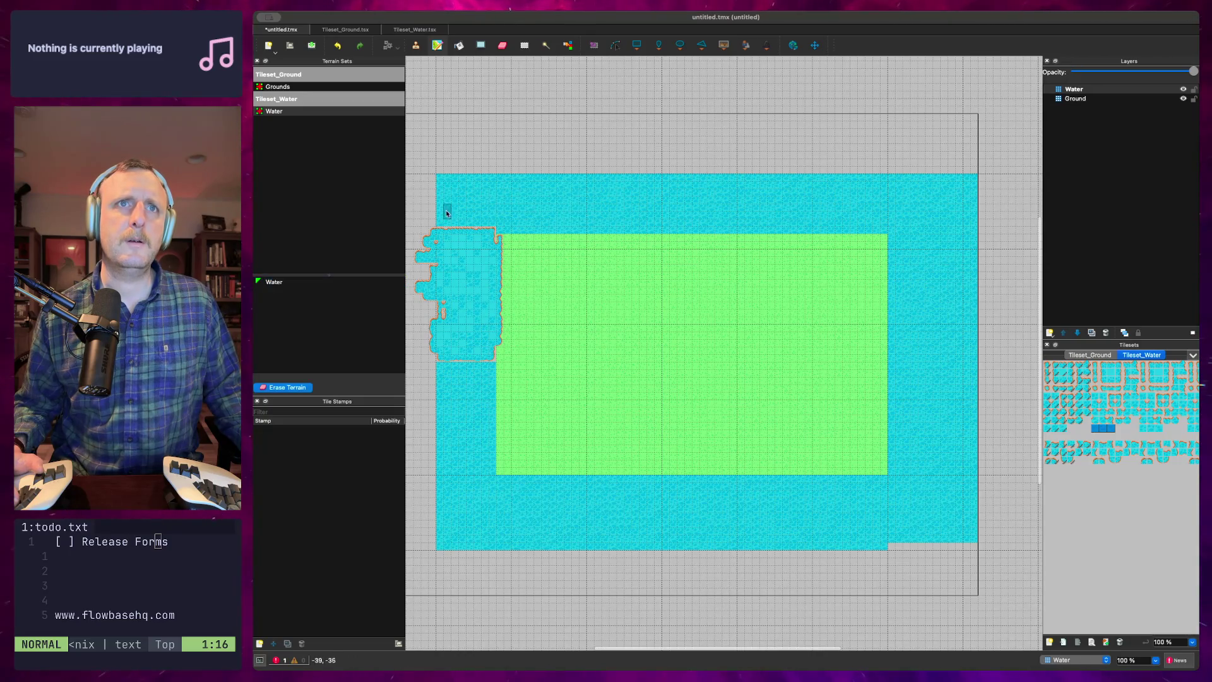
pyautogui.click(334, 281)
pyautogui.moveTo(435, 182)
pyautogui.mouseDown()
pyautogui.moveTo(563, 211)
pyautogui.moveTo(978, 216)
pyautogui.mouseUp()
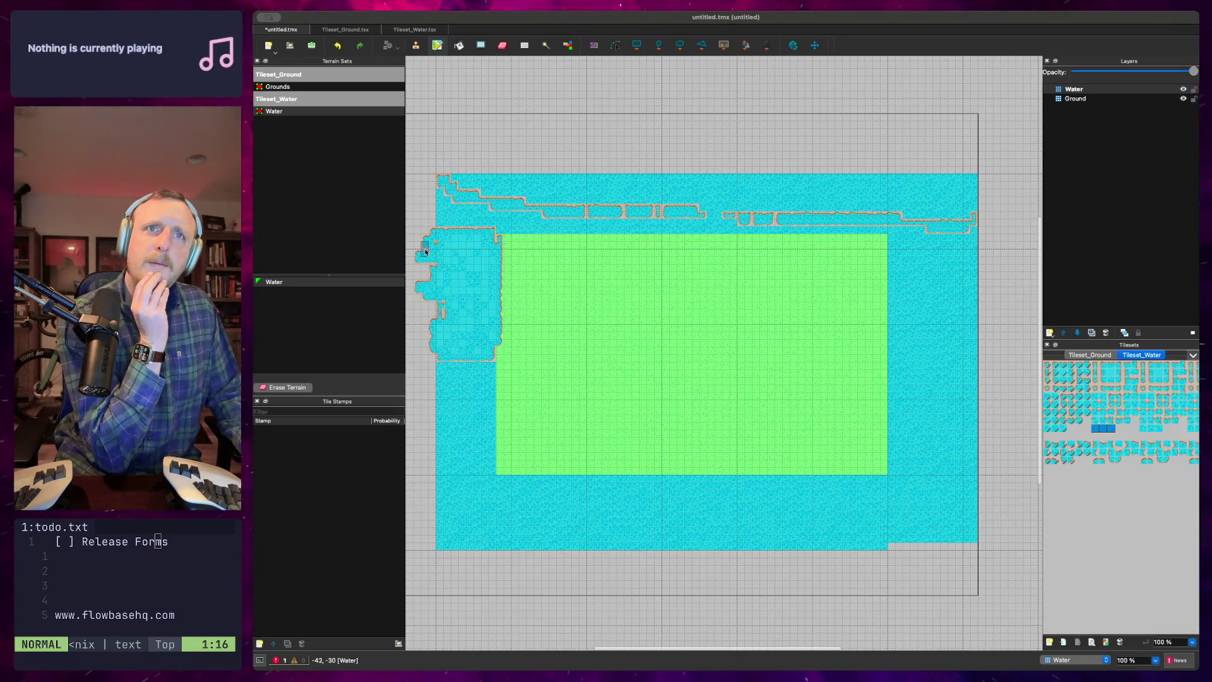
pyautogui.click(486, 237)
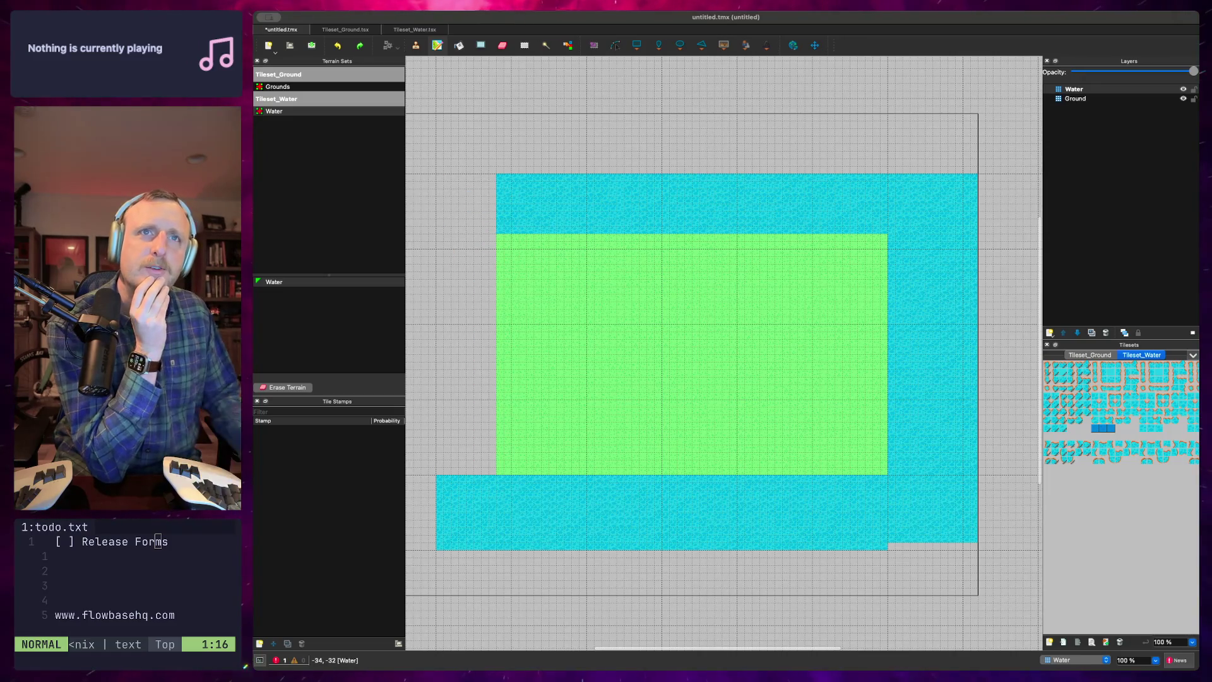
# Shape-fill the left water column and extend the top and bottom water rows to close gaps
pyautogui.click(1111, 428)
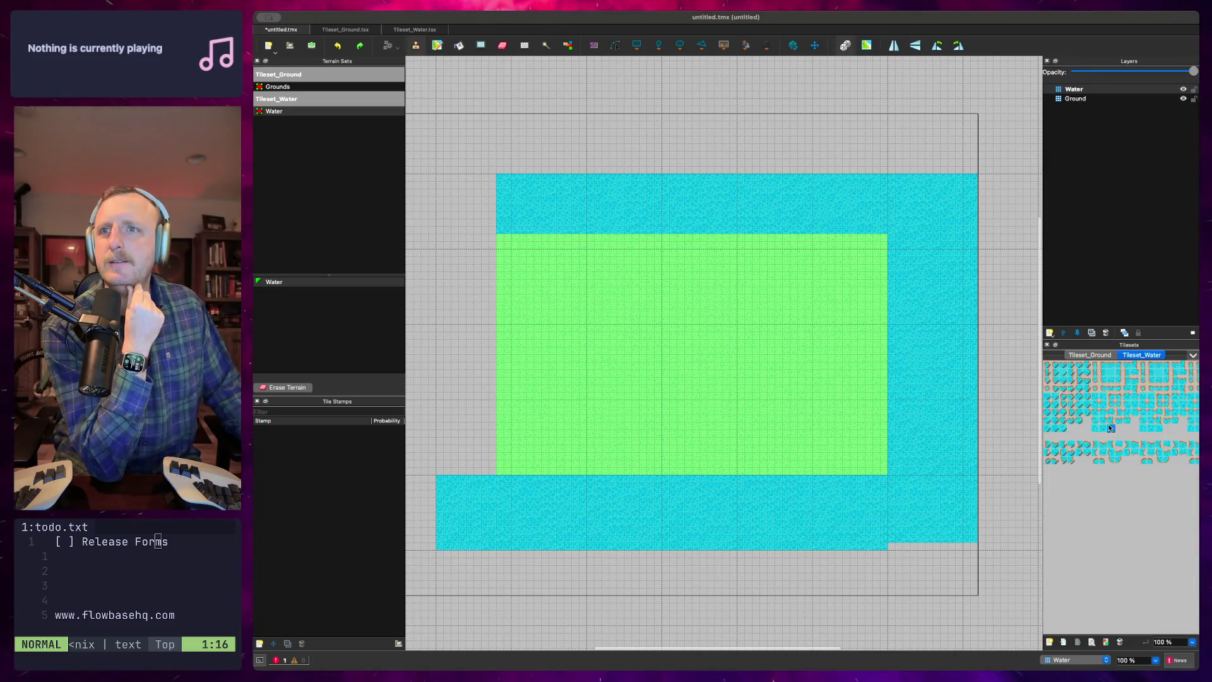
pyautogui.press('p')
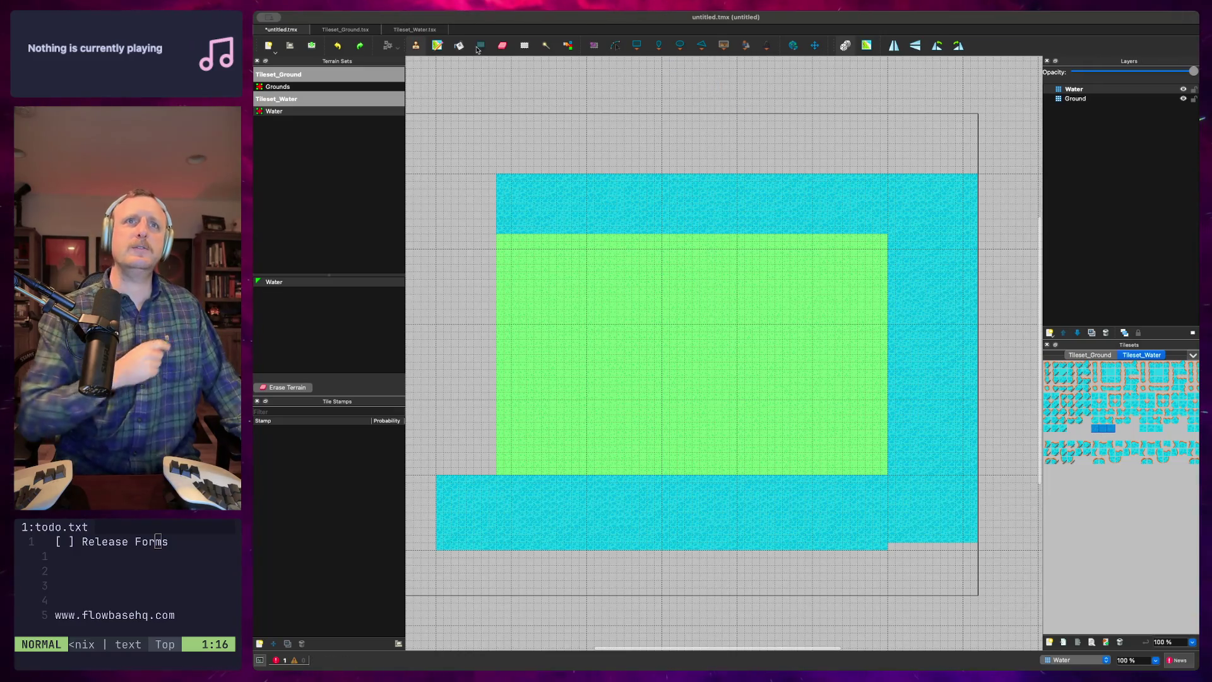
pyautogui.moveTo(444, 182); pyautogui.dragTo(495, 475)
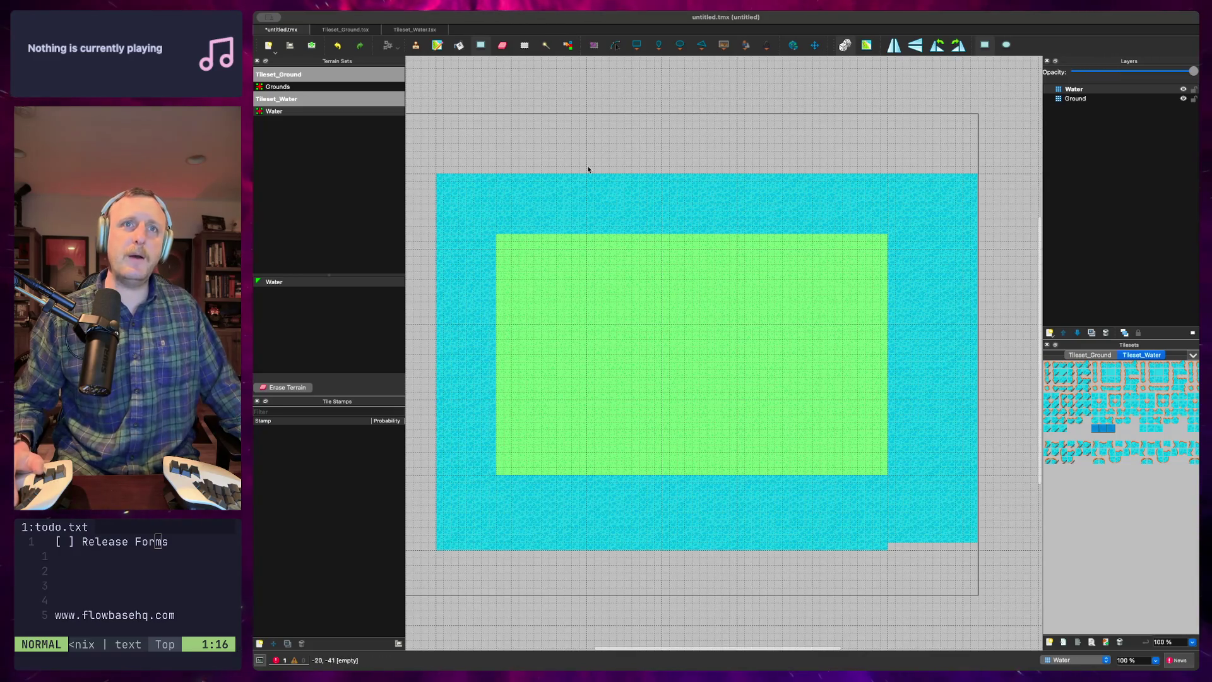
pyautogui.moveTo(975, 549); pyautogui.dragTo(891, 549)
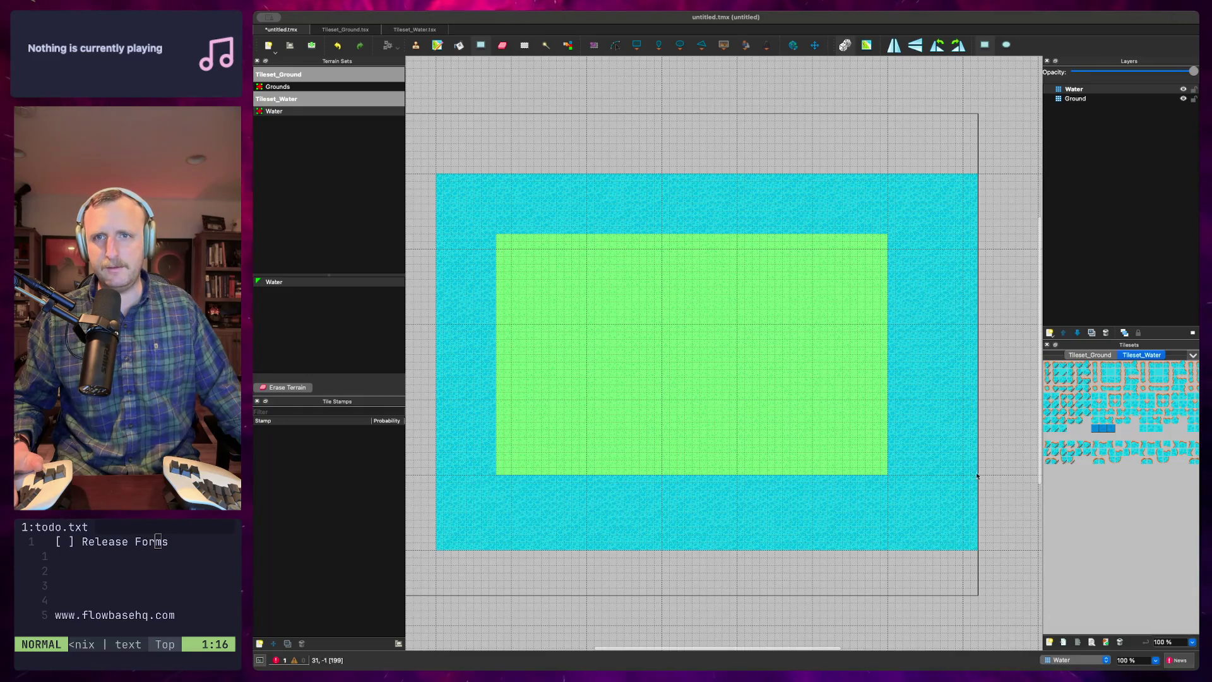
pyautogui.moveTo(972, 174)
pyautogui.mouseDown()
pyautogui.moveTo(440, 173)
pyautogui.moveTo(429, 183)
pyautogui.moveTo(416, 508)
pyautogui.moveTo(431, 520)
pyautogui.mouseUp()
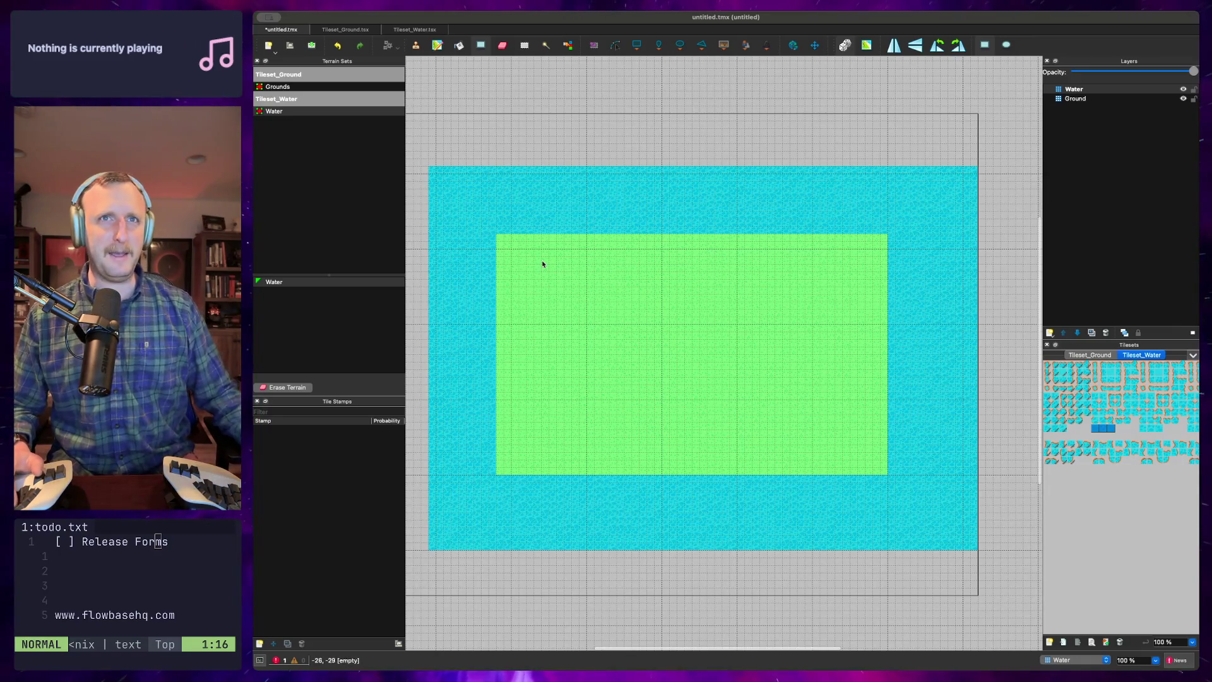
# Save the map as island.tmx
pyautogui.hscroll(-2, 644, 122)
pyautogui.scroll(-2, 643, 108)
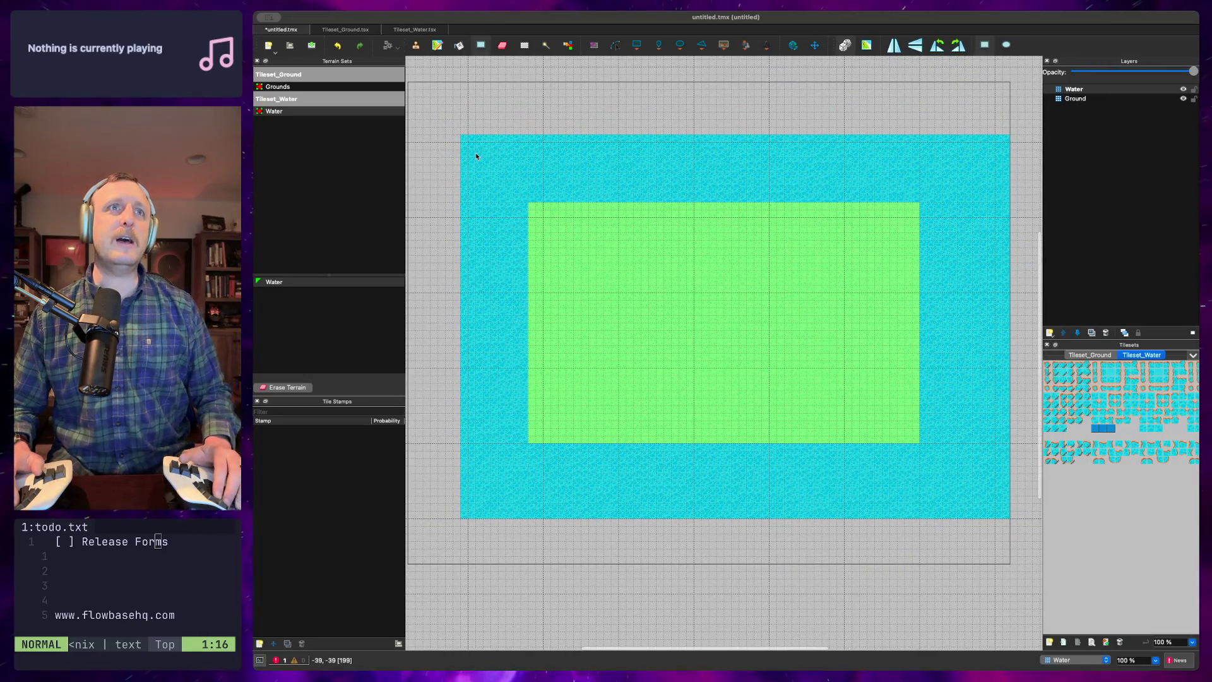
pyautogui.press('super+Tab')
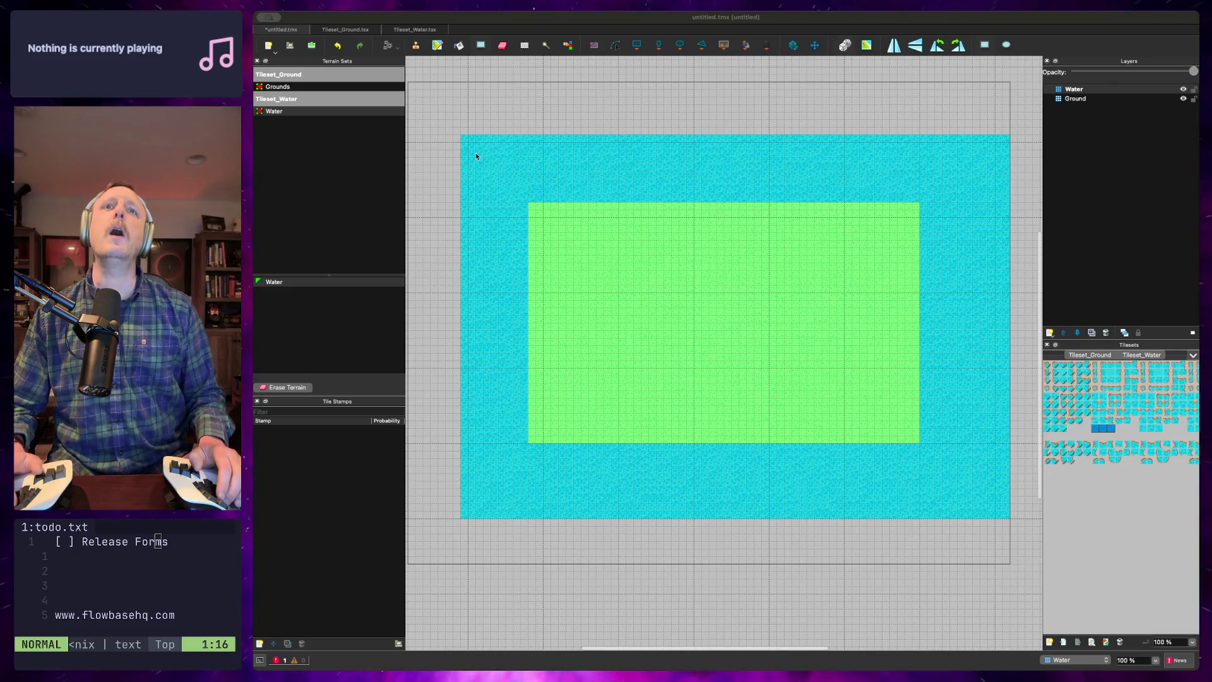
pyautogui.press('Return')
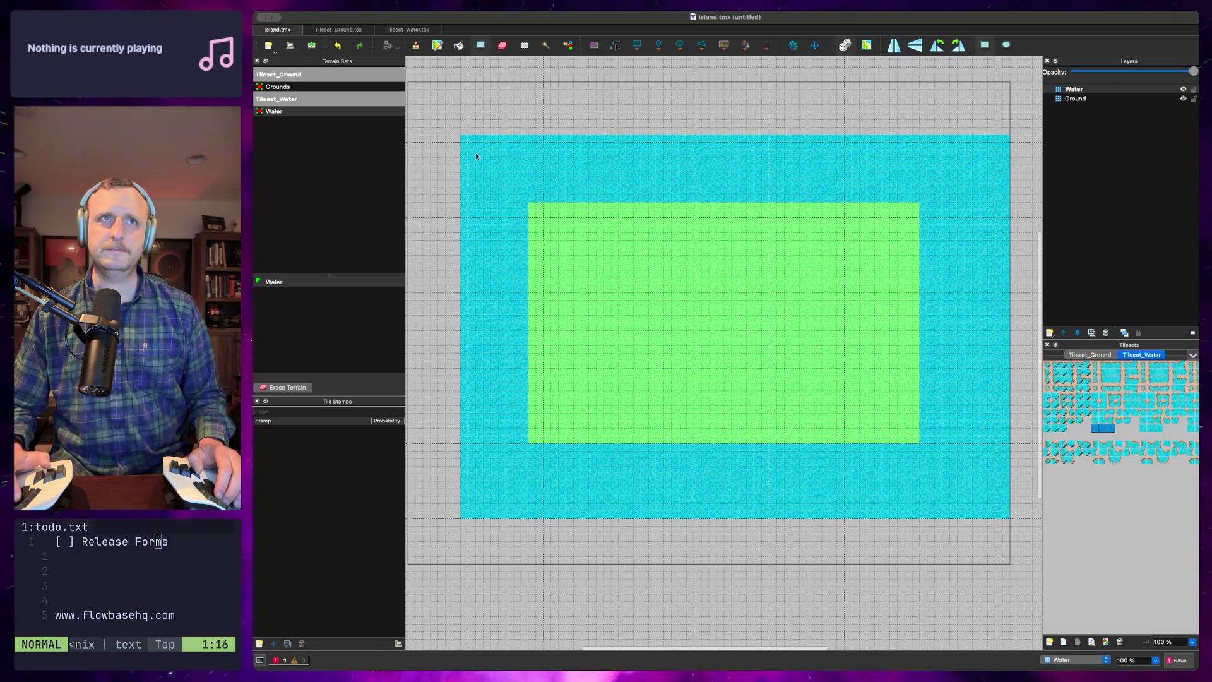